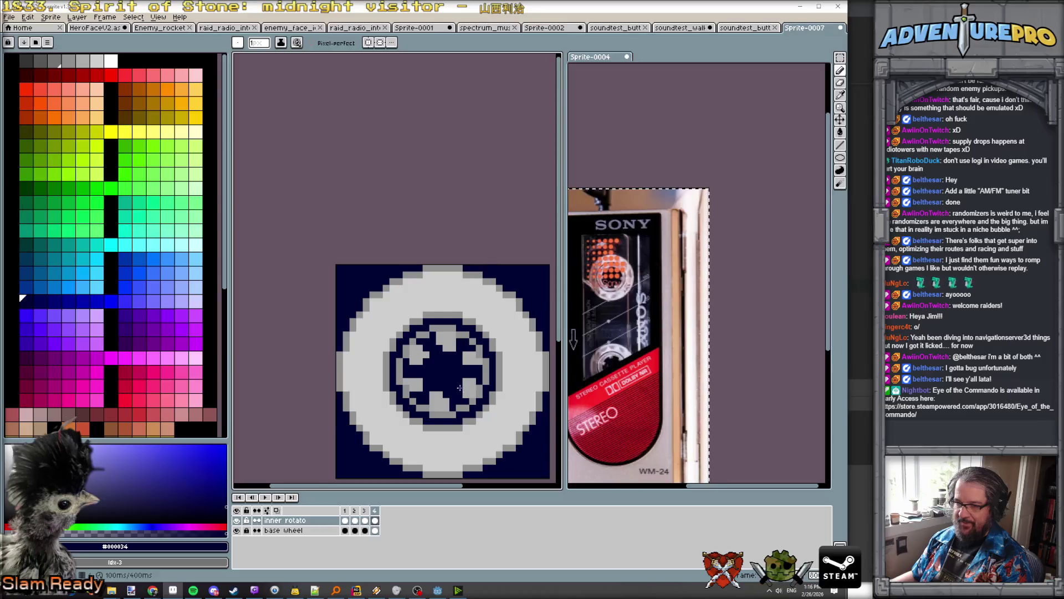
Step: Zoom the canvas in and out, then play the four-frame animation to watch the inner hub rotate
scroll(436, 394, "up", 1)
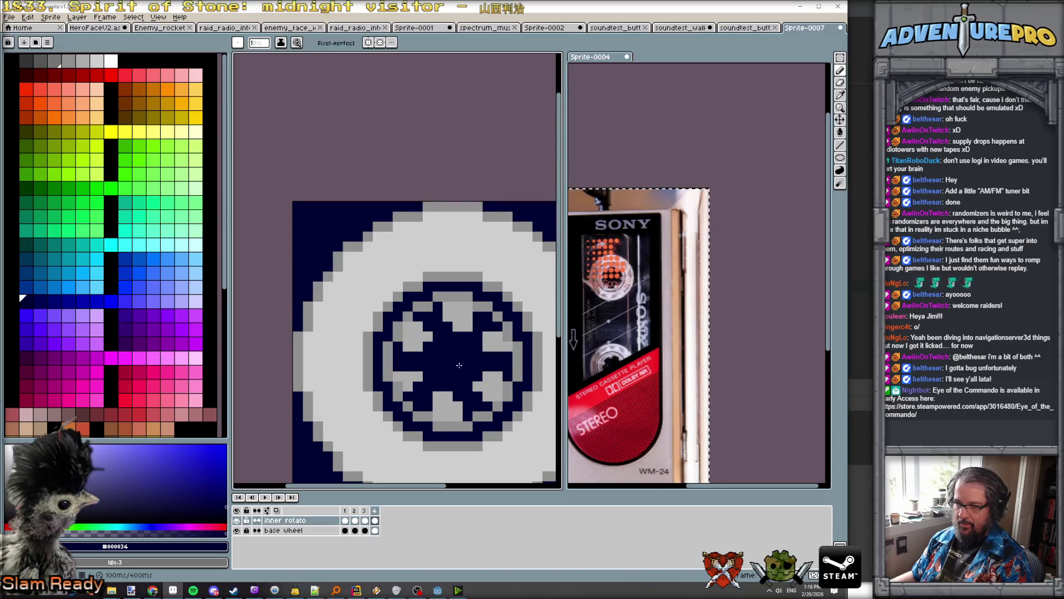
scroll(504, 386, "down", 3)
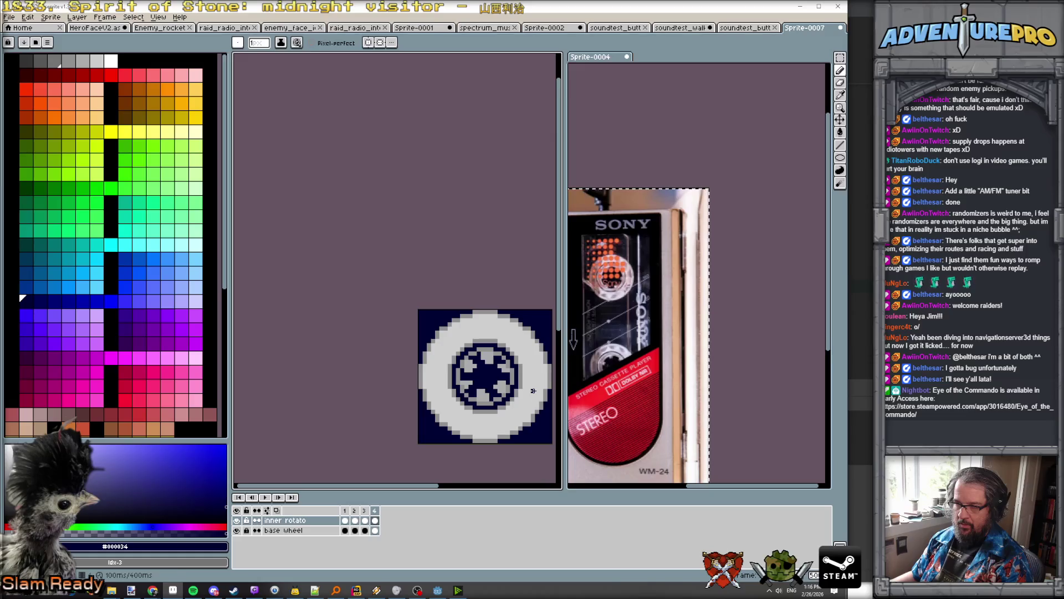
key("Return")
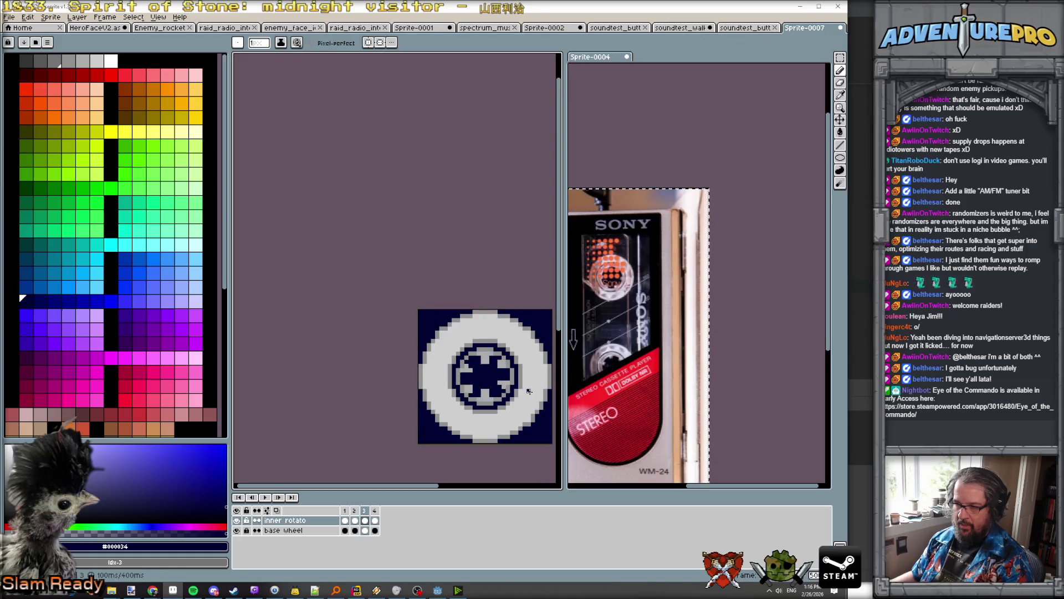
scroll(505, 388, "up", 2)
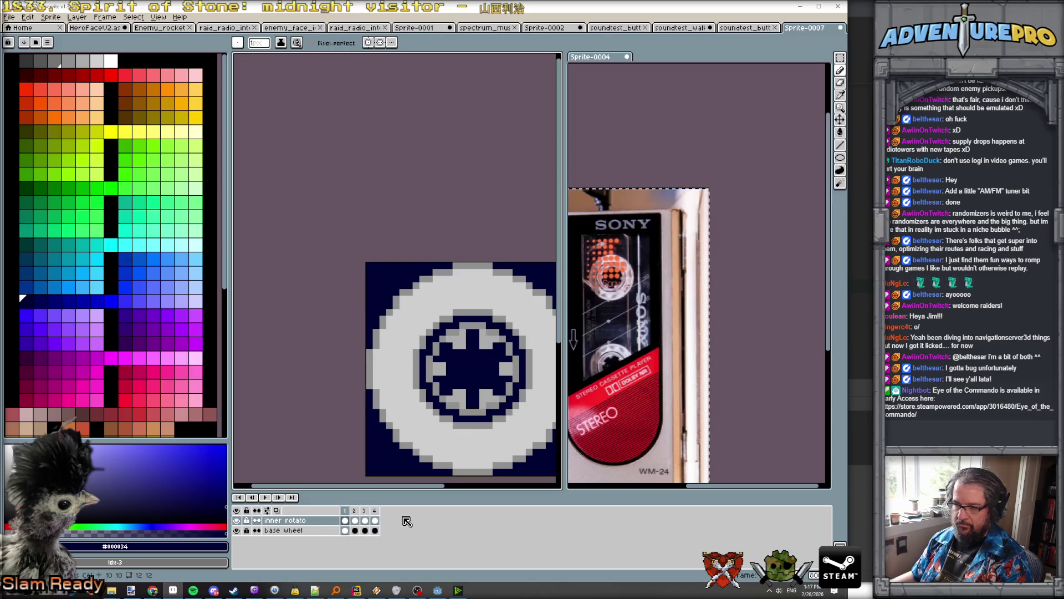
Step: Add a fifth frame, select its inner rotato cel, and choose light grey #acacac
key("alt+n")
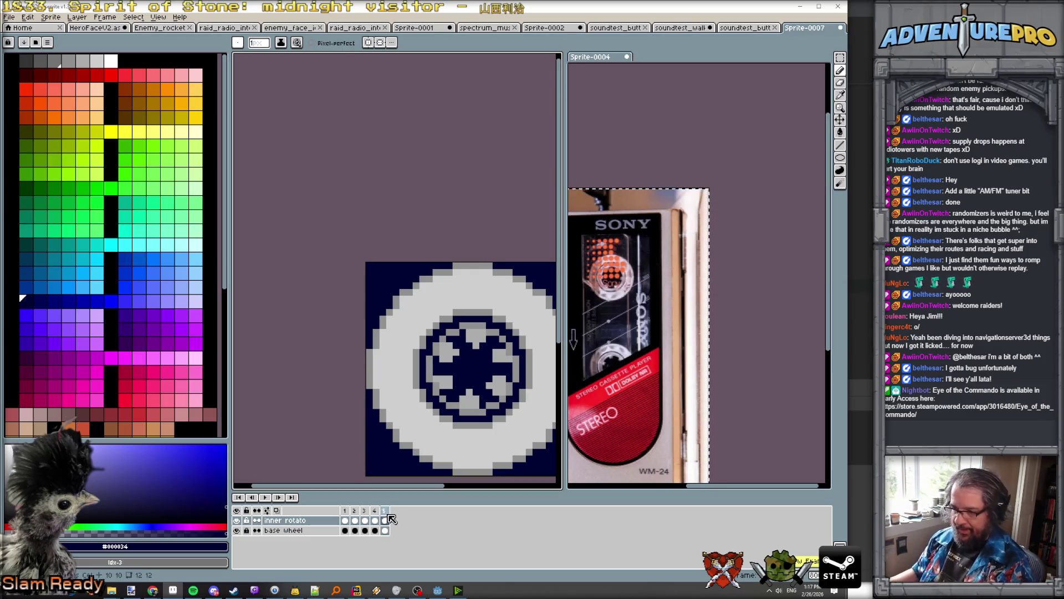
left_click(384, 520)
key("Return")
scroll(458, 405, "up", 2)
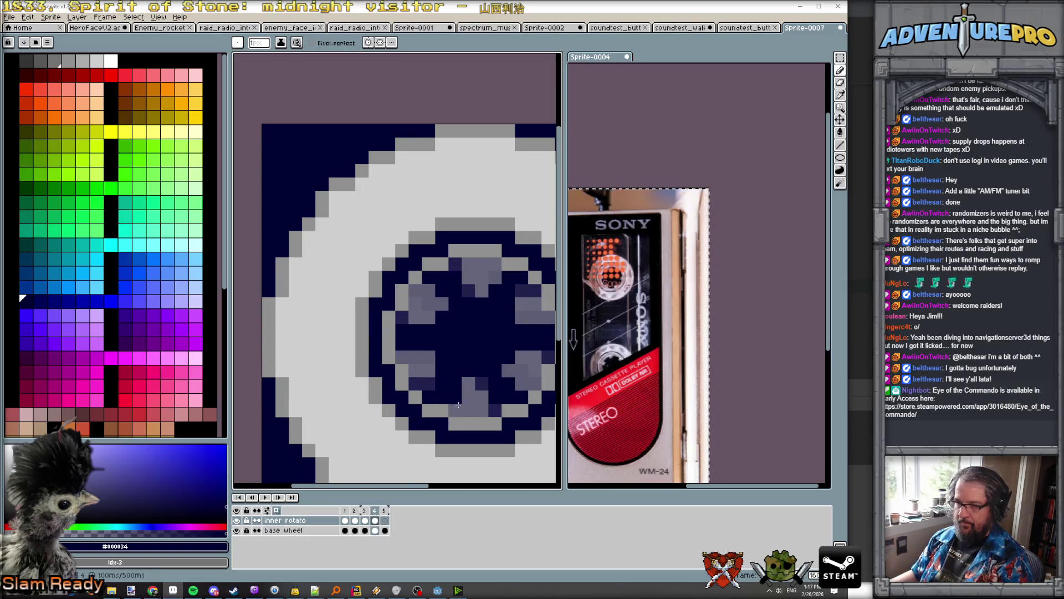
left_click(450, 401, "alt")
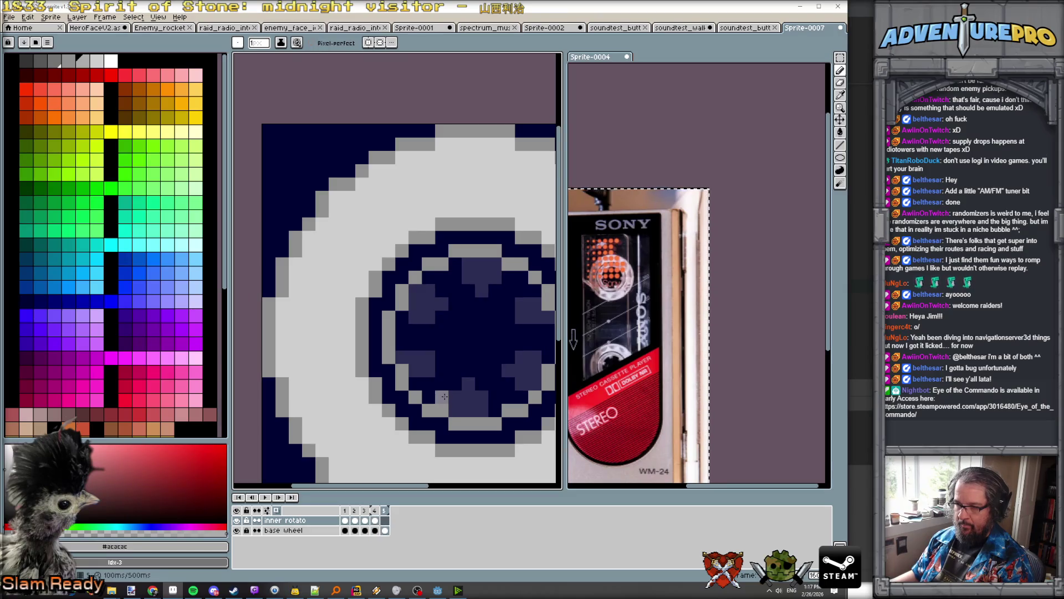
Step: Pencil light-grey pixels into the hub's right, lower and upper-right areas
left_click(428, 276)
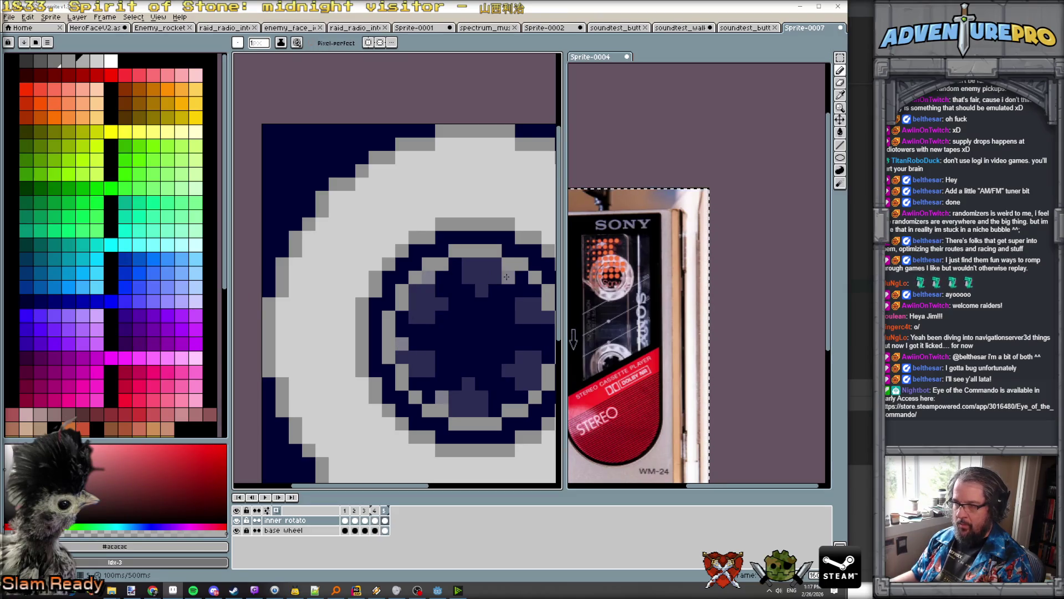
left_click(548, 330)
left_click(521, 397)
left_click(504, 362)
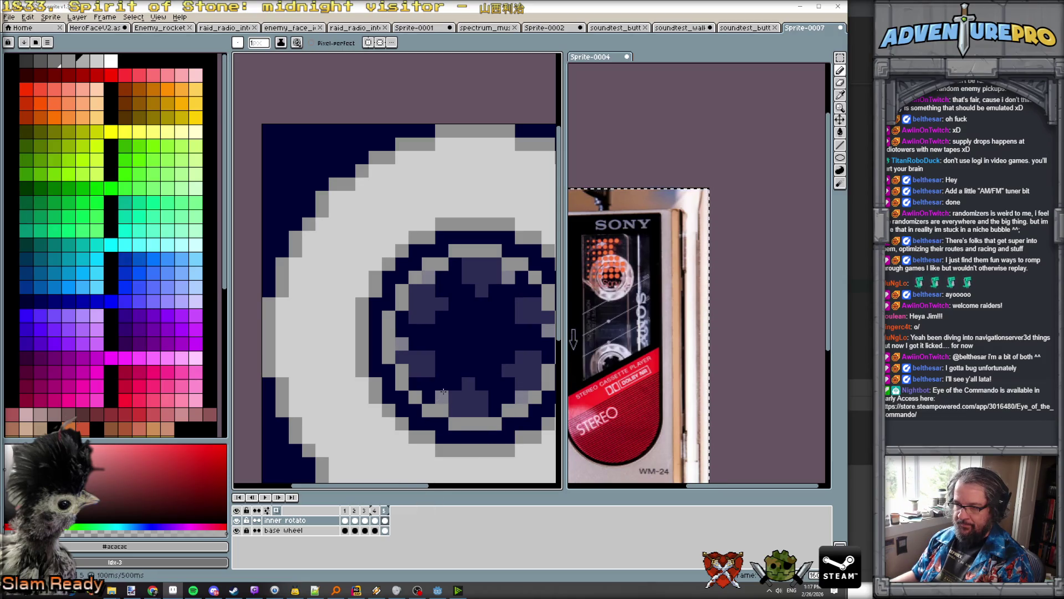
left_click(455, 397)
left_click(468, 409)
left_click(481, 276)
left_click(482, 263)
Step: Paint grey pixels along the hub's upper-left and left side, plus a lower hub row
left_click(428, 289)
left_click(441, 290)
left_click(429, 304)
left_click(415, 304)
left_click(416, 344)
left_click_drag(402, 357, 468, 354)
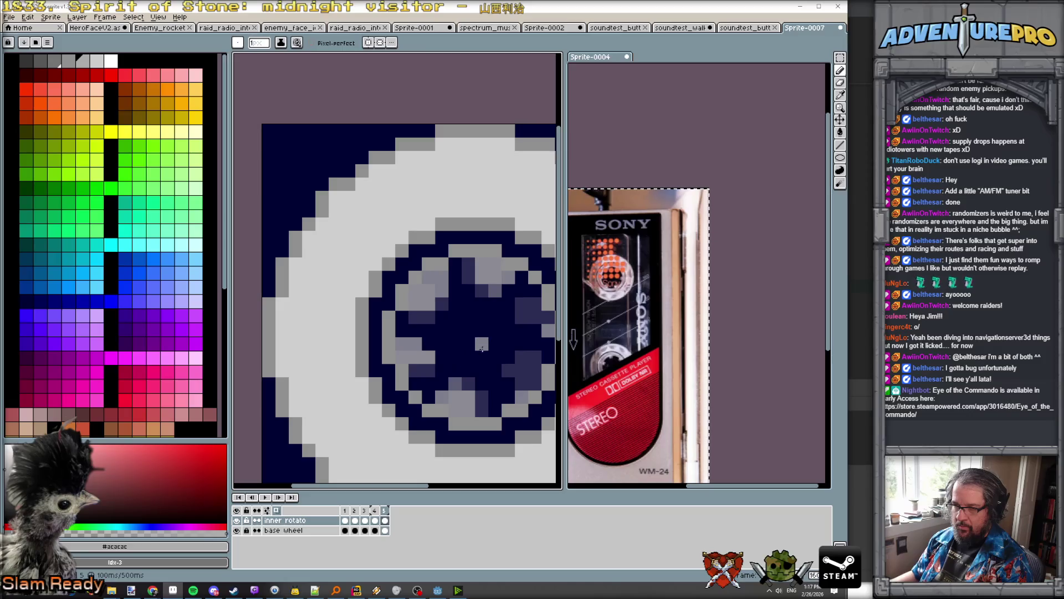
scroll(525, 347, "down", 3)
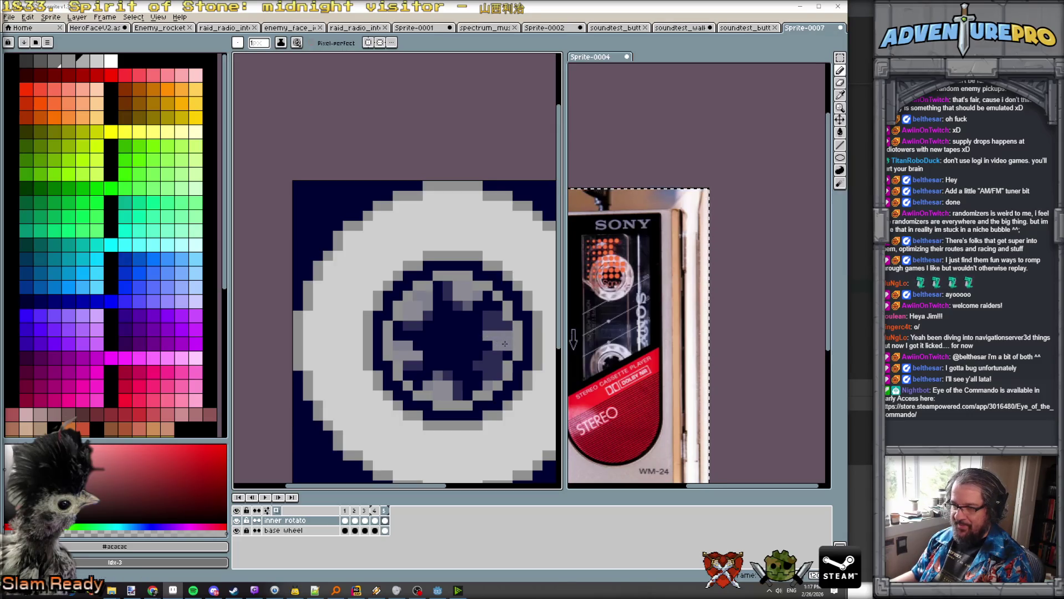
scroll(495, 319, "up", 1)
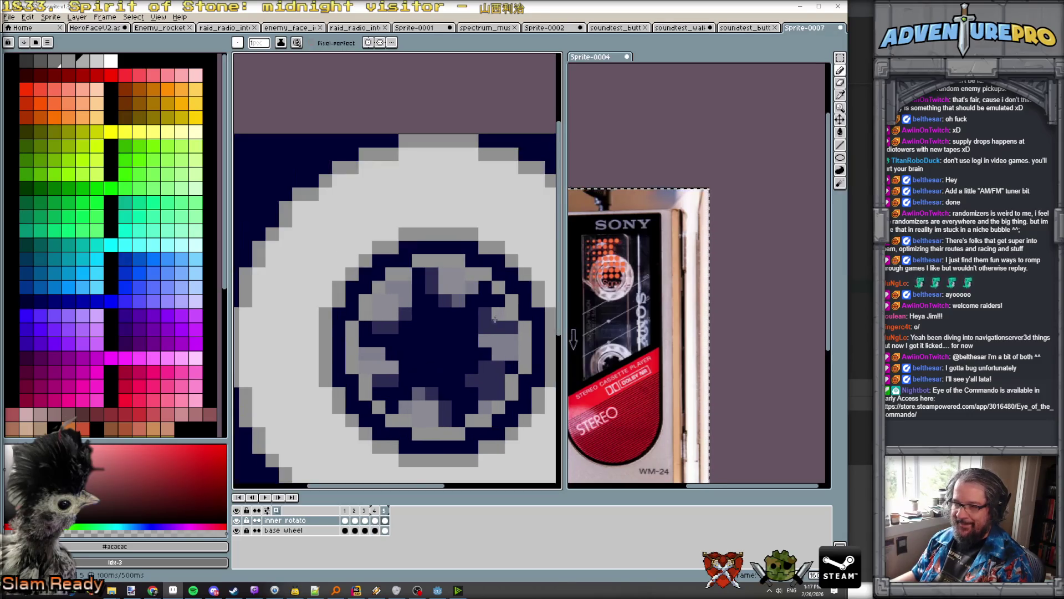
Step: With onion skin off, eyedrop the navy hub colour and compare frame 5 against frame 4, ending on frame 1
left_click(279, 512)
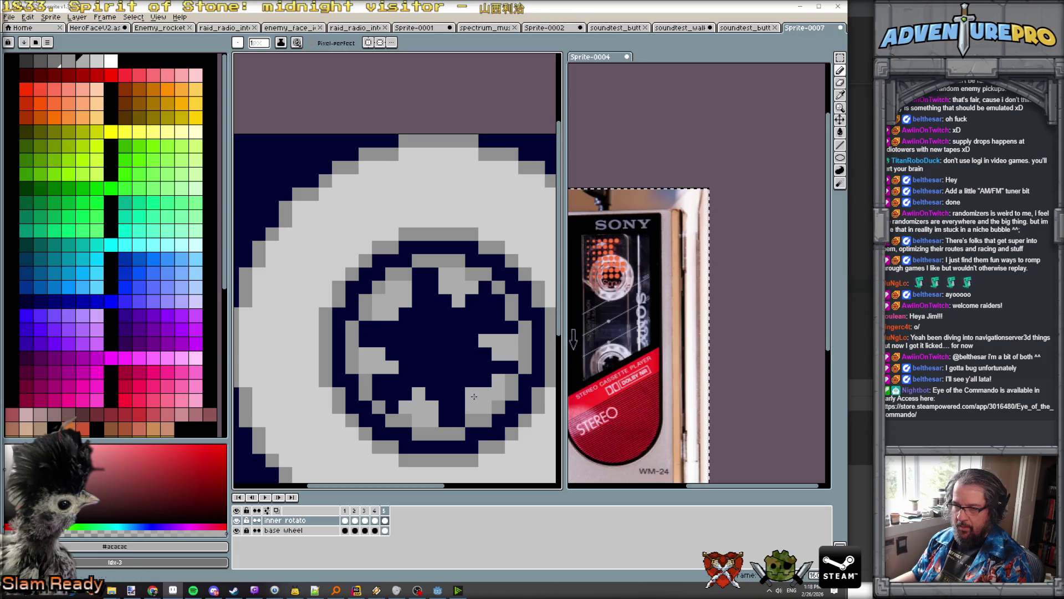
scroll(515, 411, "down", 5)
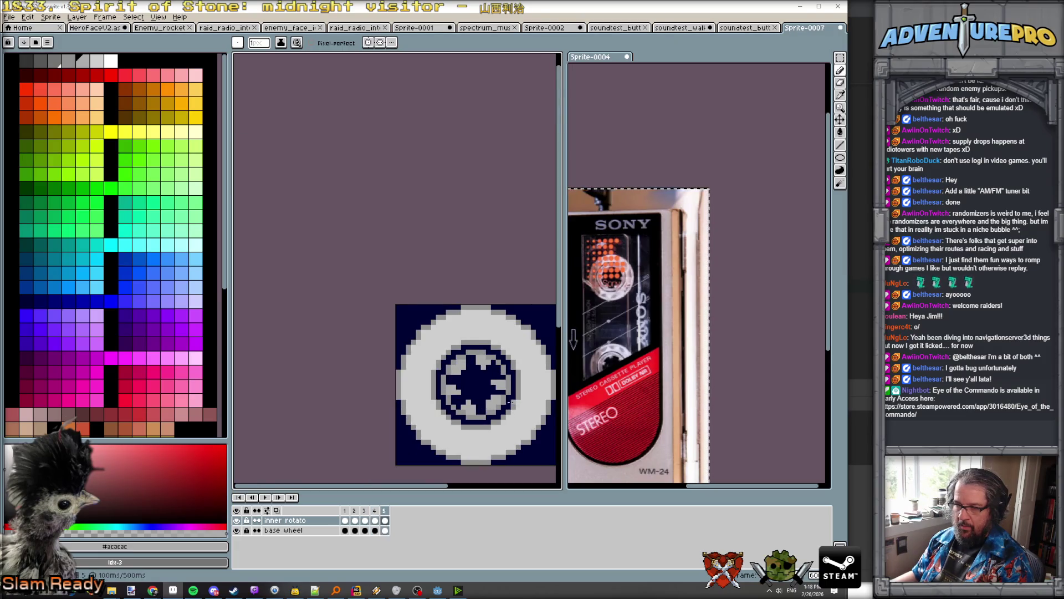
scroll(509, 400, "up", 3)
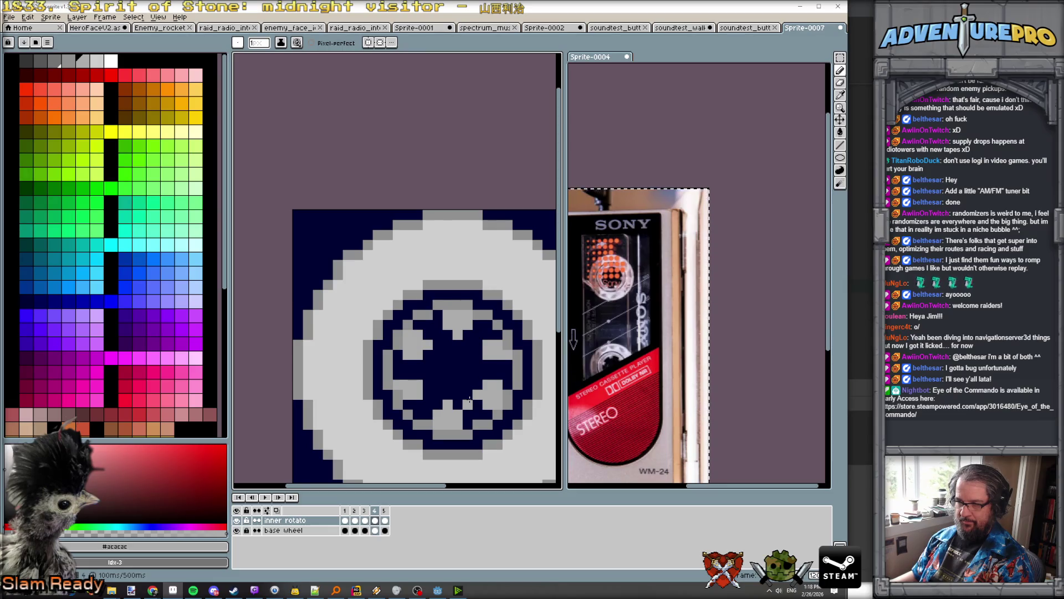
key("period")
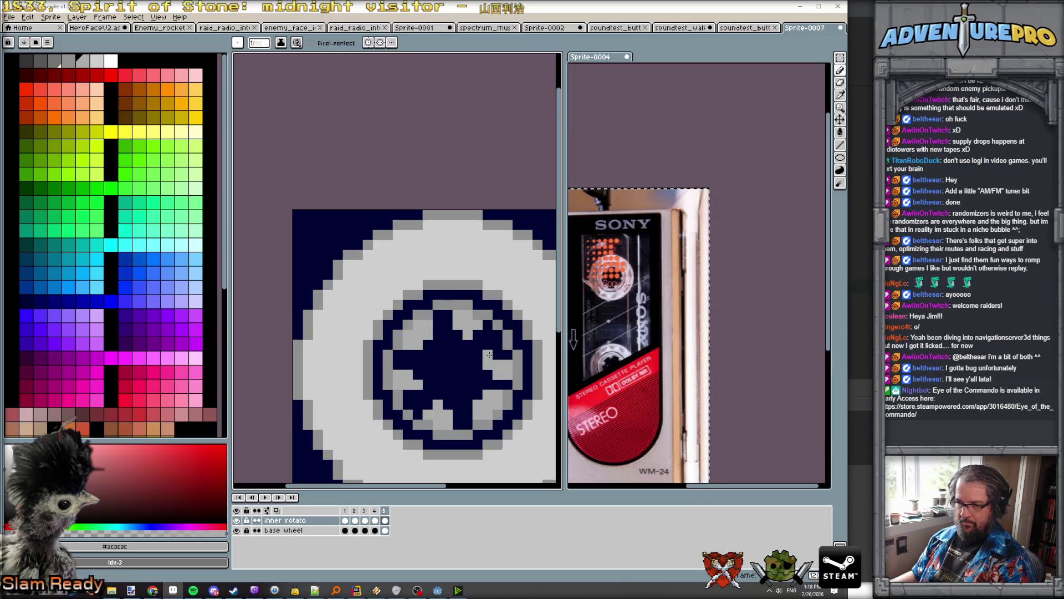
left_click(489, 373, "alt")
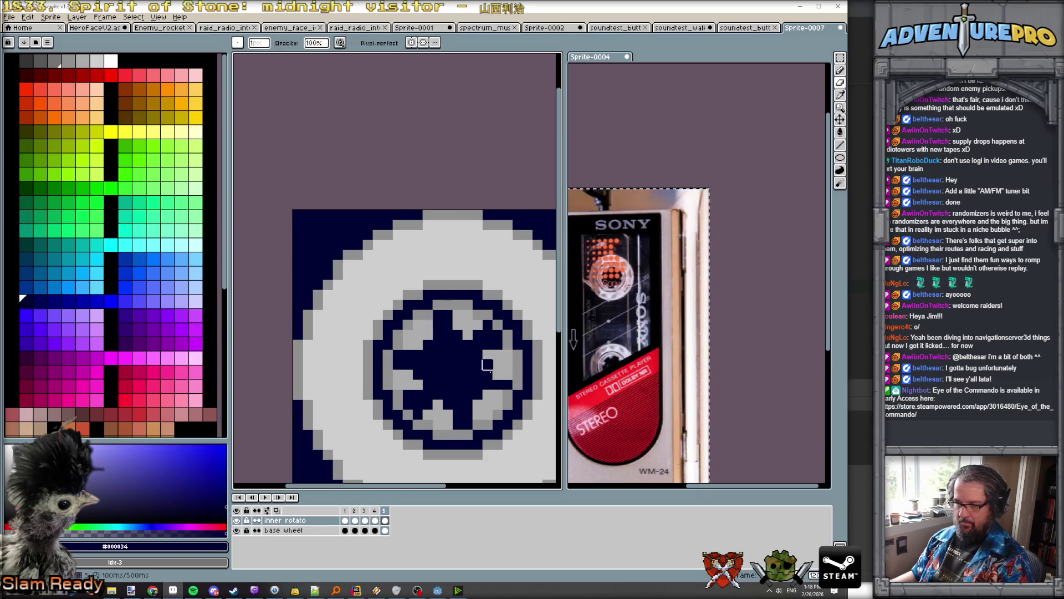
key("comma")
key("period")
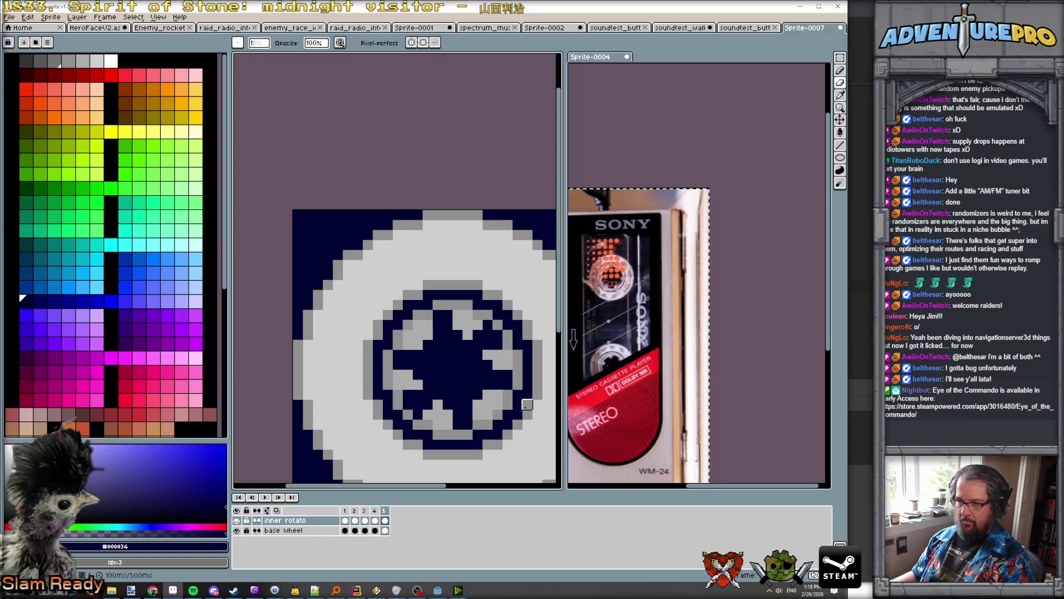
scroll(497, 419, "down", 1)
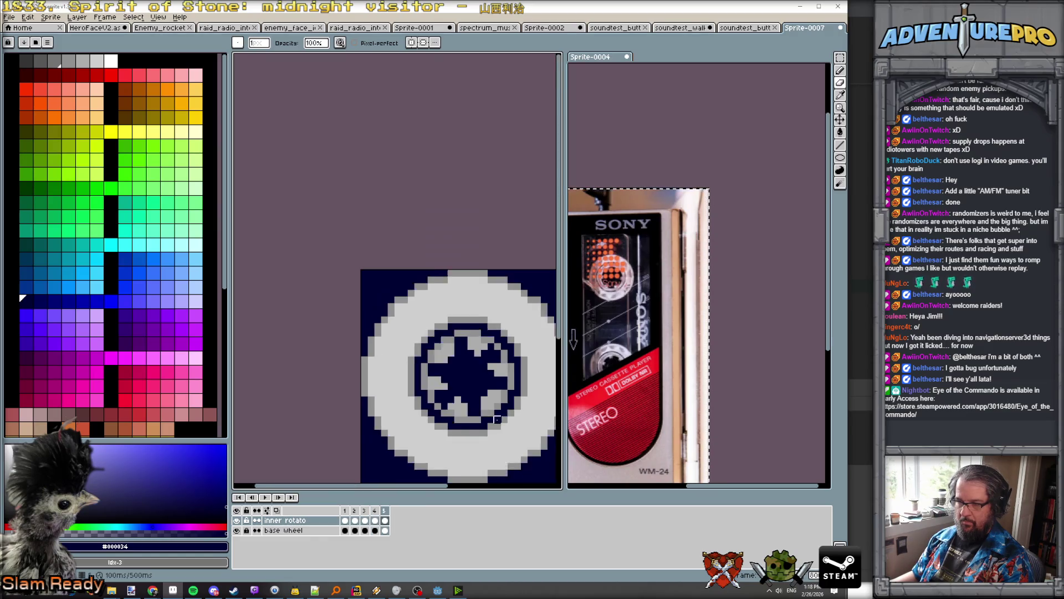
scroll(497, 419, "up", 1)
left_click(346, 518)
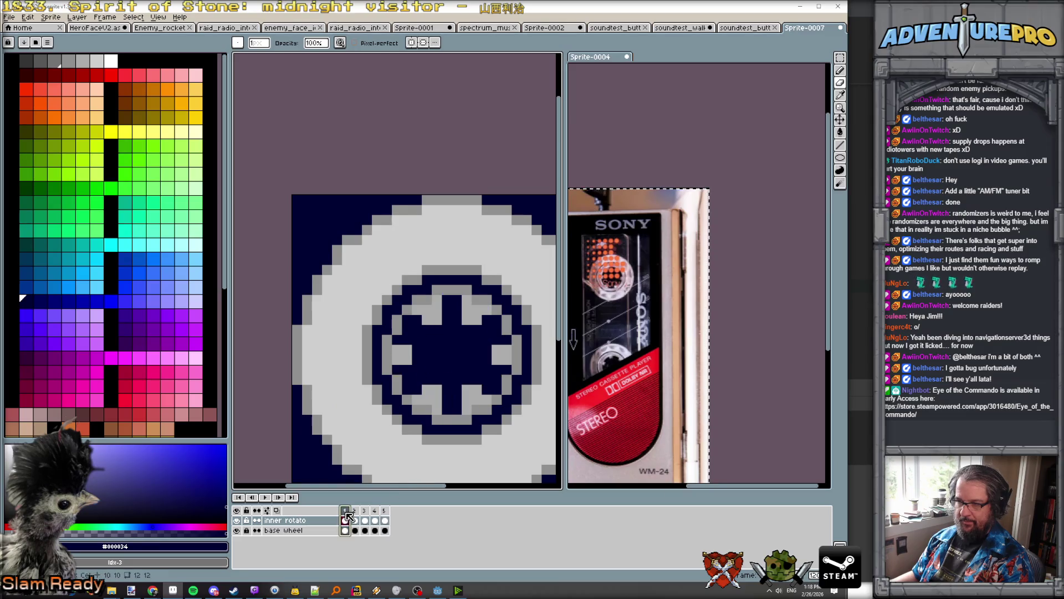
Step: Select frame 5 and play all five frames, zooming out to see the small spinning wheel
left_click(385, 512)
left_click(265, 498)
scroll(483, 418, "down", 5)
scroll(483, 418, "up", 3)
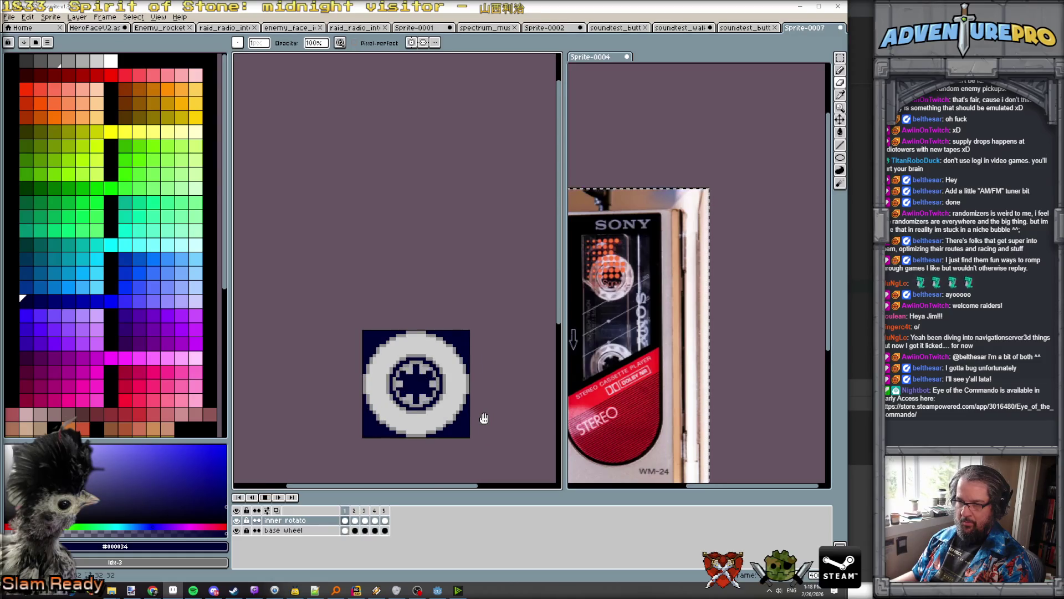
scroll(483, 419, "down", 1)
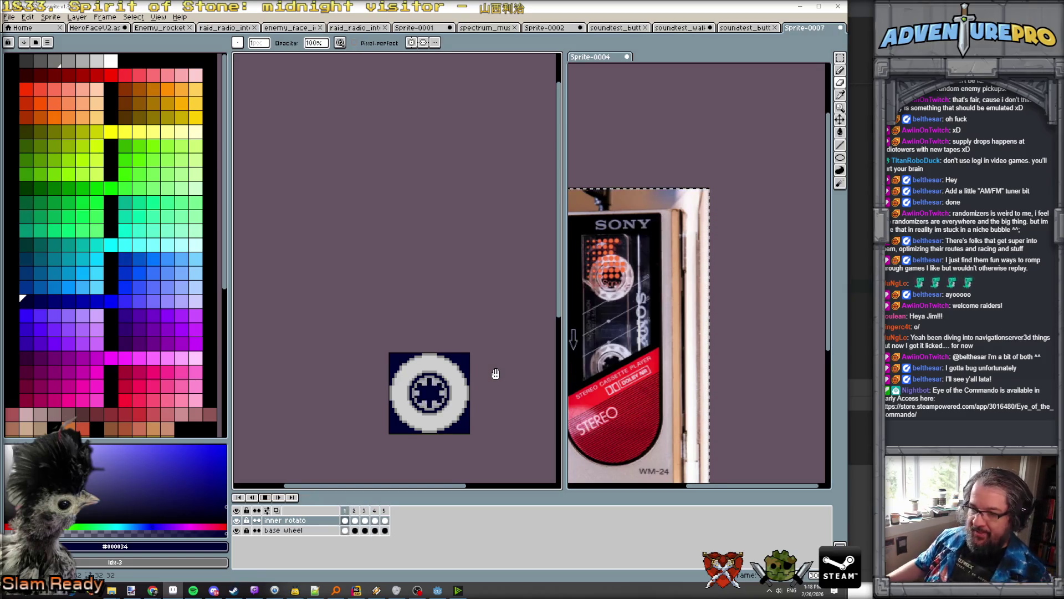
Step: Stop playback and add a new empty layer named 'outerrotato'
left_click(265, 498)
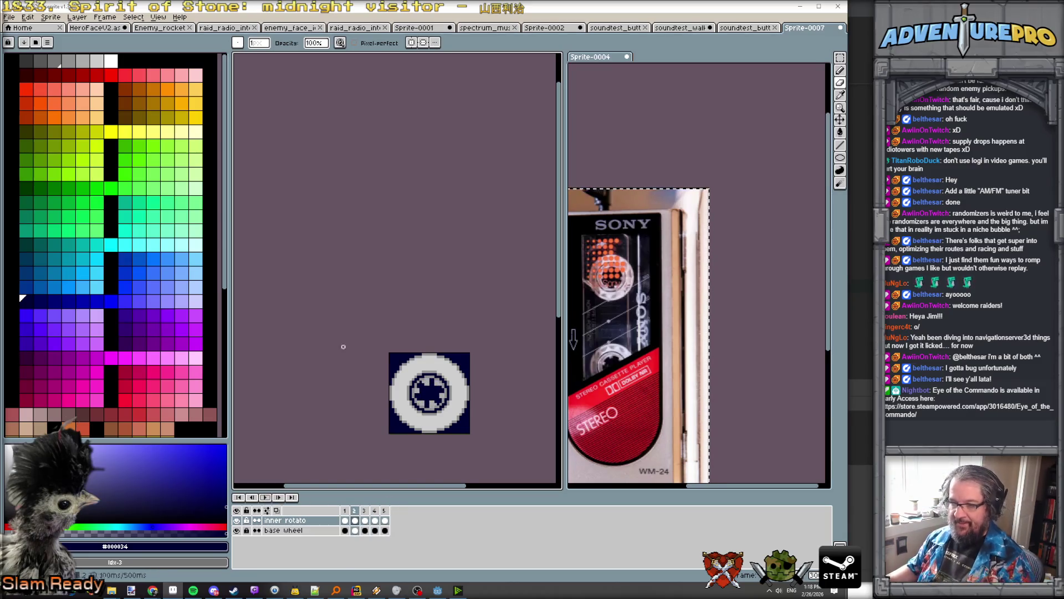
left_click(77, 17)
mouse_move(116, 70)
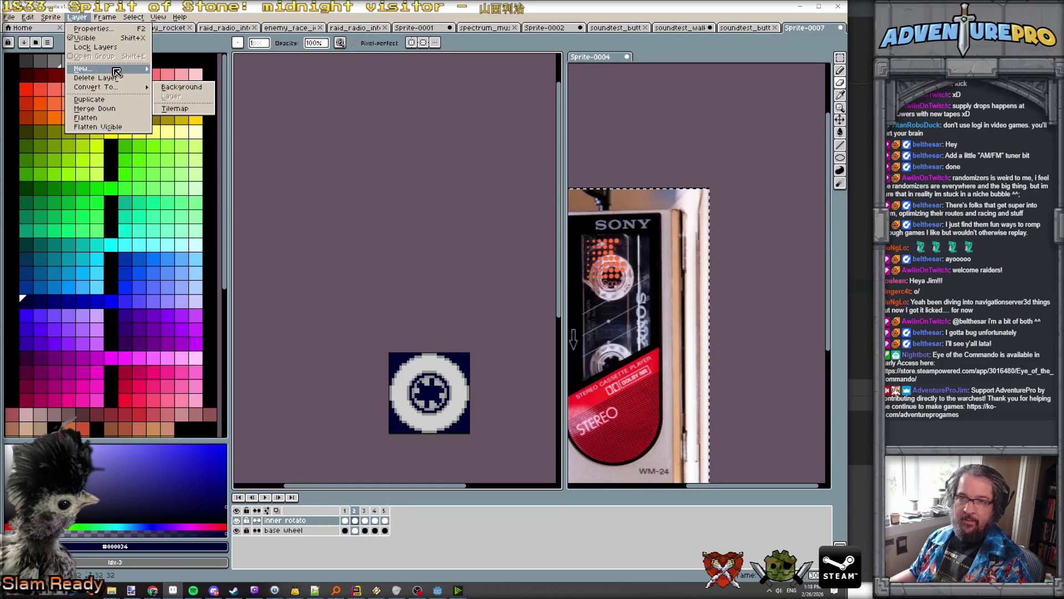
left_click(172, 71)
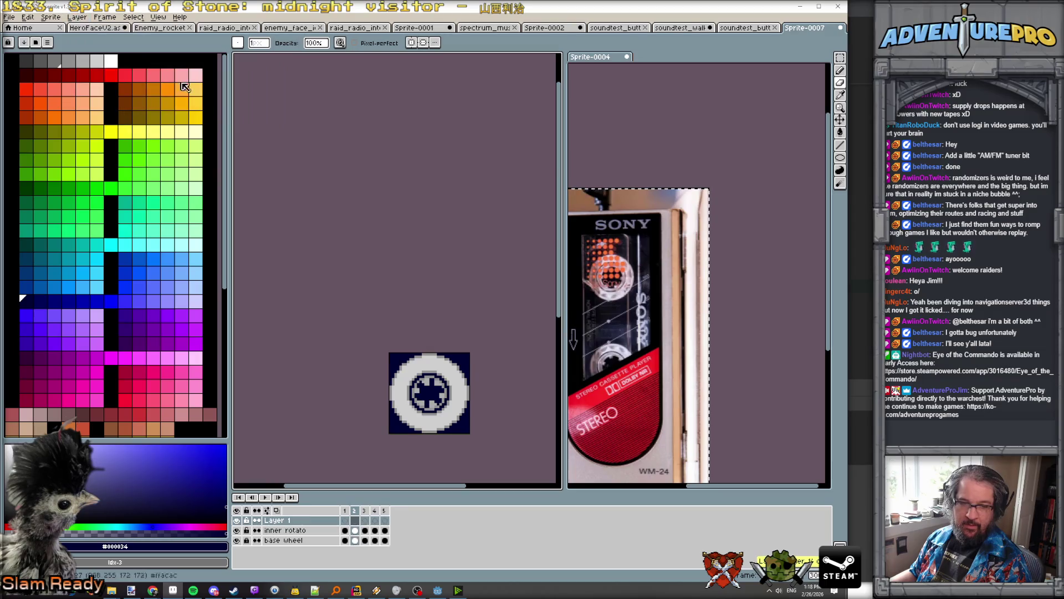
double_click(295, 523)
type("outerrotato")
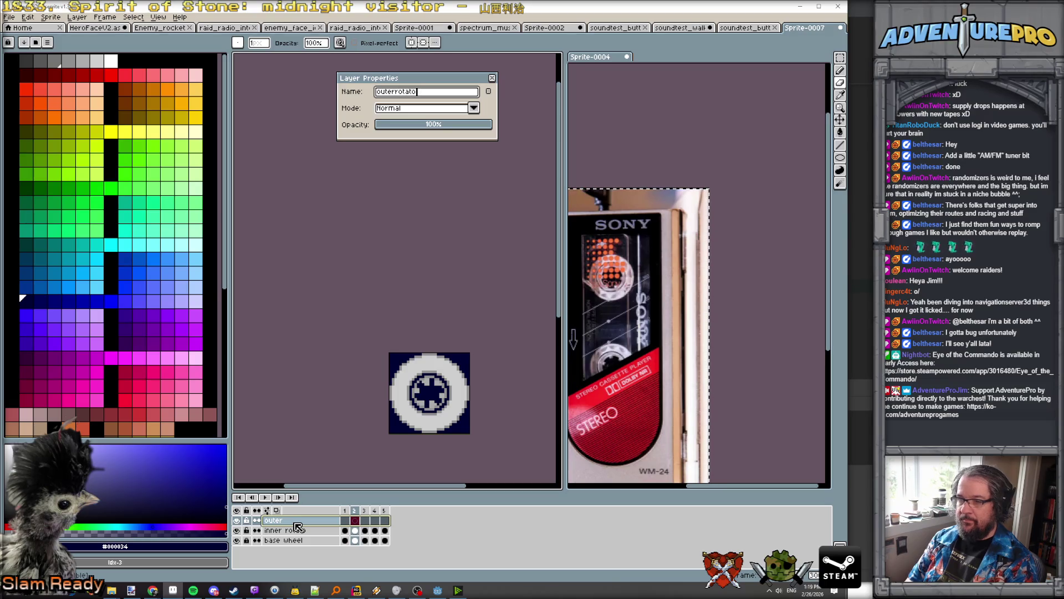
key("Return")
Step: Insert new frames after frames 1, 3, 5 and 9 to bring the sprite to ten frames
left_click(345, 511)
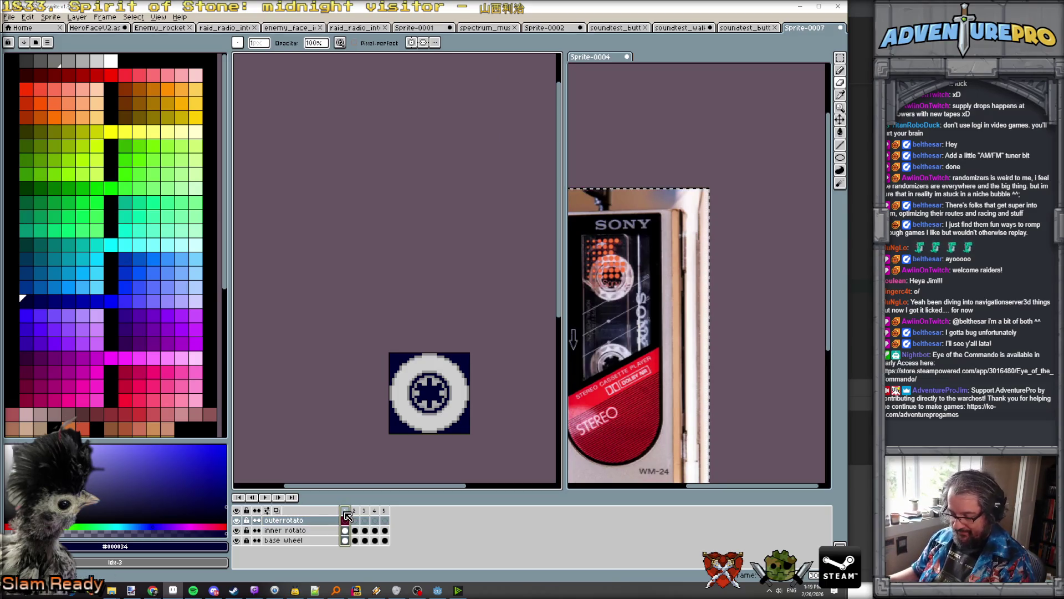
key("alt+n")
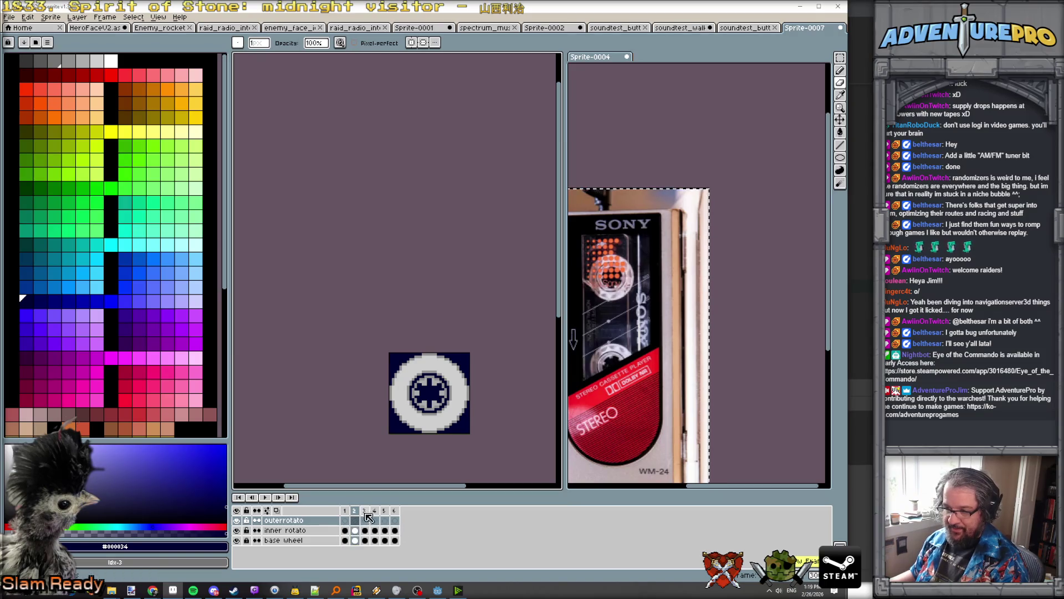
left_click(365, 512)
key("alt+n")
left_click(384, 512)
key("alt+n")
key("alt+n")
left_click(425, 515)
key("alt+n")
Step: Play the ten-frame animation, stop it on frame 1, and zoom into the wheel
left_click(267, 498)
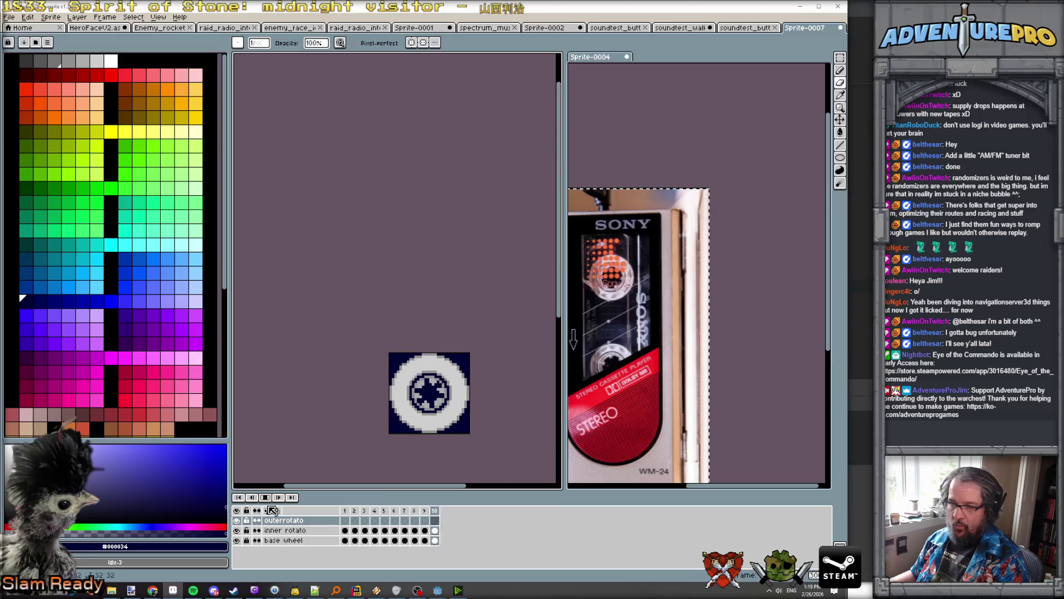
key("Return")
scroll(425, 371, "up", 2)
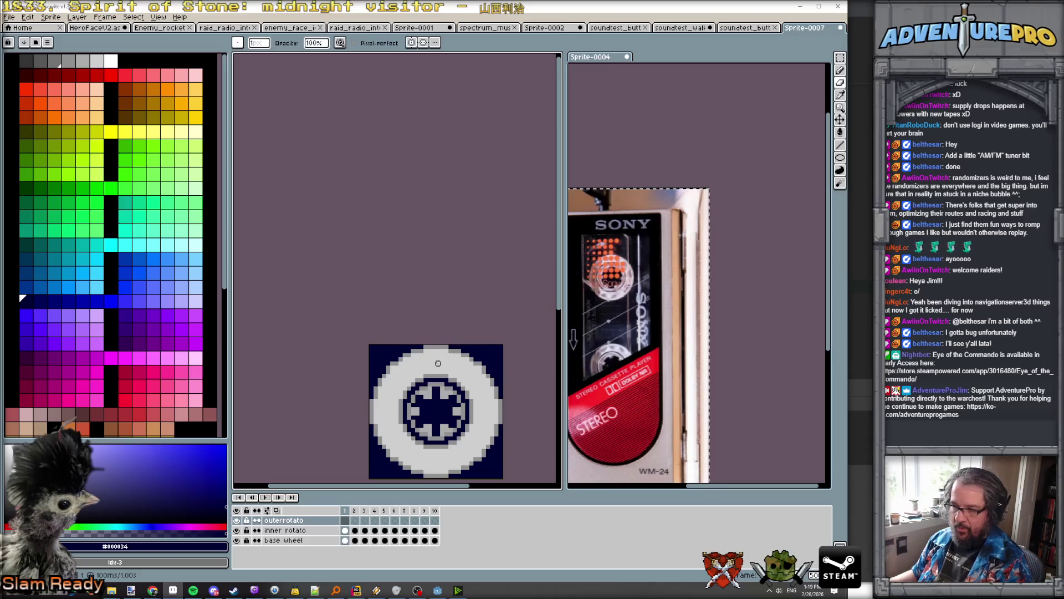
scroll(438, 363, "up", 1)
scroll(442, 334, "down", 2)
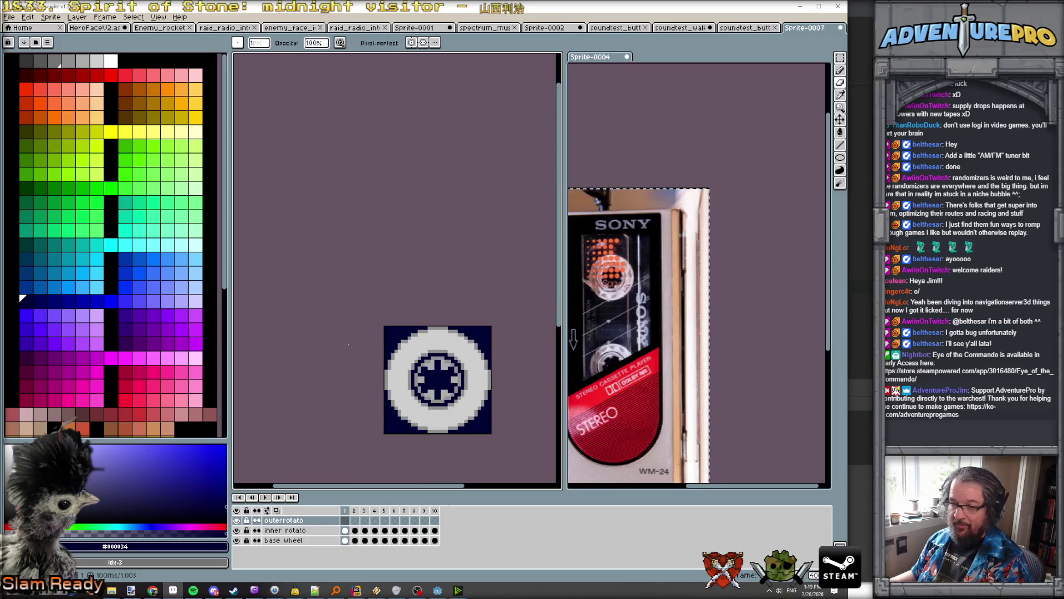
scroll(482, 339, "up", 3)
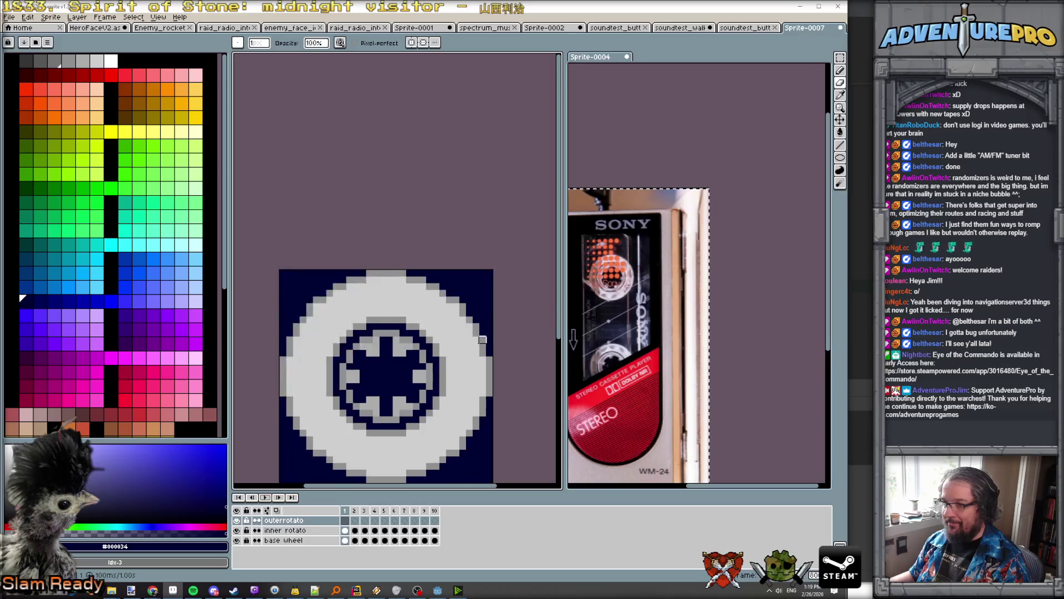
scroll(480, 340, "up", 1)
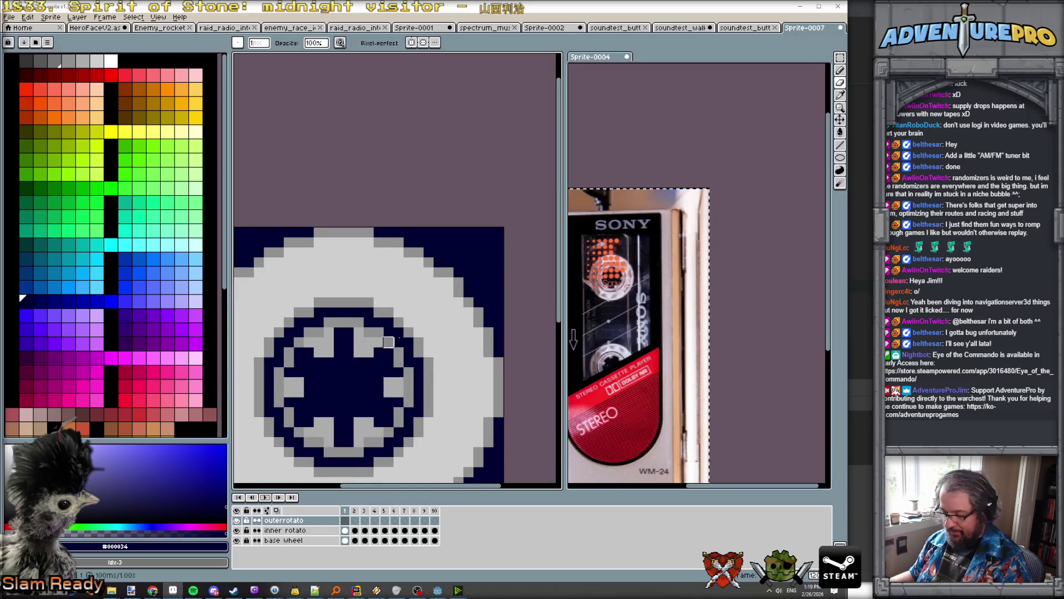
scroll(724, 252, "up", 4)
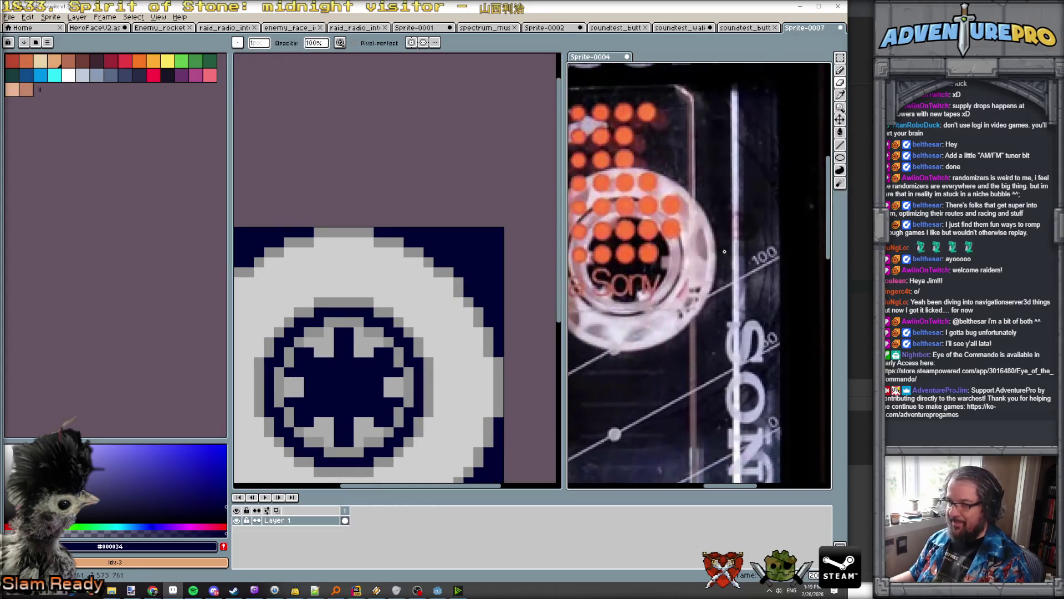
scroll(672, 338, "down", 2)
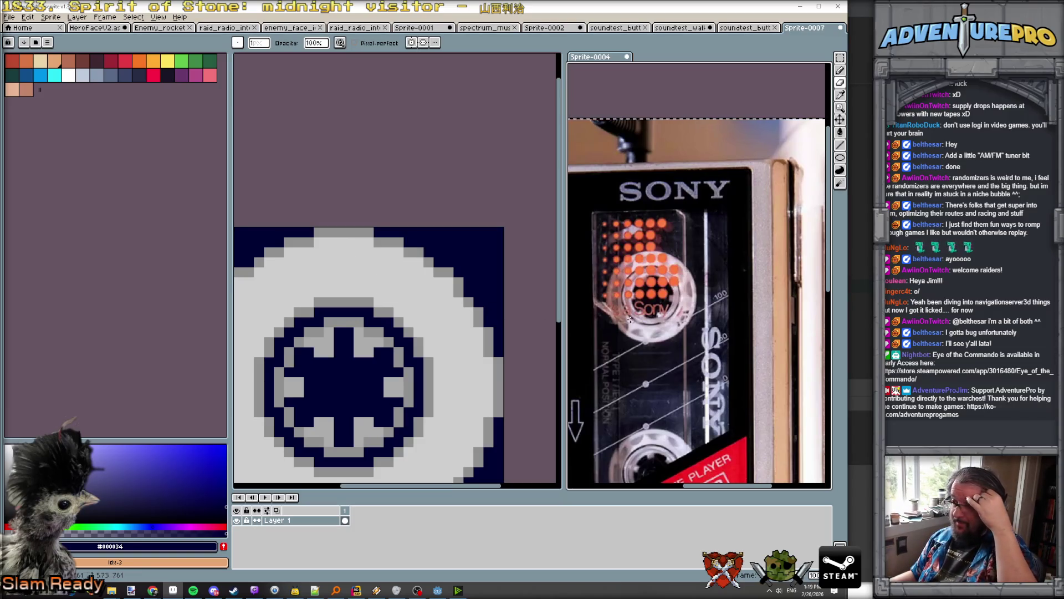
scroll(652, 341, "up", 3)
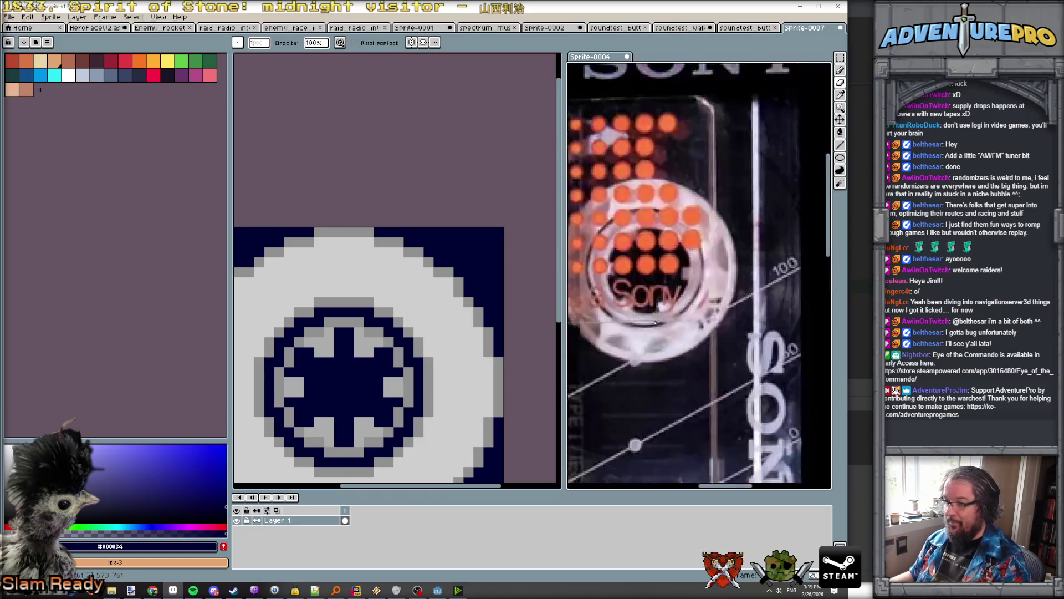
scroll(654, 321, "down", 3)
scroll(649, 316, "up", 3)
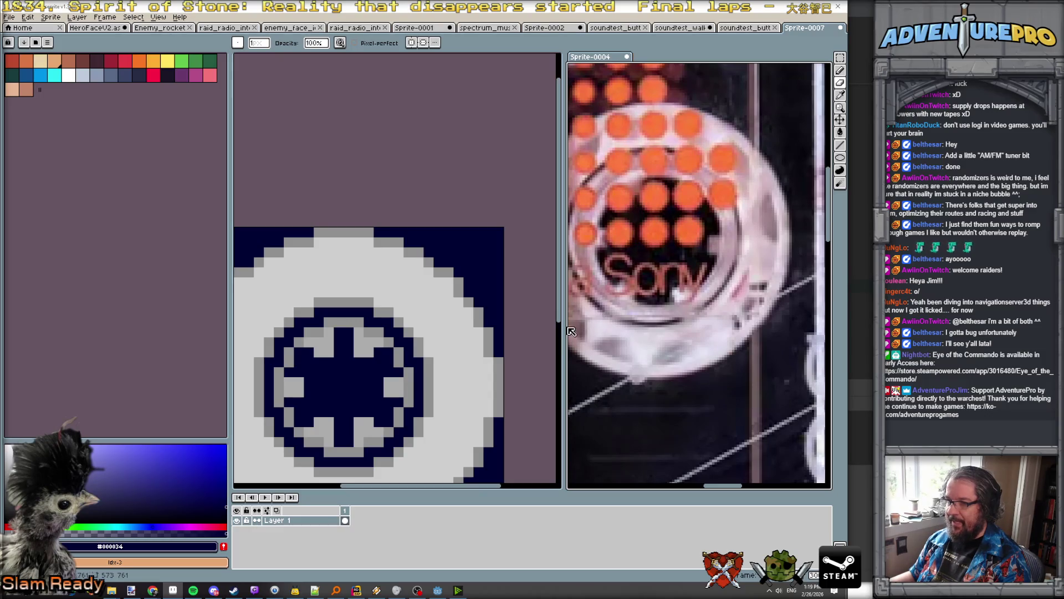
scroll(604, 316, "down", 3)
scroll(307, 301, "down", 2)
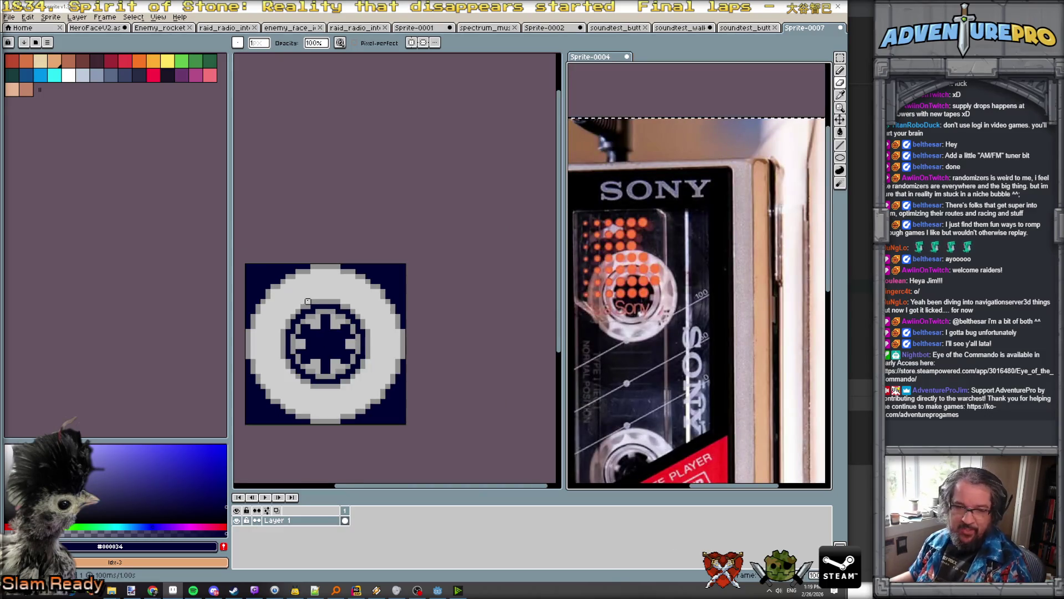
scroll(323, 287, "up", 1)
scroll(327, 294, "down", 1)
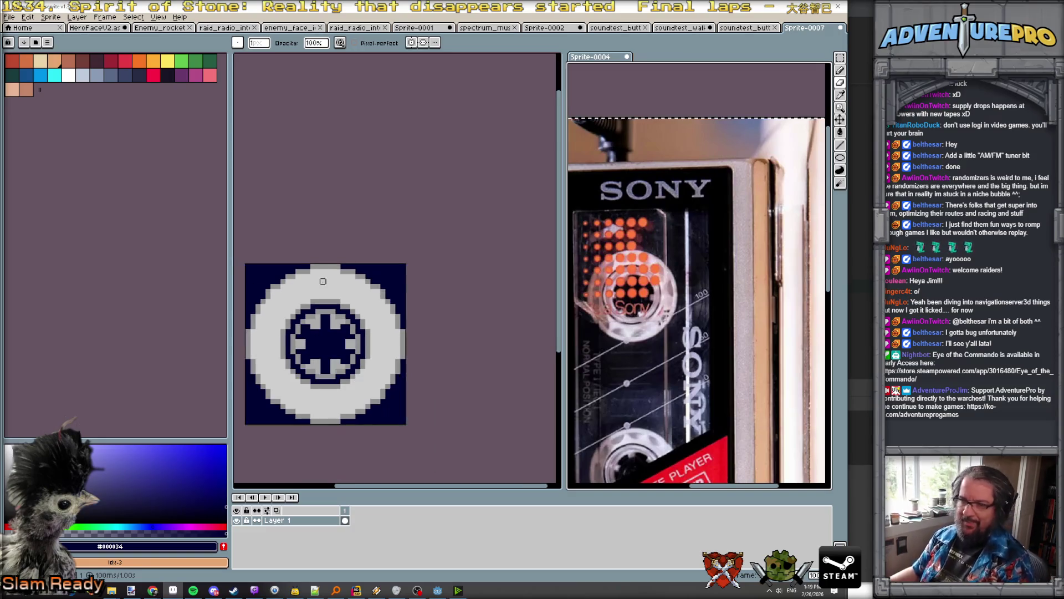
scroll(328, 300, "up", 1)
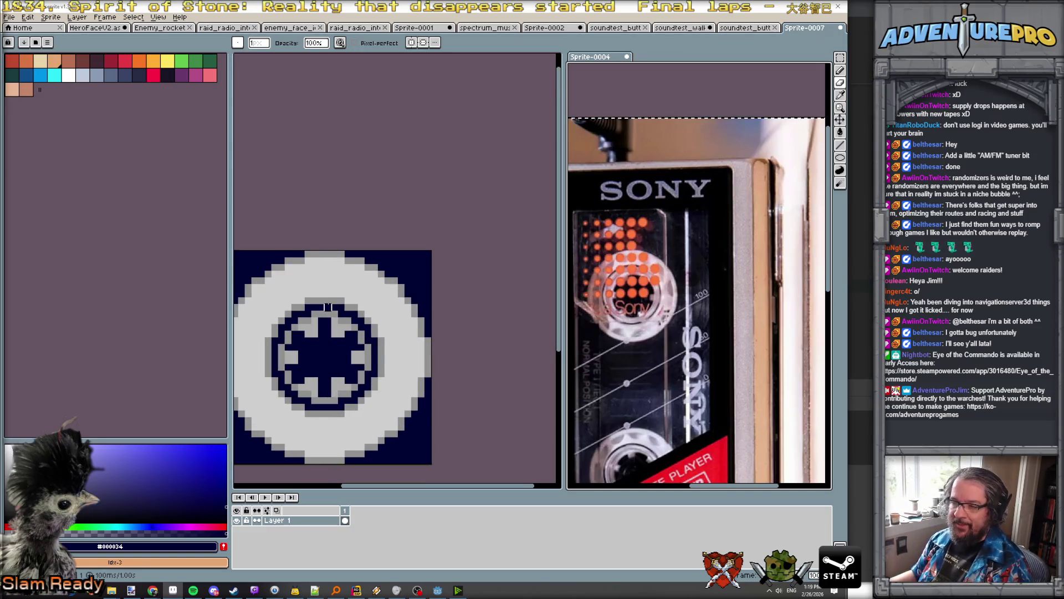
scroll(327, 306, "down", 1)
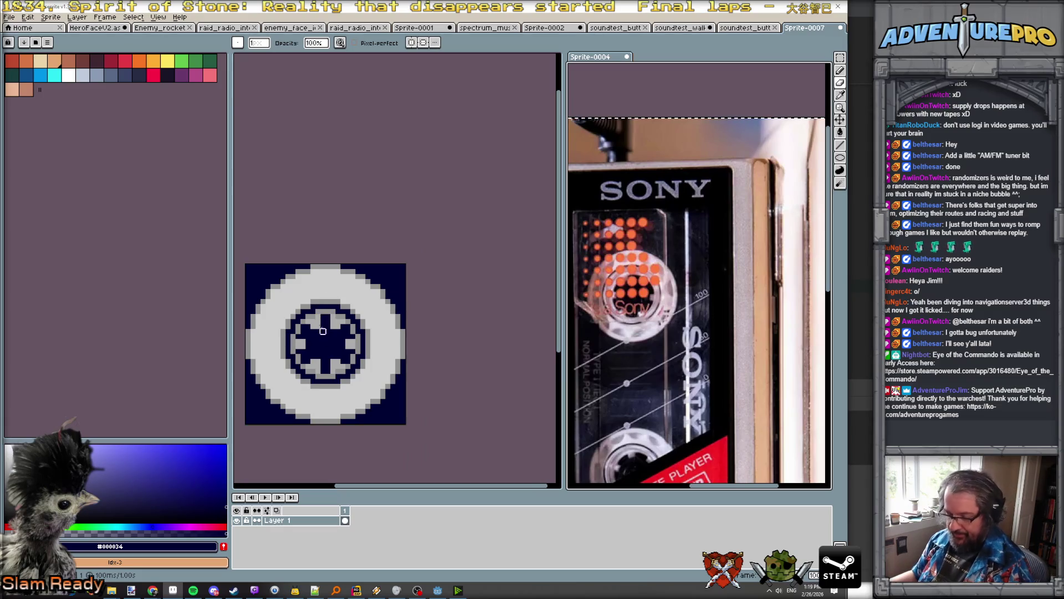
key("ctrl+z")
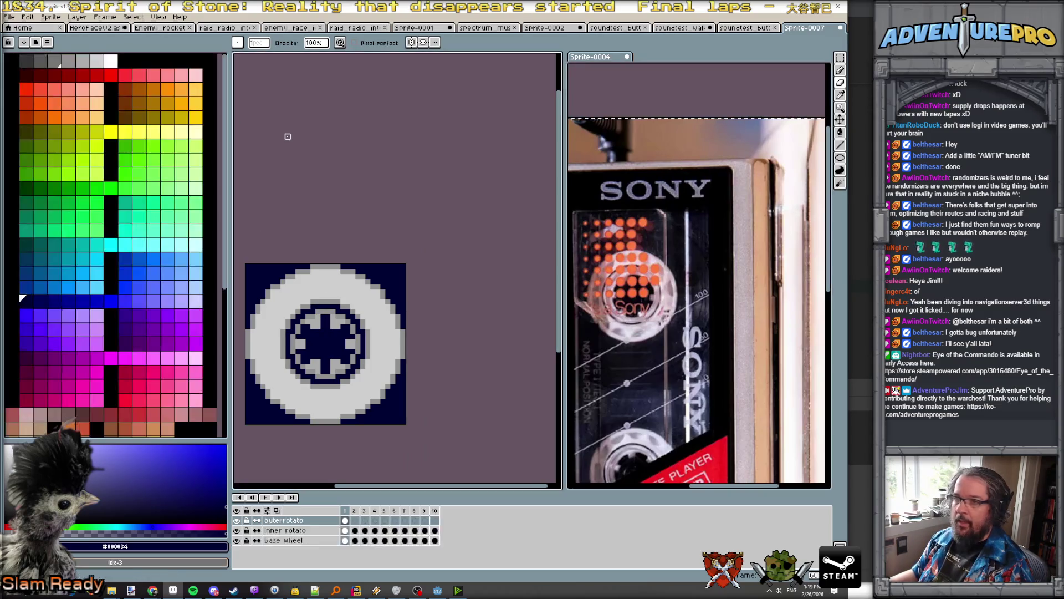
scroll(357, 260, "up", 1)
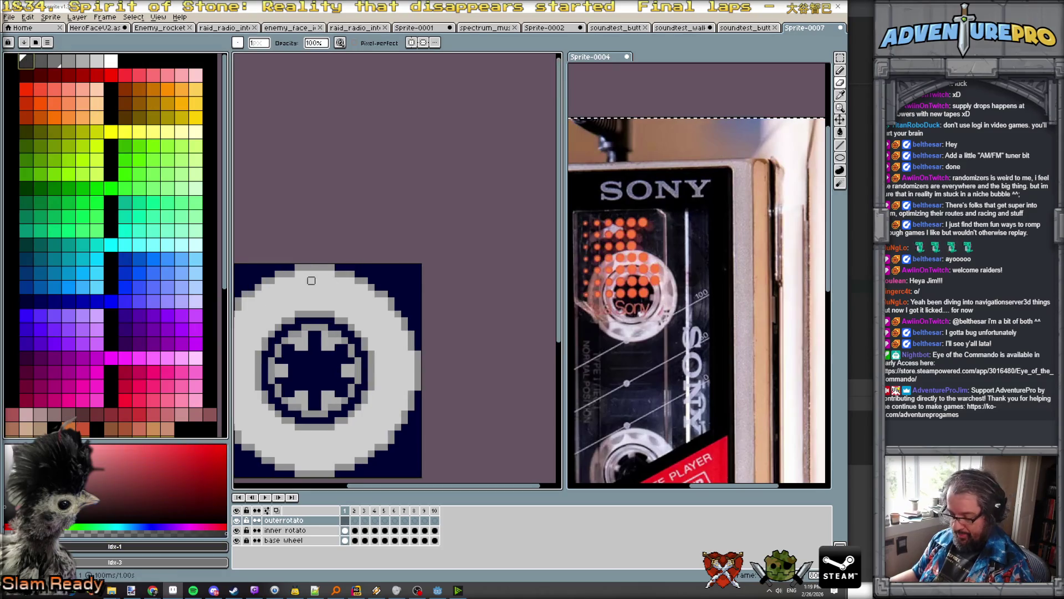
Step: With the pencil and horizontal plus vertical symmetry on, draw dark notches on the rim's top and bottom
key("b")
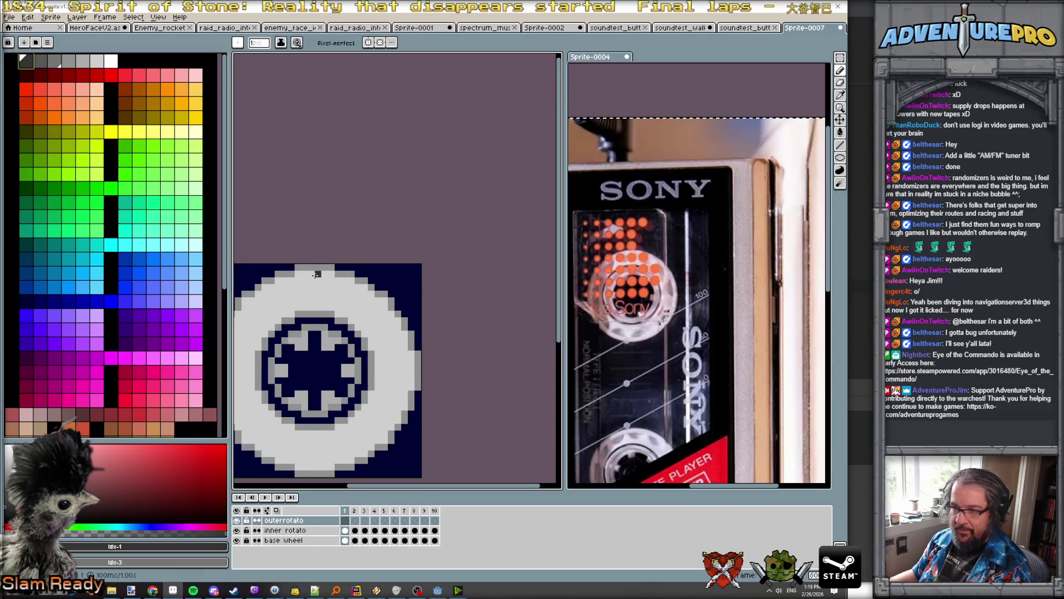
left_click_drag(317, 274, 317, 276)
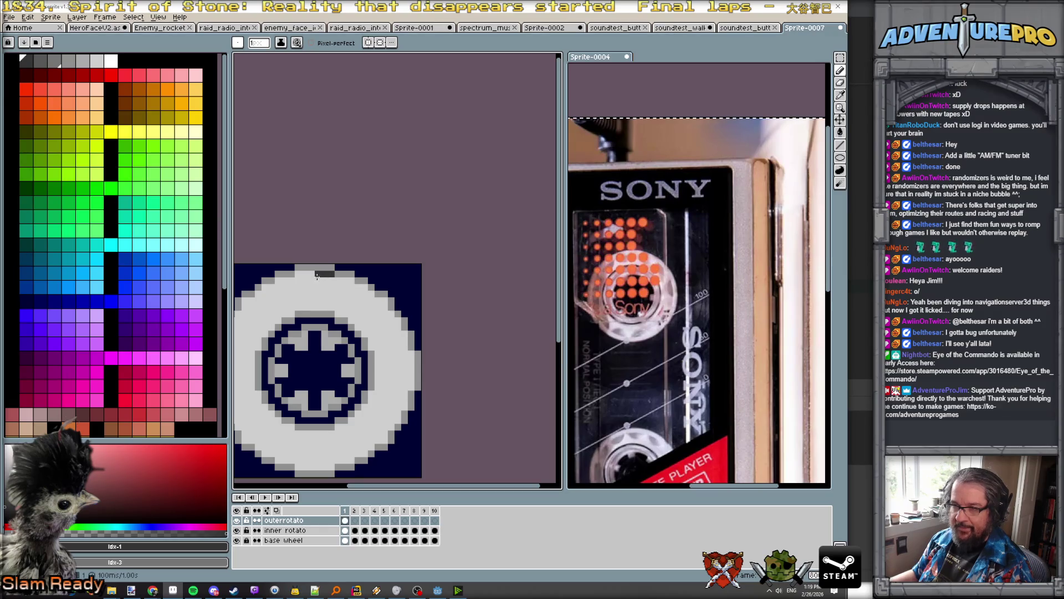
left_click(368, 42)
left_click(380, 42)
left_click_drag(317, 274, 295, 274)
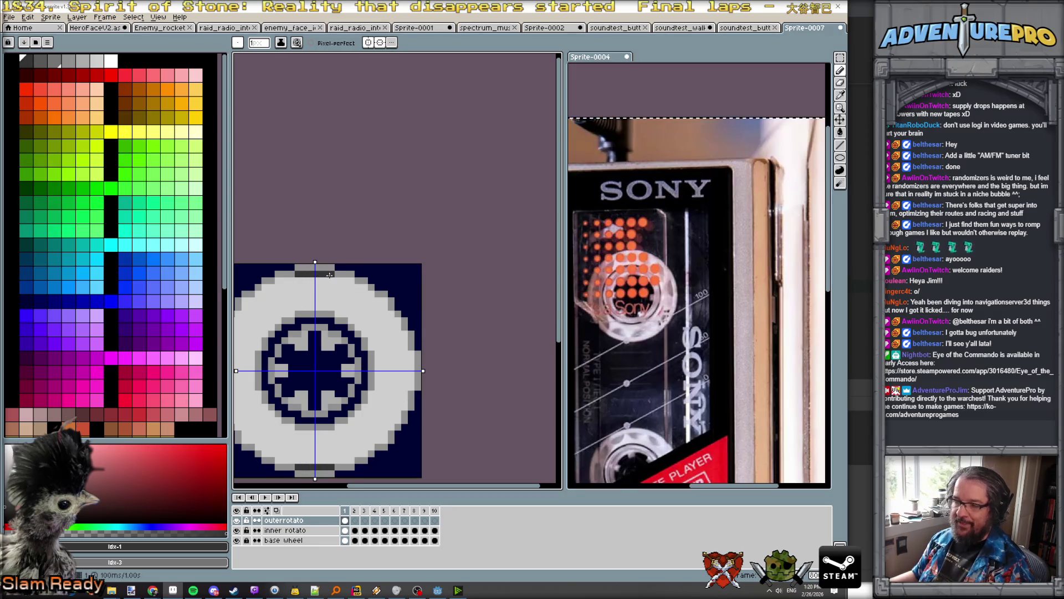
scroll(330, 280, "down", 1)
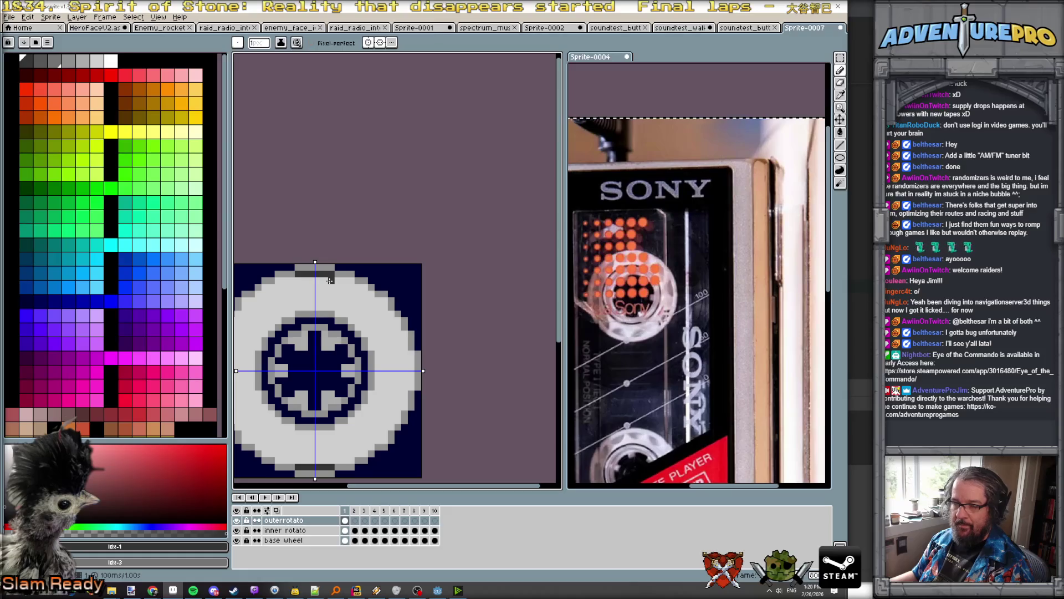
scroll(331, 280, "down", 2)
scroll(330, 280, "up", 1)
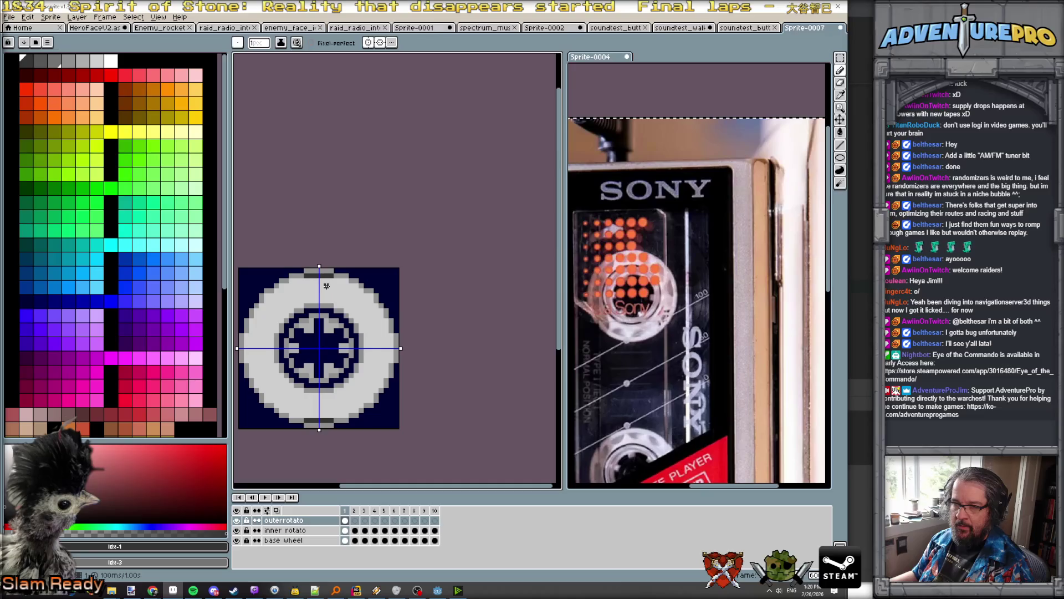
mouse_move(326, 284)
left_mouse_down()
mouse_move(360, 316)
mouse_move(340, 284)
left_mouse_up()
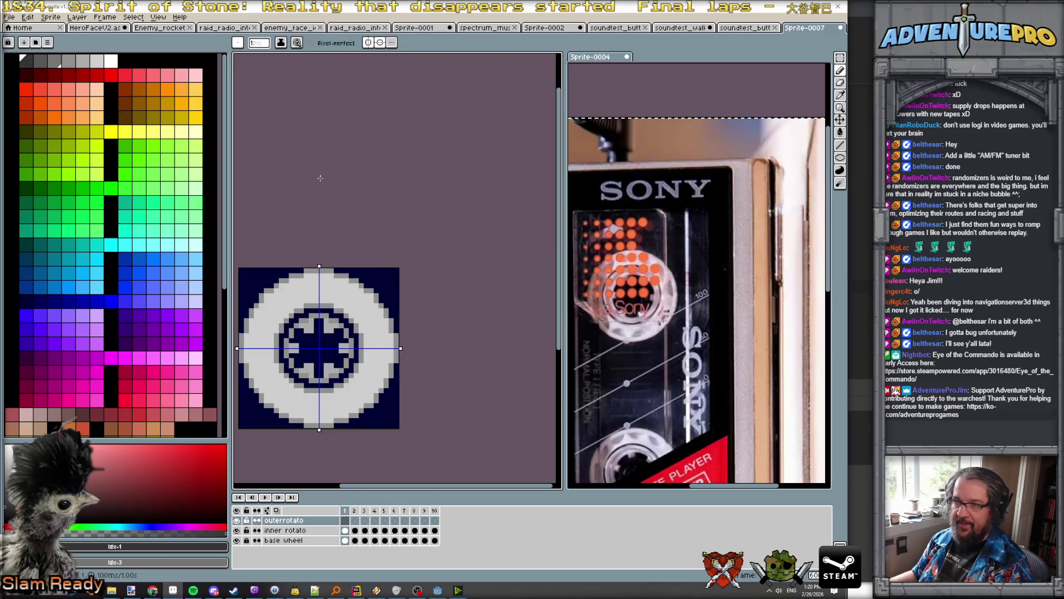
Step: Zoom in and switch off mirrored drawing, dismissing the symmetry reset menu
key("plus")
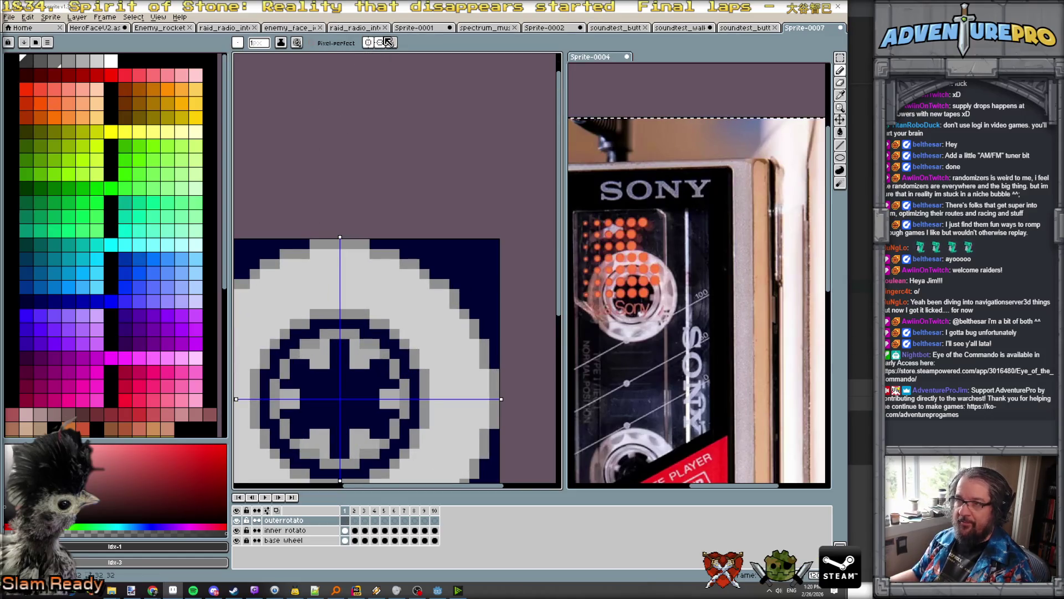
left_click(381, 43)
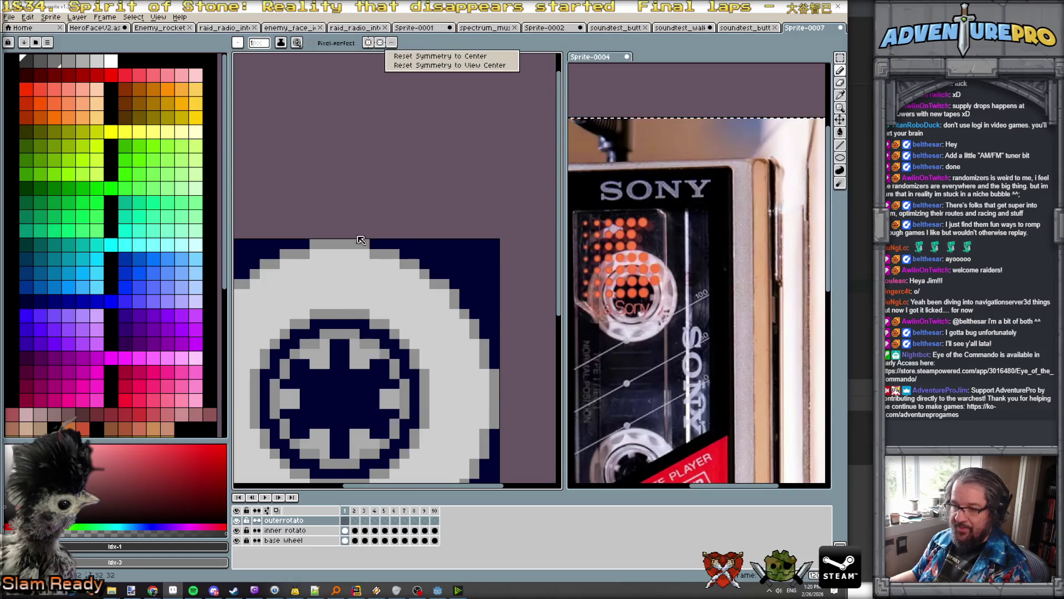
left_click(359, 239)
Step: Pencil an angled dark-grey notch wedge into the top of the outer rim
mouse_move(344, 254)
left_mouse_down()
mouse_move(361, 255)
mouse_move(340, 264)
left_mouse_up()
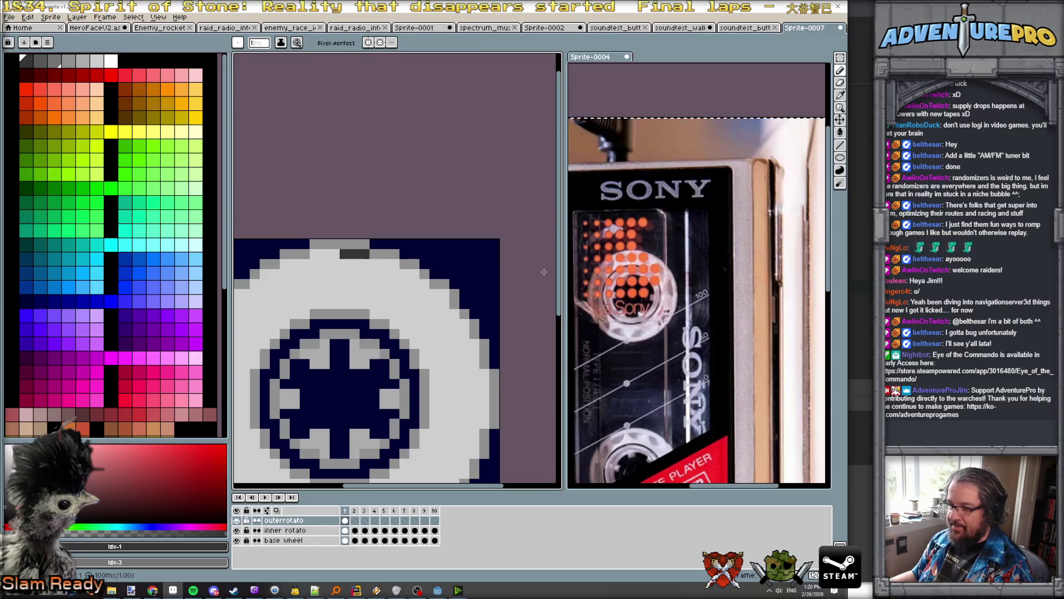
scroll(667, 295, "up", 3)
left_click(344, 264)
left_click(344, 274)
left_click(354, 264)
left_click(364, 264)
left_click(375, 266)
left_click_drag(365, 274, 352, 284)
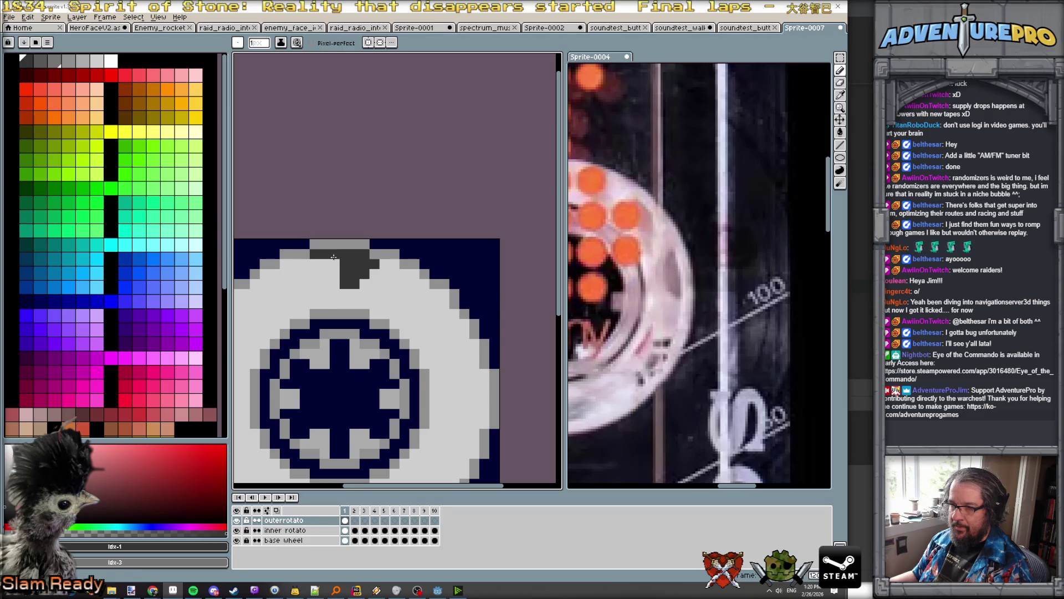
Step: Pan right and pencil a dark notch into the right rim, undoing and redrawing a misplaced stroke
scroll(410, 343, "down", 3)
scroll(410, 343, "right", 2)
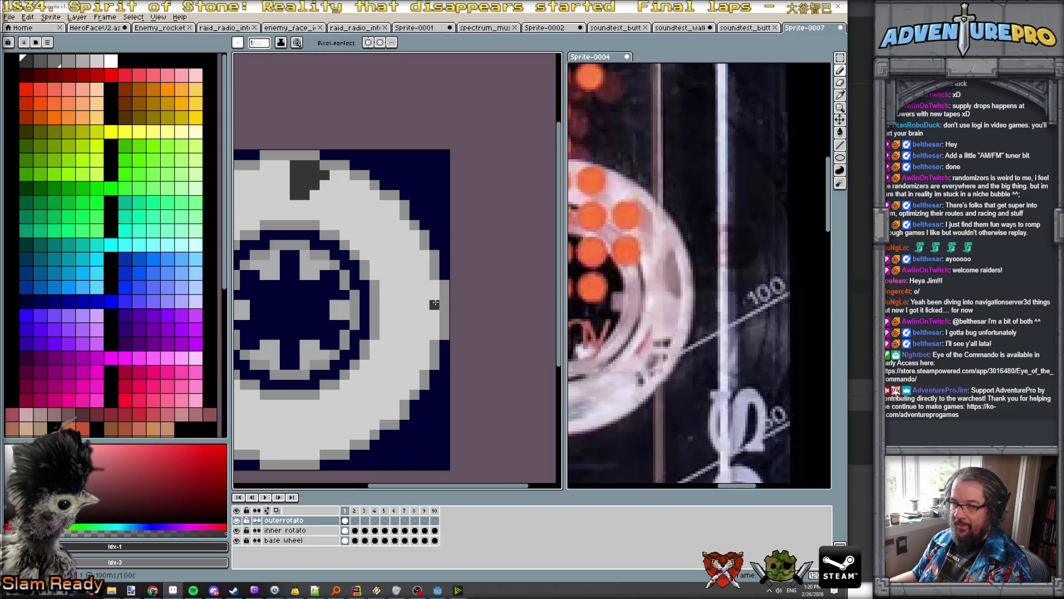
mouse_move(438, 299)
left_mouse_down()
mouse_move(435, 284)
mouse_move(425, 284)
mouse_move(426, 305)
left_mouse_up()
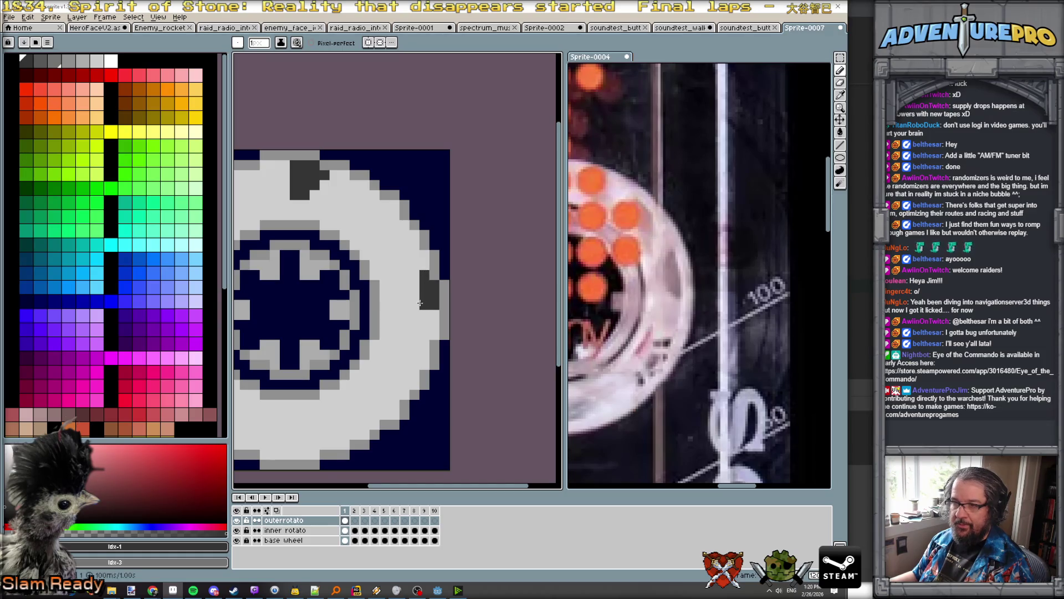
key("ctrl+z")
key("ctrl+z")
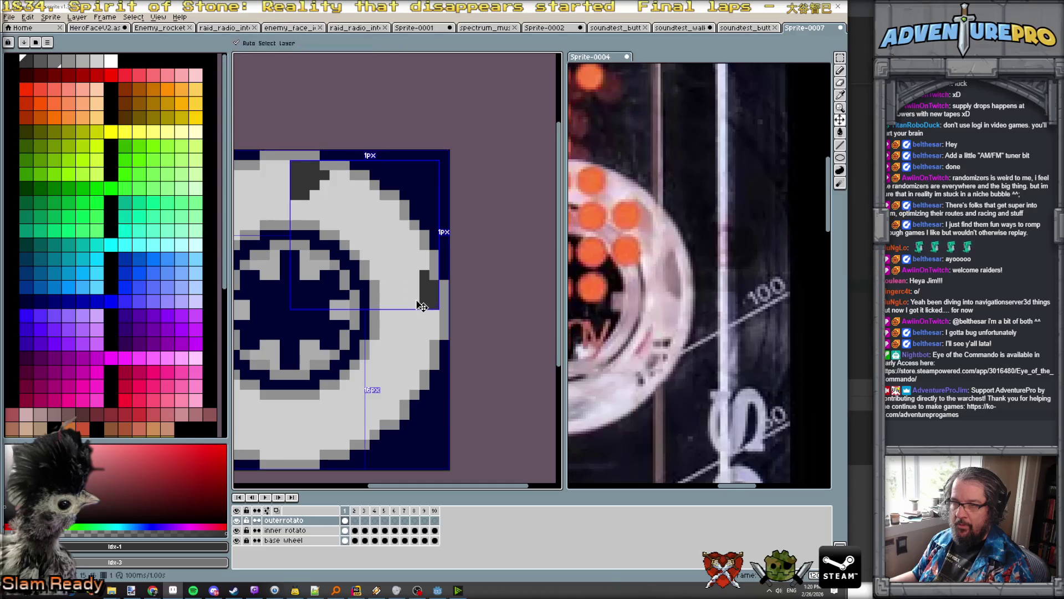
mouse_move(425, 304)
left_mouse_down()
mouse_move(406, 304)
mouse_move(425, 285)
mouse_move(421, 295)
left_mouse_up()
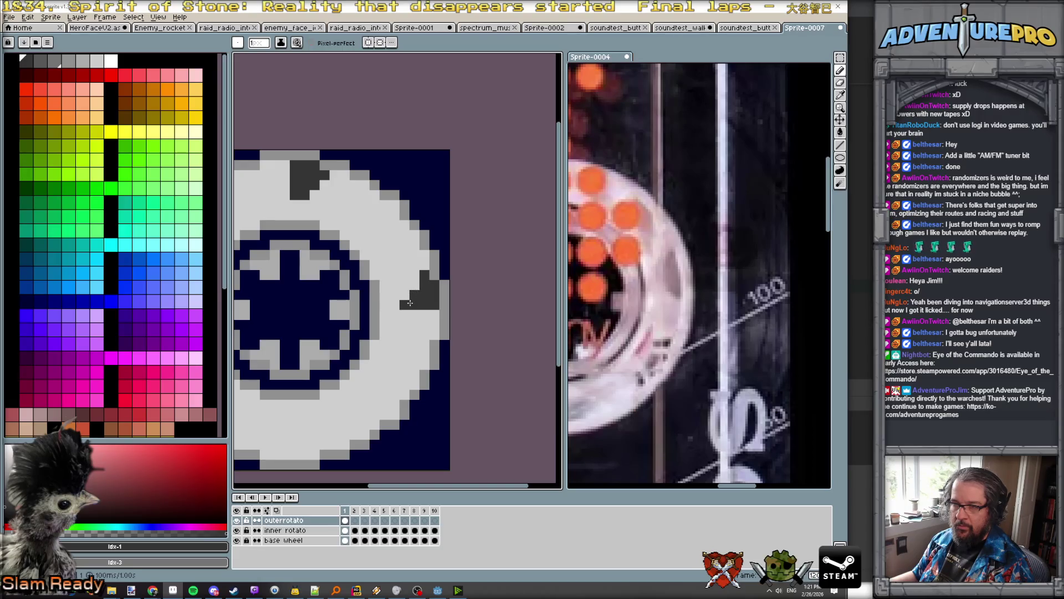
scroll(382, 330, "down", 3)
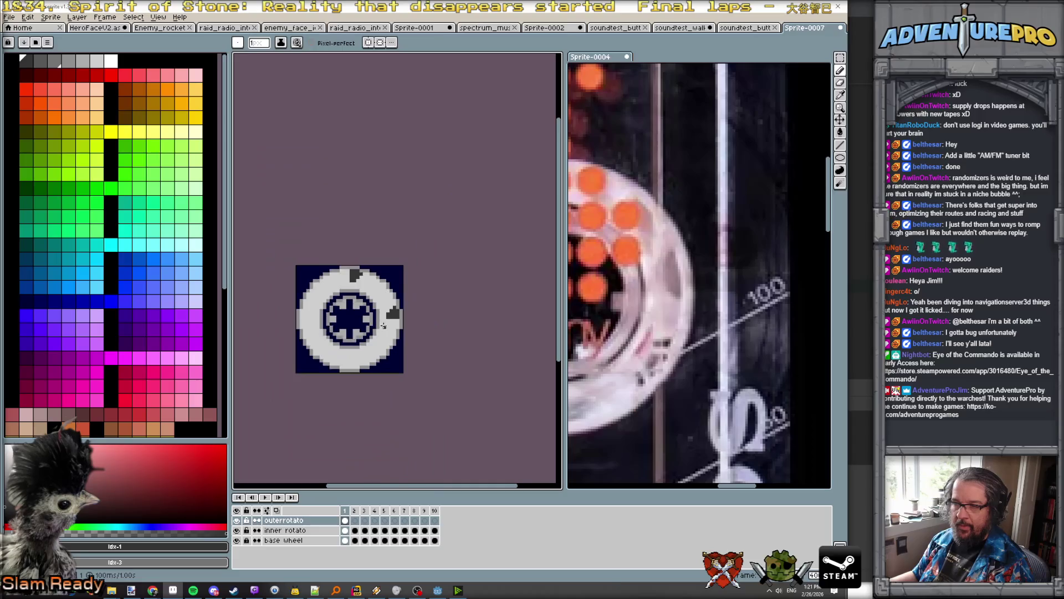
scroll(309, 223, "up", 1)
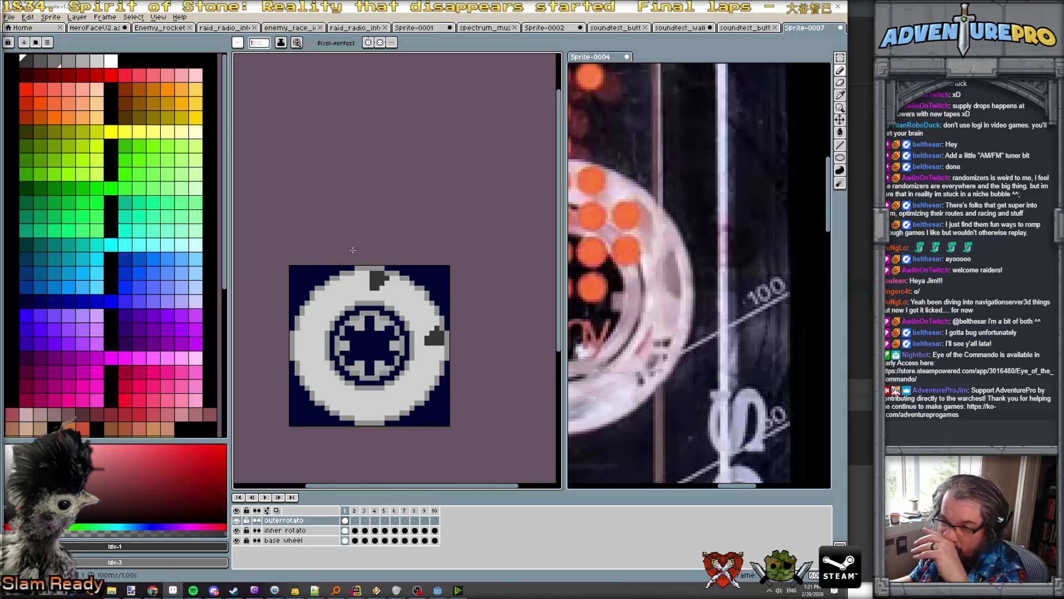
scroll(423, 298, "up", 2)
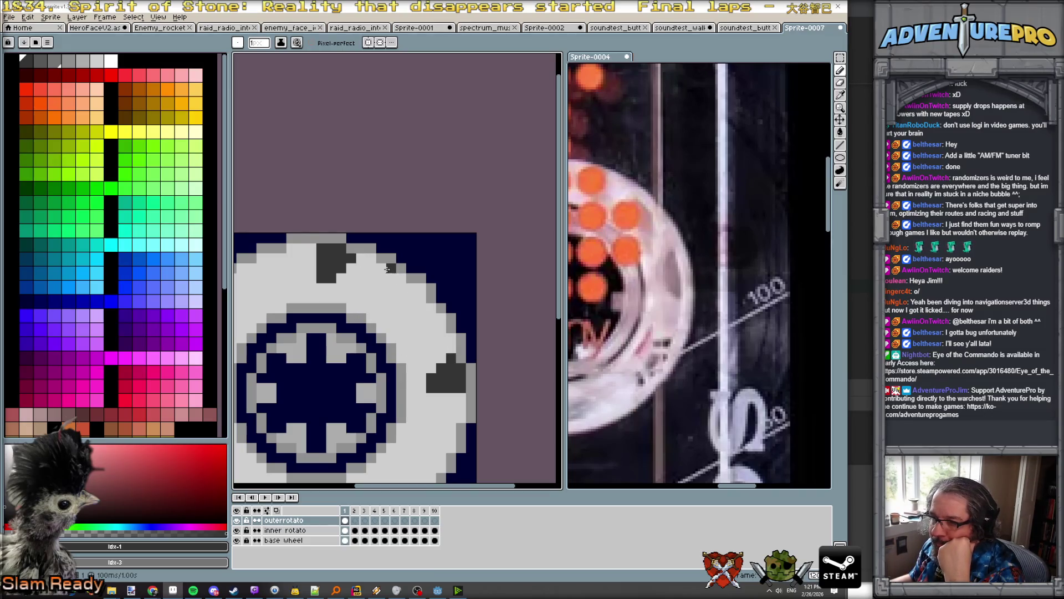
scroll(360, 276, "down", 2)
scroll(360, 276, "up", 2)
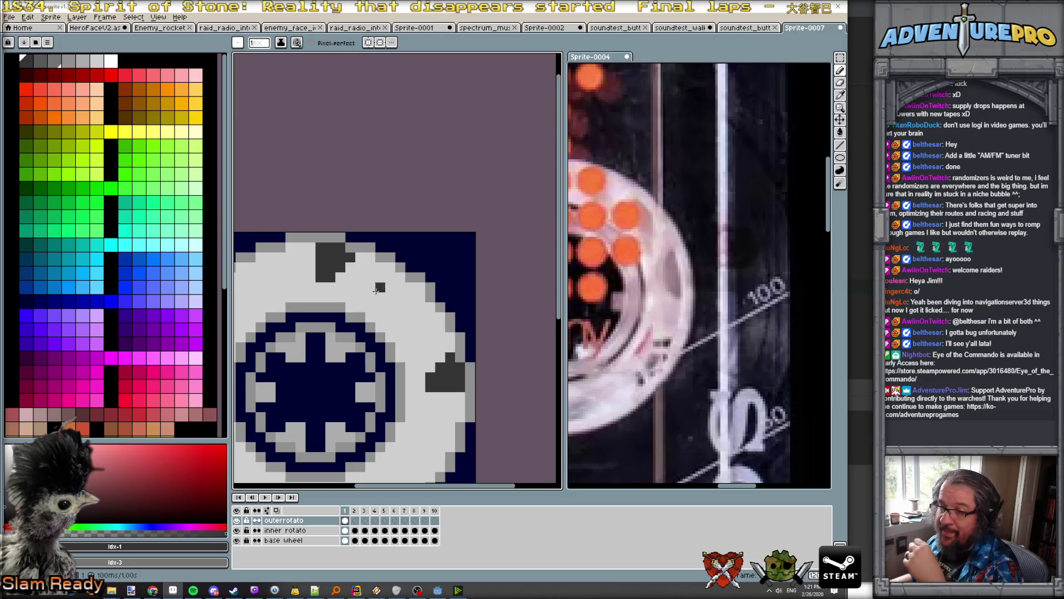
scroll(429, 356, "down", 2)
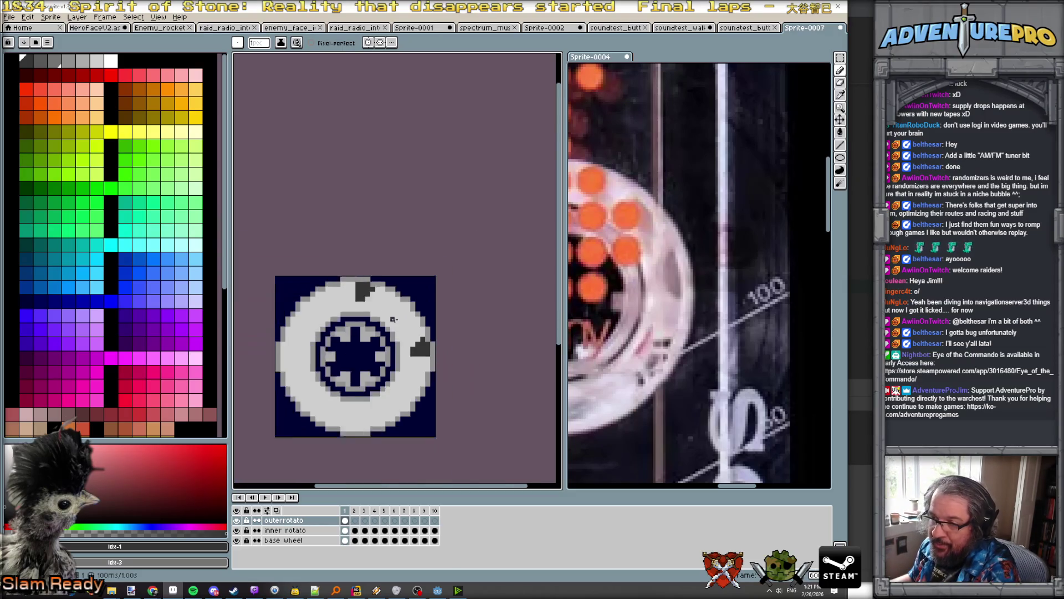
scroll(388, 318, "up", 2)
scroll(388, 318, "down", 2)
scroll(385, 318, "up", 1)
scroll(385, 315, "up", 1)
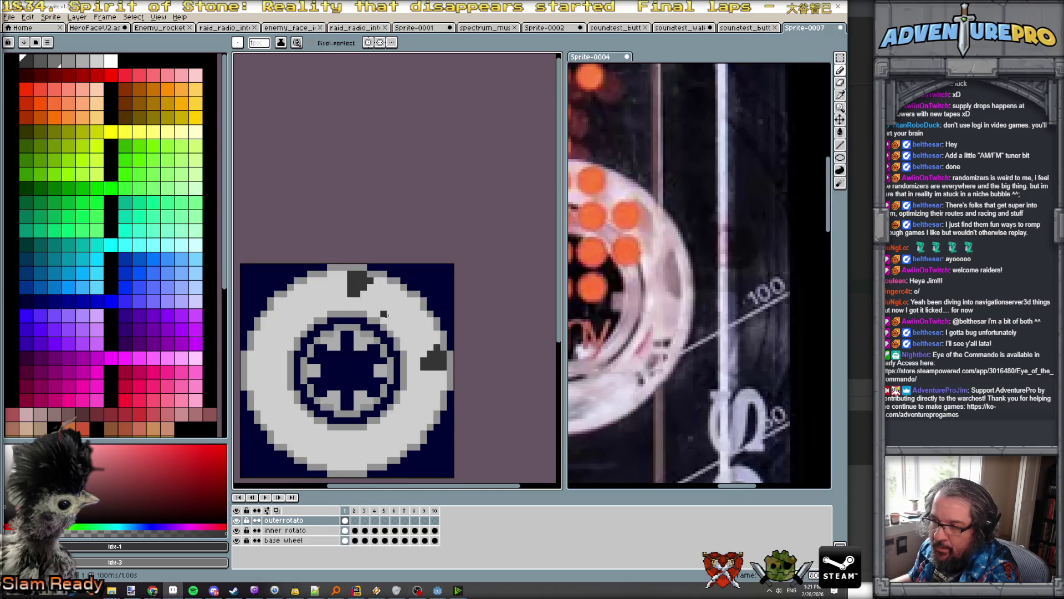
scroll(411, 342, "down", 1)
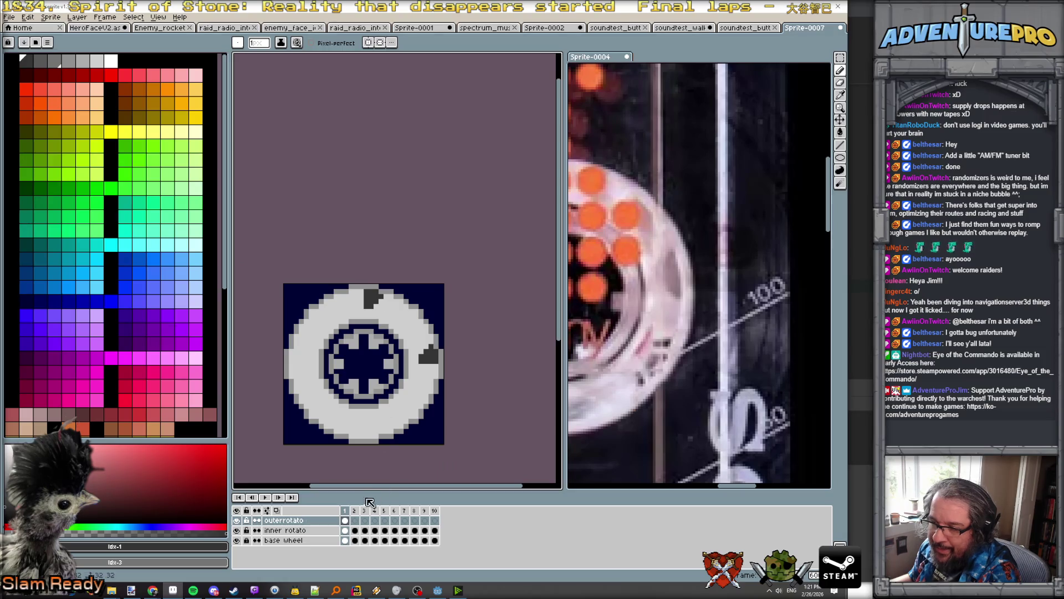
Step: Compare frames 1 and 10, turning a stray dark rim pixel on frame 1 light grey
left_click(435, 510)
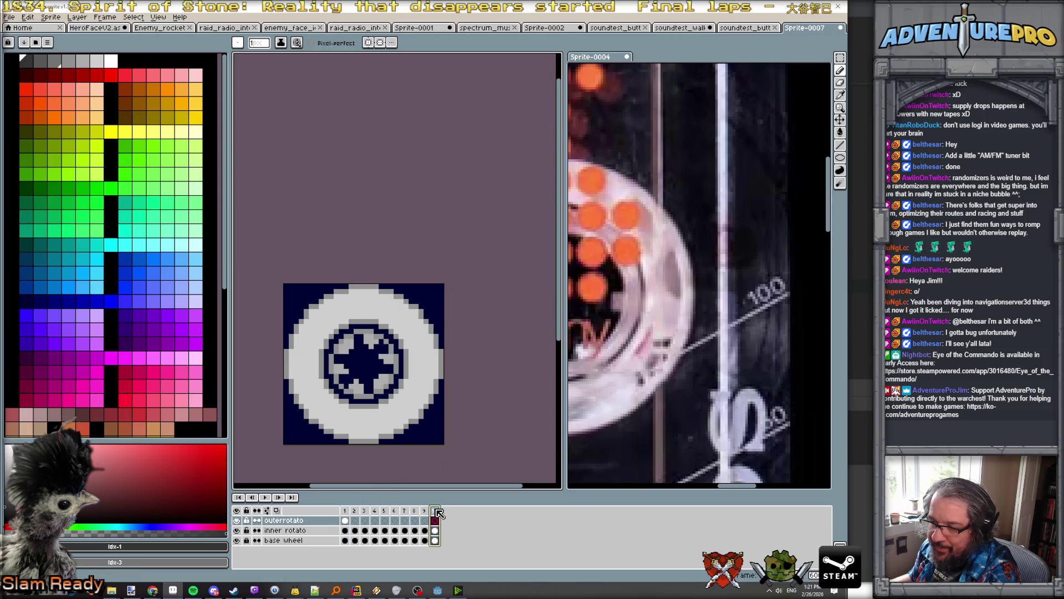
left_click(346, 510)
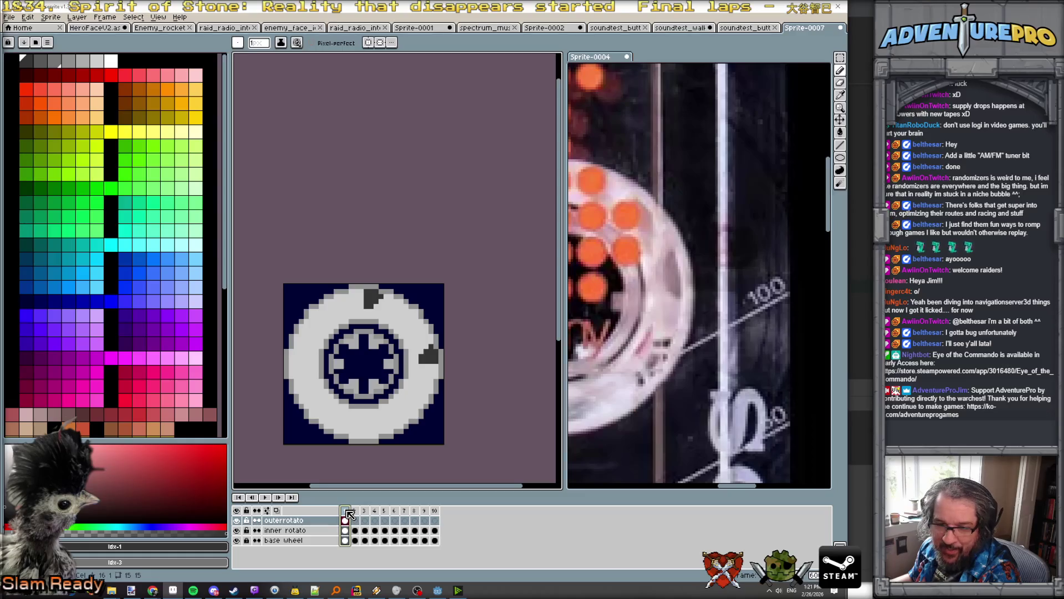
left_click(435, 510)
scroll(432, 313, "up", 1)
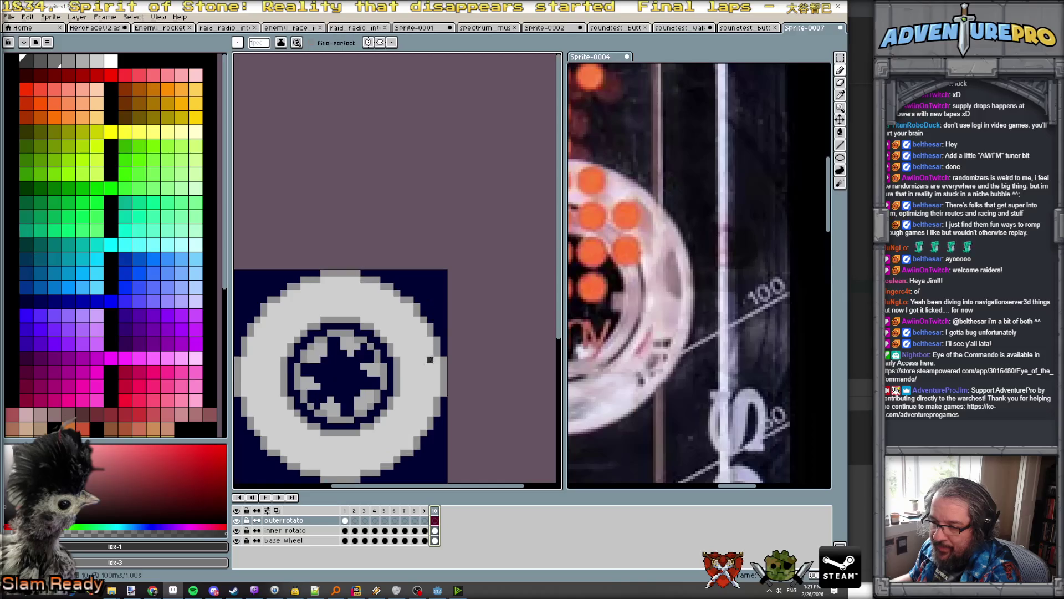
scroll(345, 287, "up", 1)
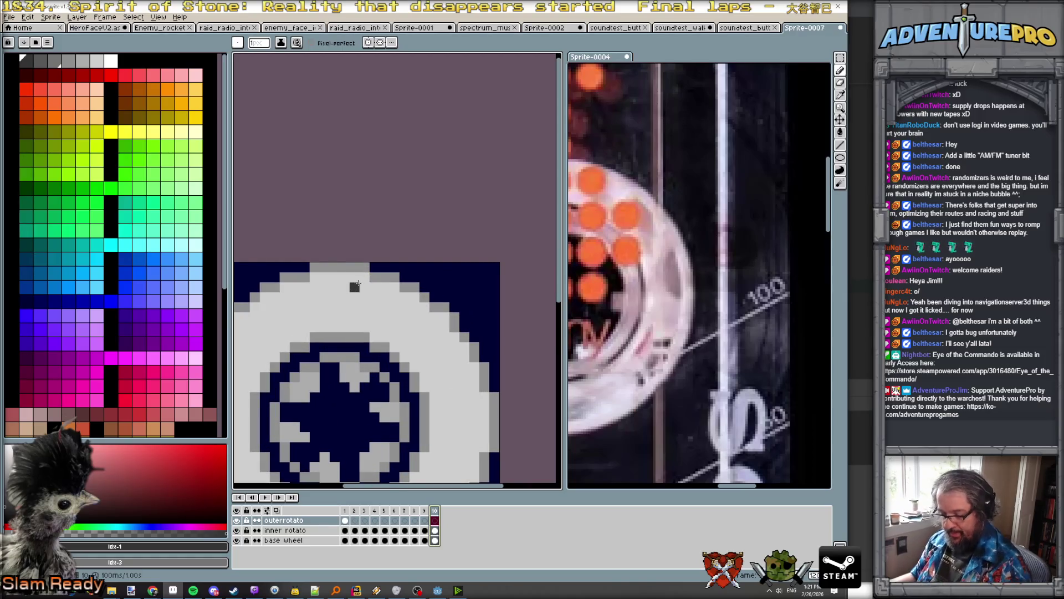
key("Right")
left_click(375, 284)
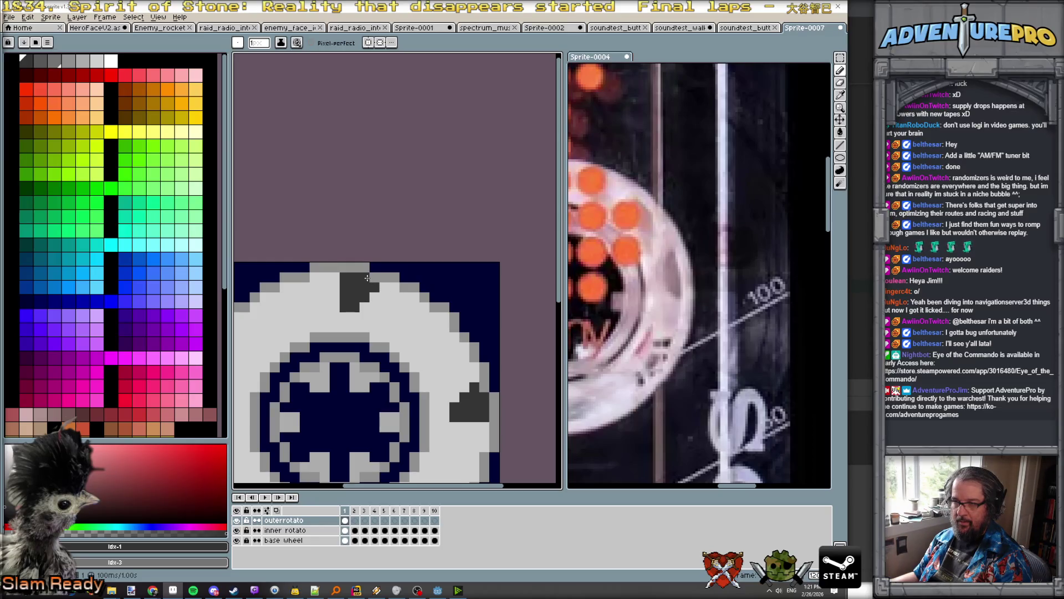
key("Left")
Step: Draw the slightly shifted top notch on frame 10, flicking between neighbouring frames to check it
mouse_move(366, 278)
left_mouse_down()
mouse_move(344, 278)
mouse_move(343, 297)
left_mouse_up()
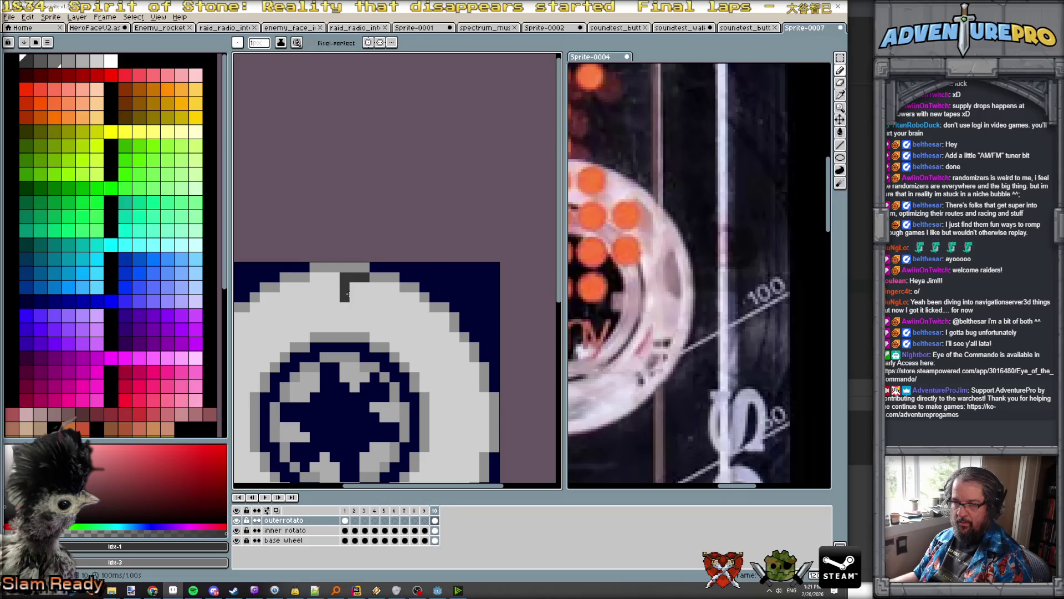
key("Left")
key("Right")
key("Right")
key("Left")
key("Right")
key("Left")
key("Right")
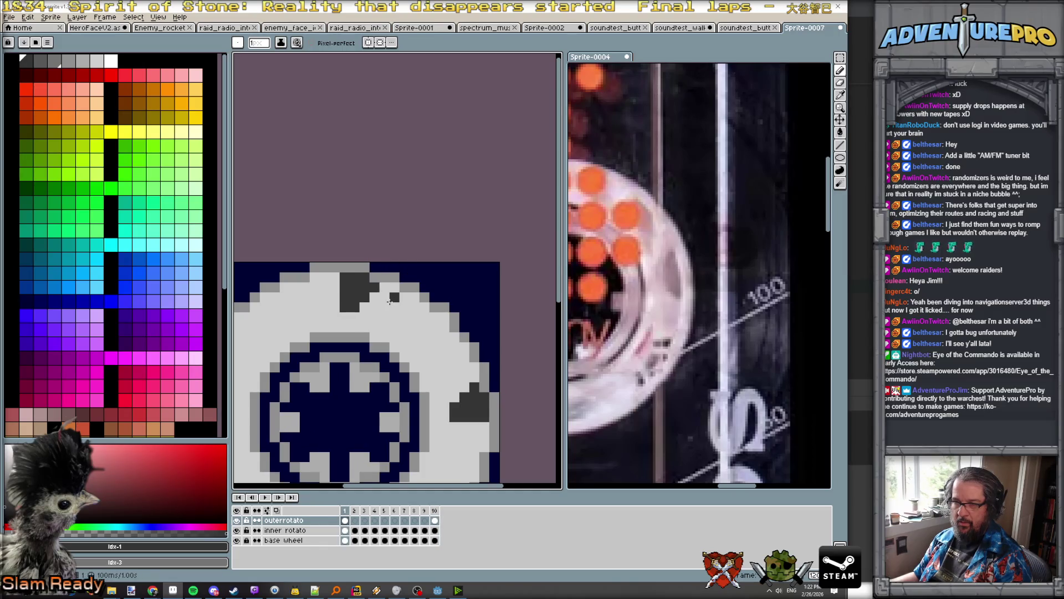
key("Right")
key("Left")
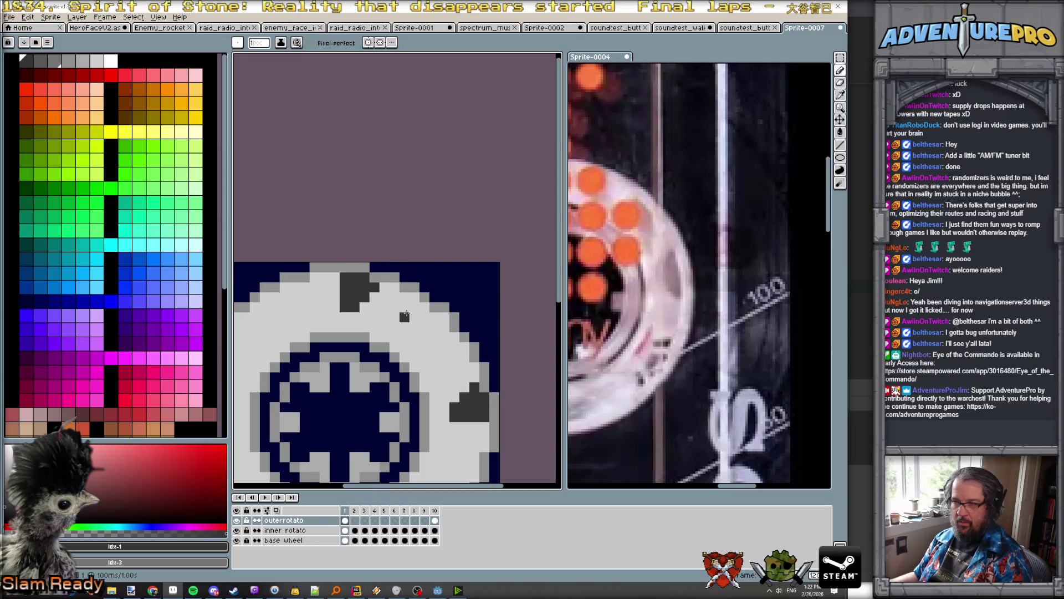
key("Left")
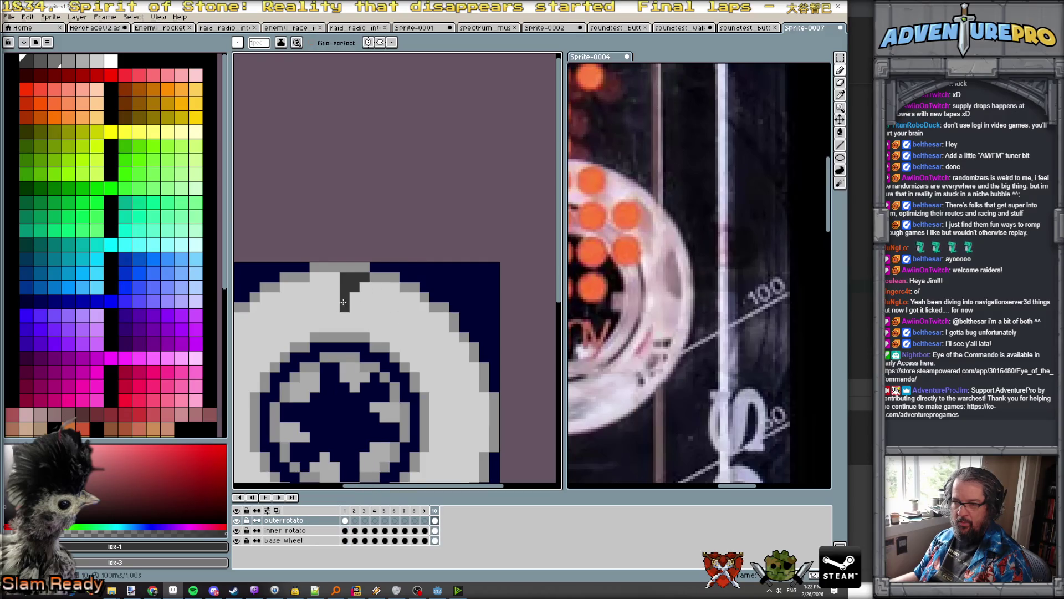
scroll(343, 305, "down", 3)
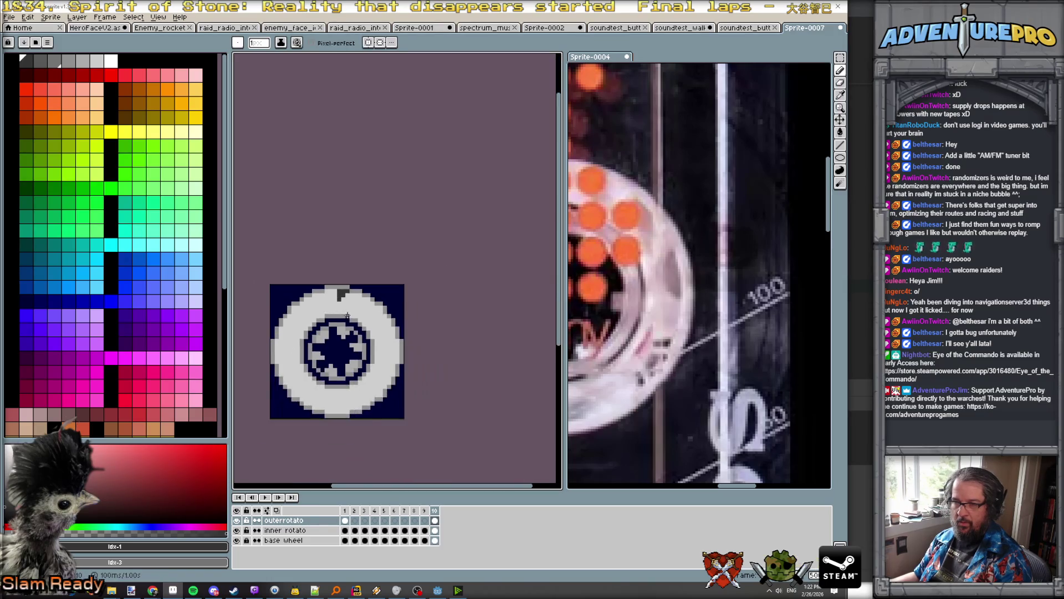
Step: Compare frame 10 with frame 1 and paint the shifted right-side notch on frame 10
scroll(397, 345, "up", 3)
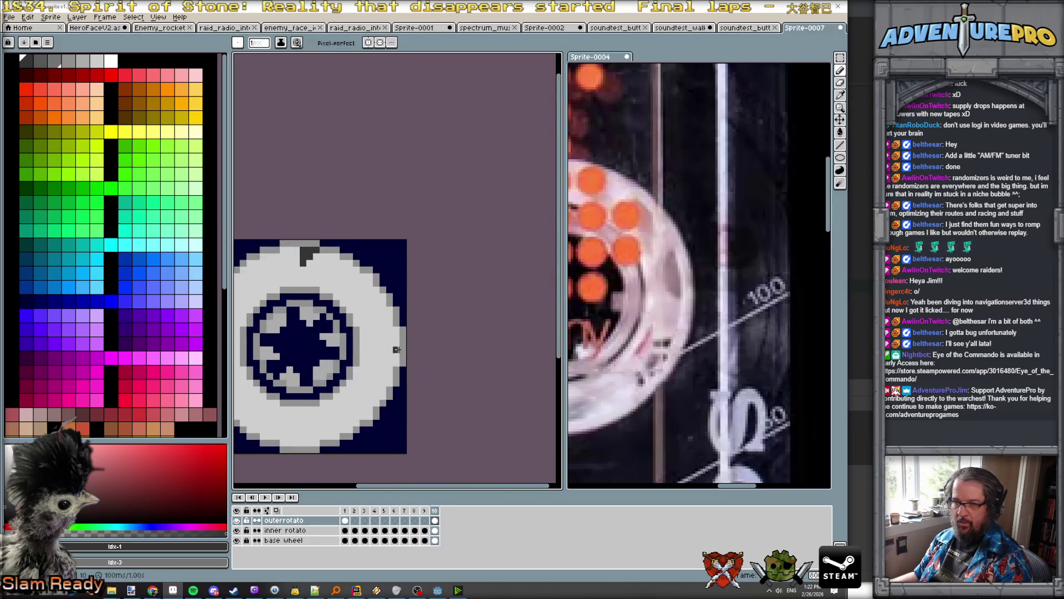
scroll(397, 345, "down", 3)
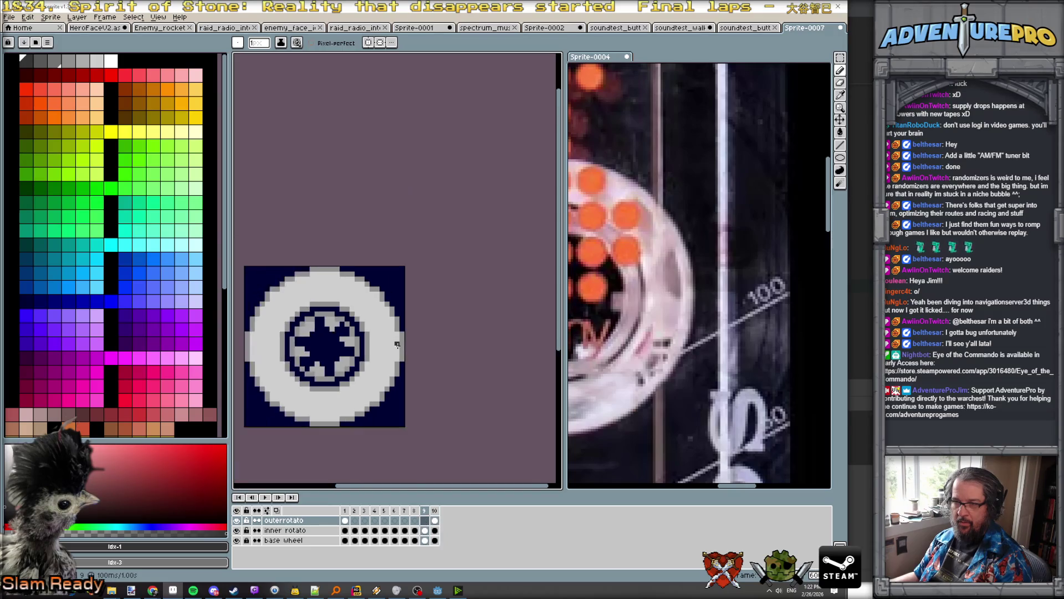
key("Right")
scroll(390, 340, "up", 2)
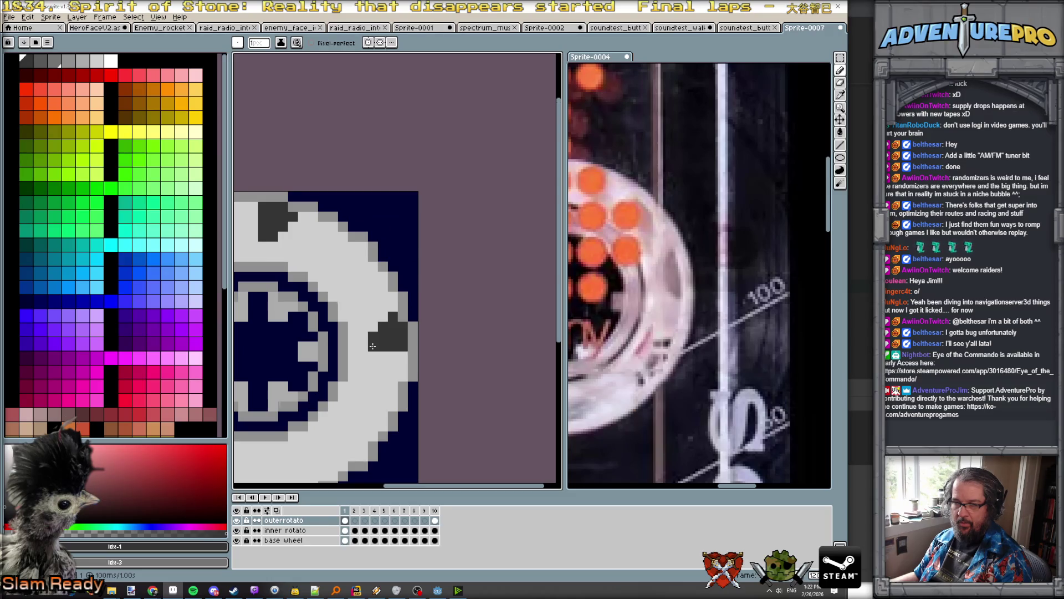
key("Left")
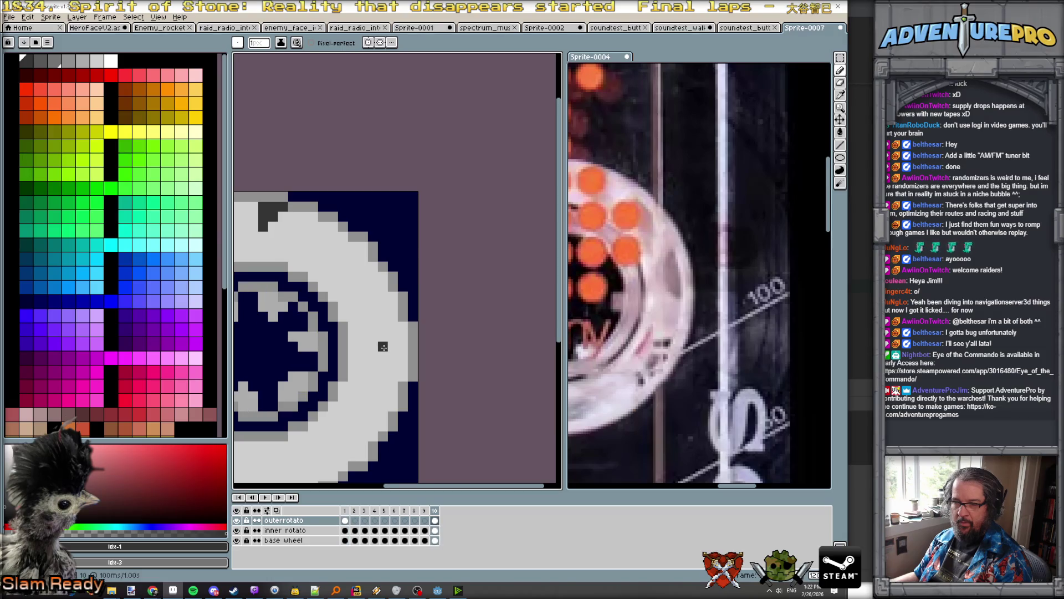
key("Right")
key("Left")
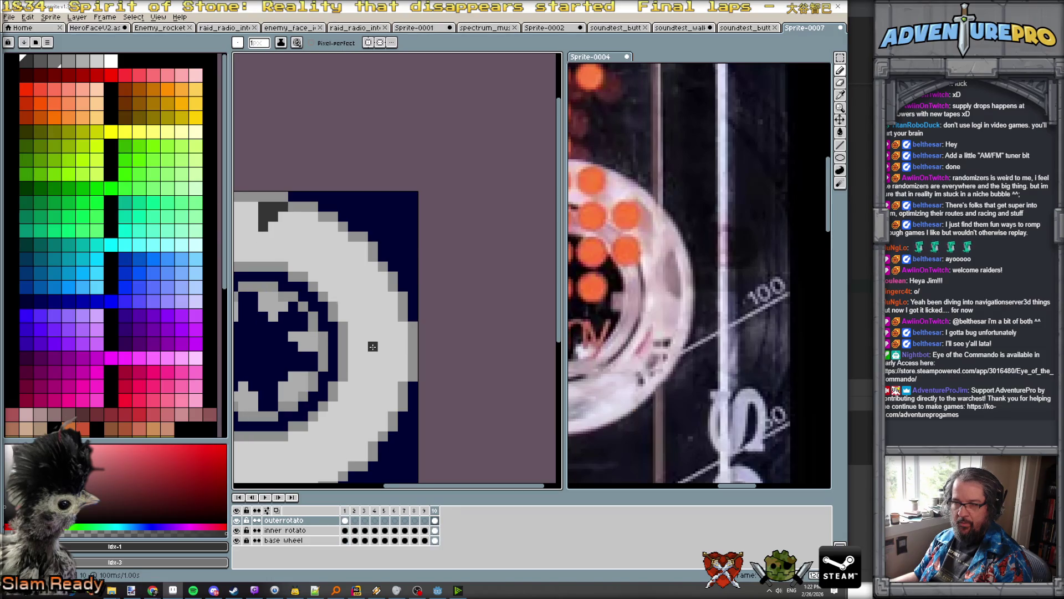
mouse_move(373, 346)
left_mouse_down()
mouse_move(405, 346)
mouse_move(372, 336)
mouse_move(399, 336)
mouse_move(373, 327)
mouse_move(394, 327)
mouse_move(382, 316)
mouse_move(393, 308)
left_mouse_up()
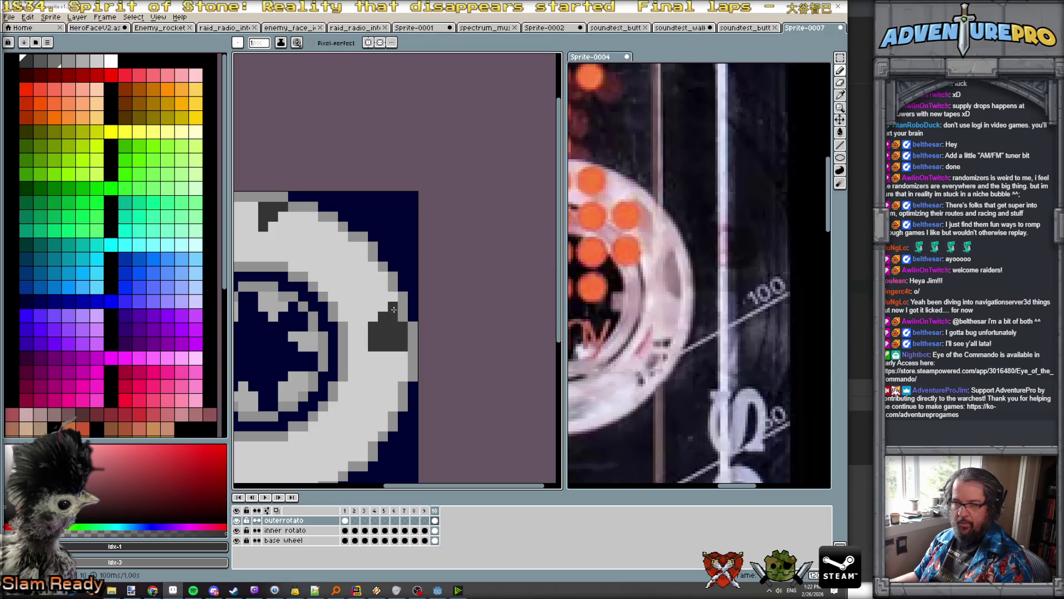
Step: Flip back and forth between frames 1 and 10 to preview the rotation
key("Right")
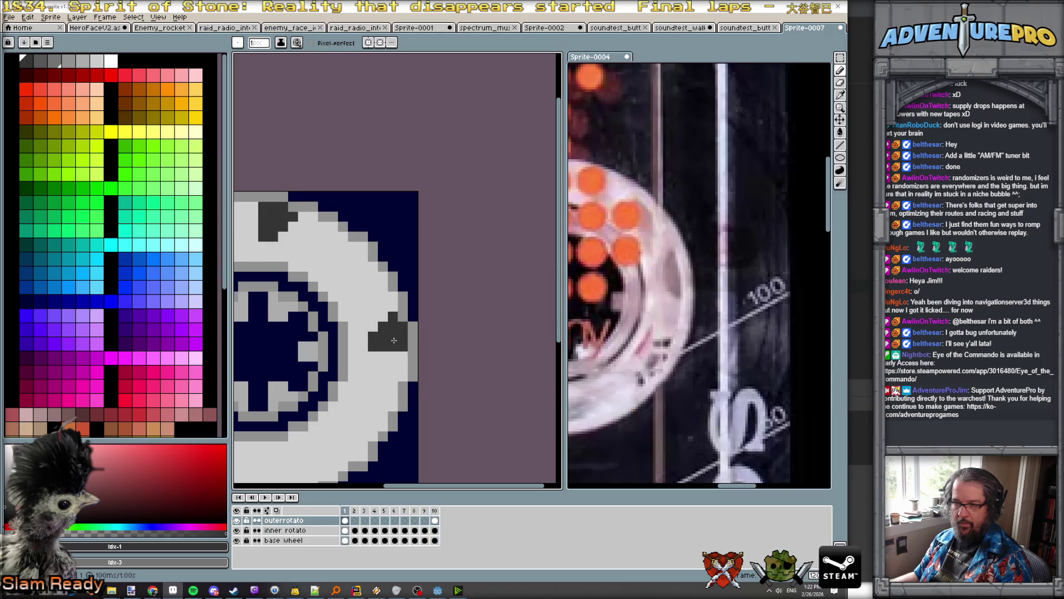
key("Left")
key("Right")
key("Left")
scroll(396, 369, "down", 3)
key("Right")
key("Left")
key("Right")
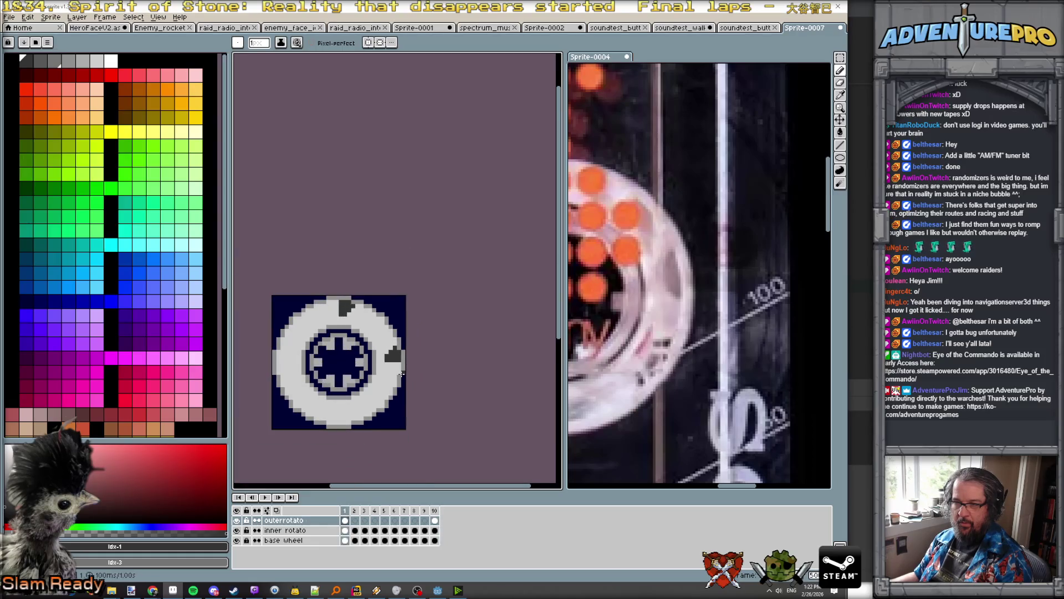
key("Left")
key("Right")
key("Left")
key("Right")
key("Left")
key("Right")
key("Left")
key("Right")
key("Left")
key("Right")
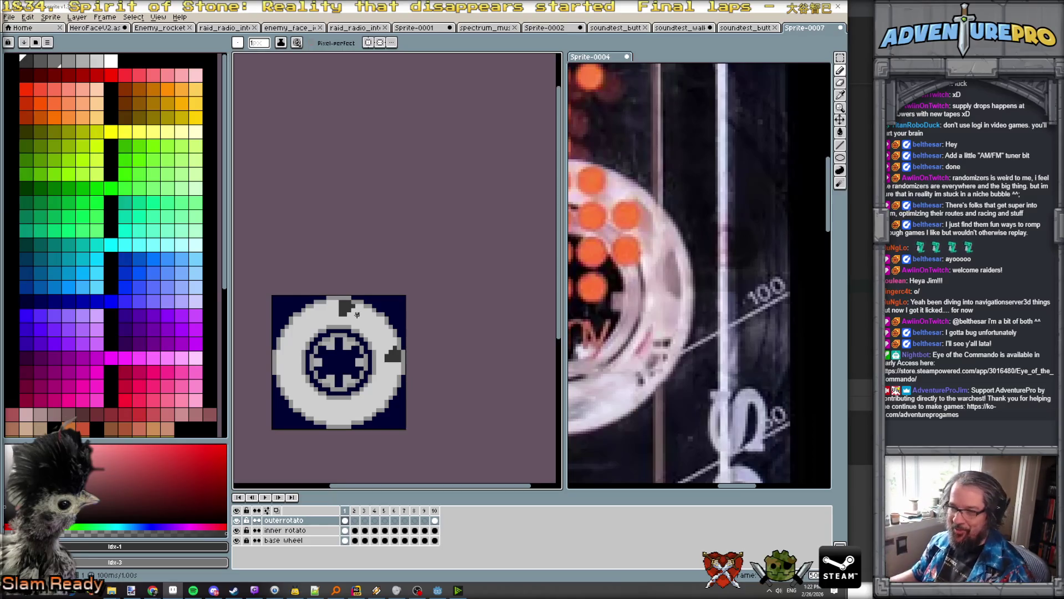
scroll(356, 314, "up", 2)
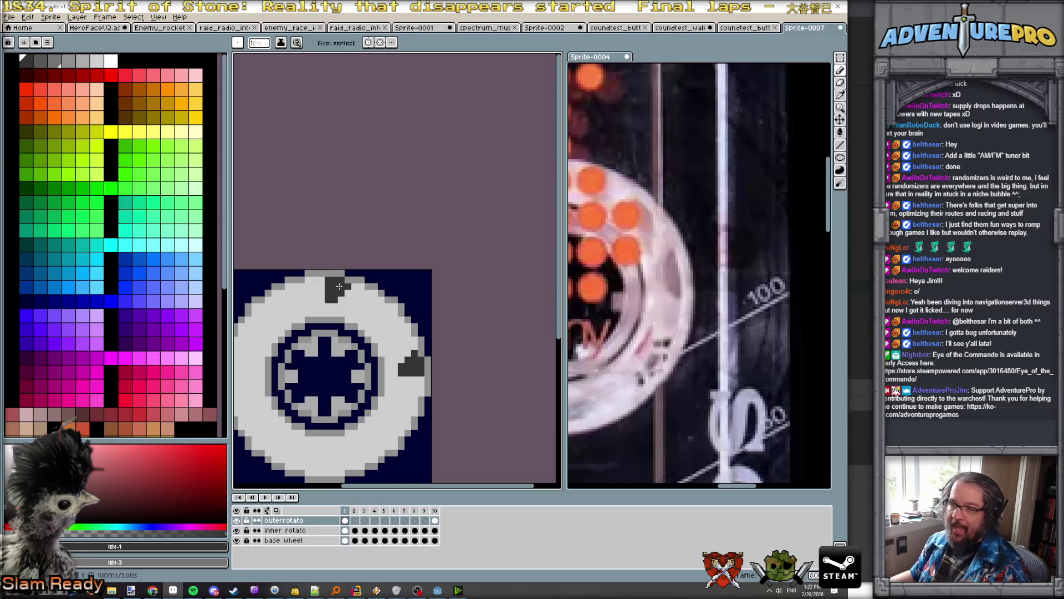
Step: On frame 10, add a dark pixel by the top notch and cover the old notch in light grey
key("Left")
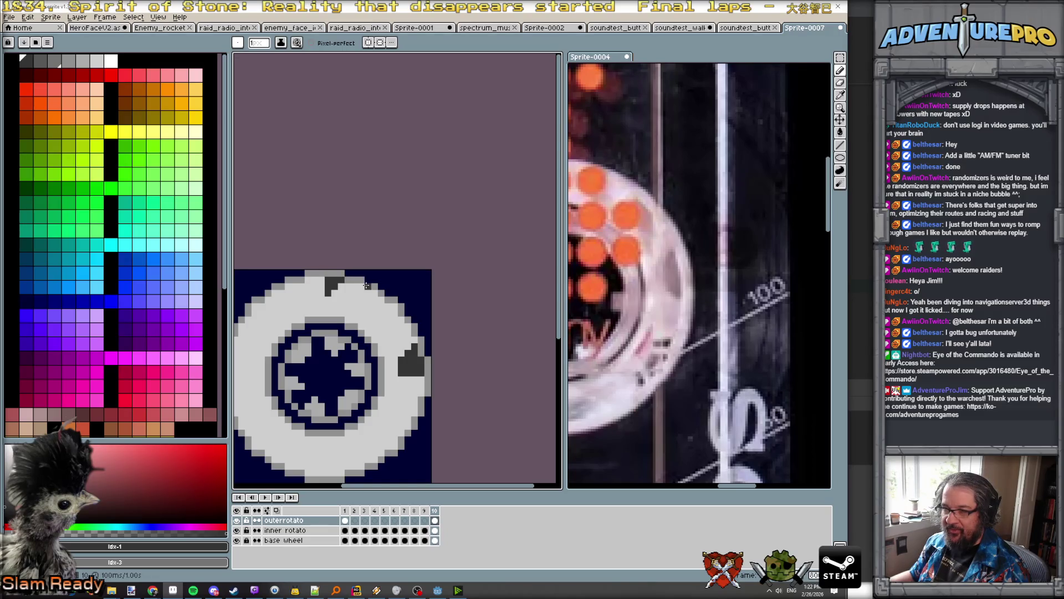
left_click(375, 299)
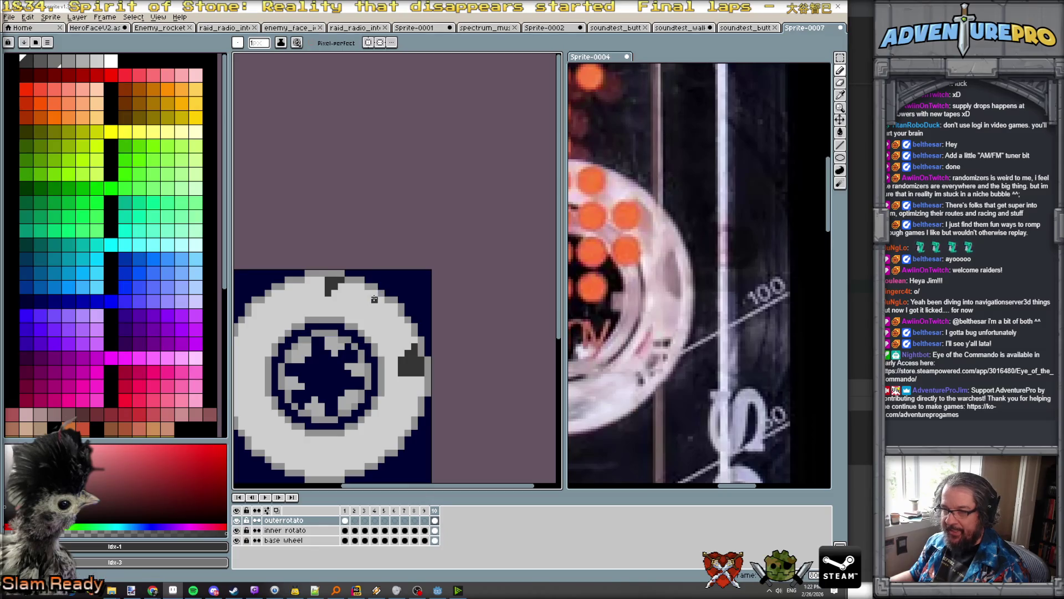
scroll(381, 294, "up", 1)
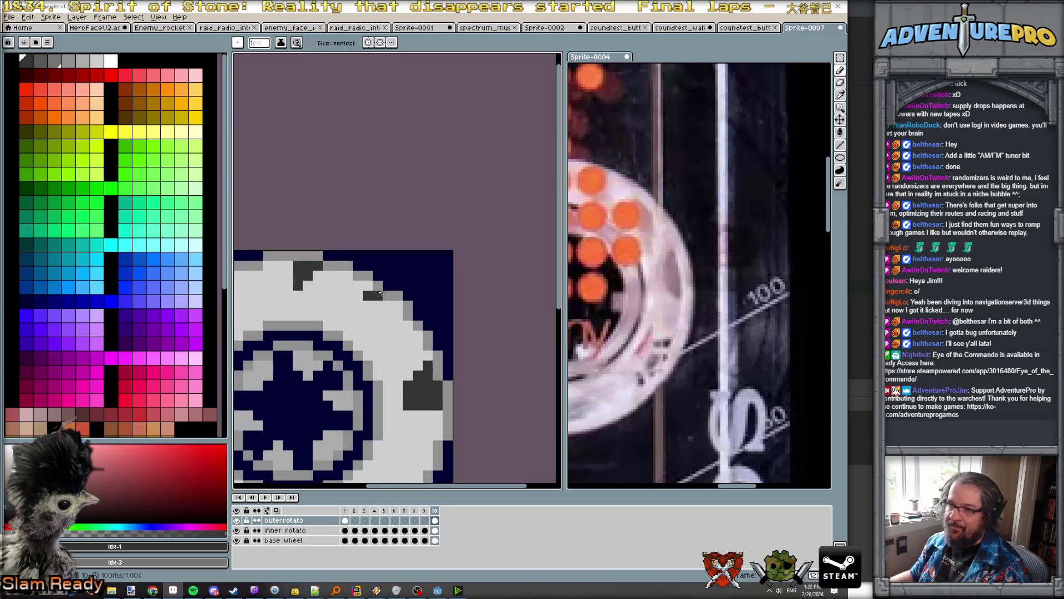
left_click(359, 302, "alt")
left_click(368, 295)
left_click(368, 305)
left_click(378, 305)
Step: Pick dark grey and place a dark notch pixel further along the rim, undoing a misplaced one
left_click(380, 295, "alt")
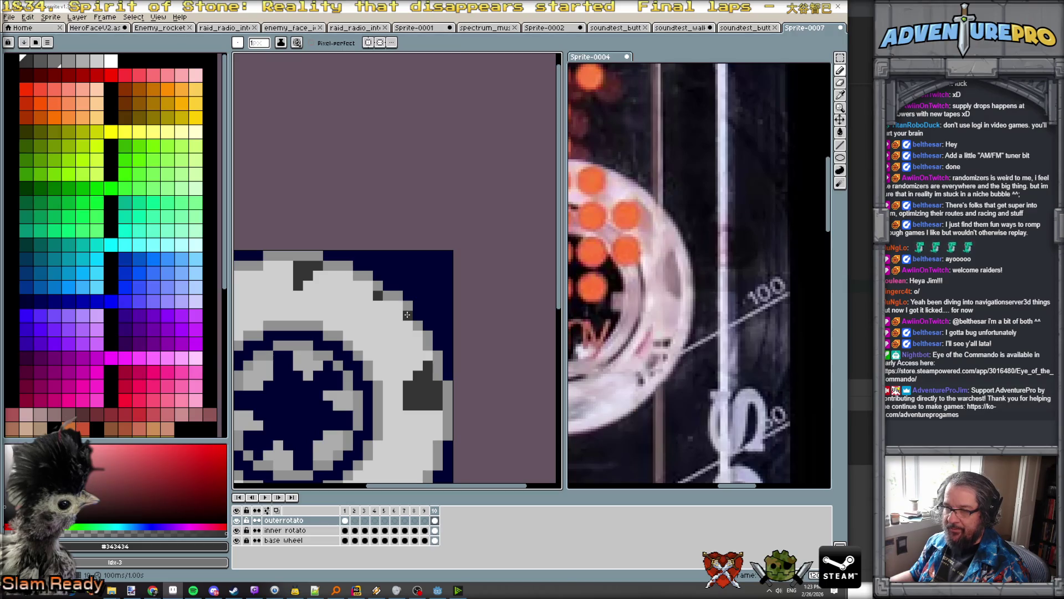
left_click(419, 335)
key("ctrl+z")
left_click(435, 354)
scroll(435, 359, "down", 3)
scroll(410, 338, "up", 1)
scroll(408, 336, "down", 2)
scroll(408, 336, "up", 1)
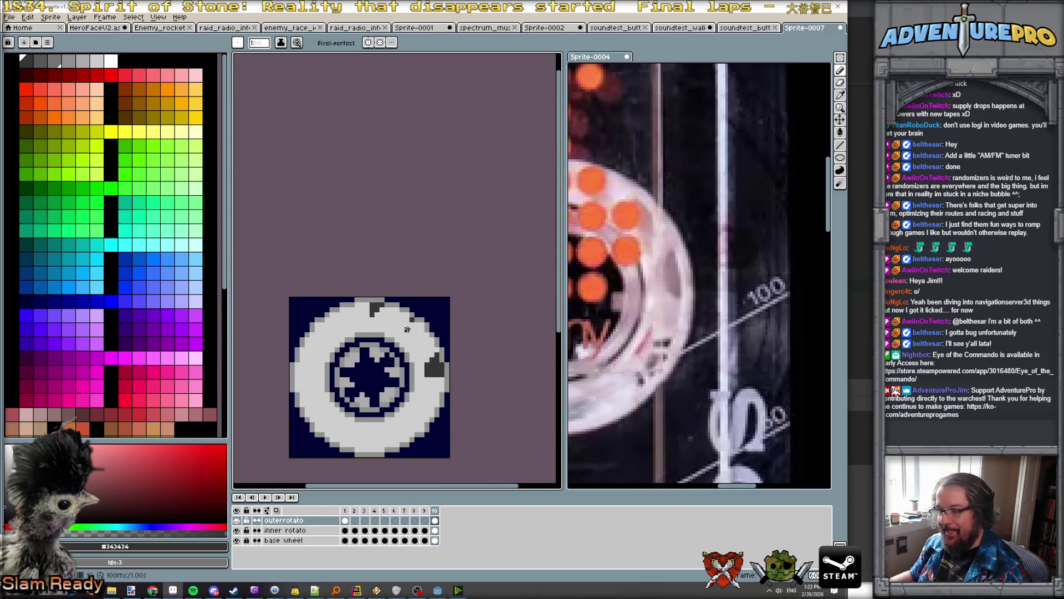
scroll(407, 329, "up", 1)
scroll(420, 315, "up", 1)
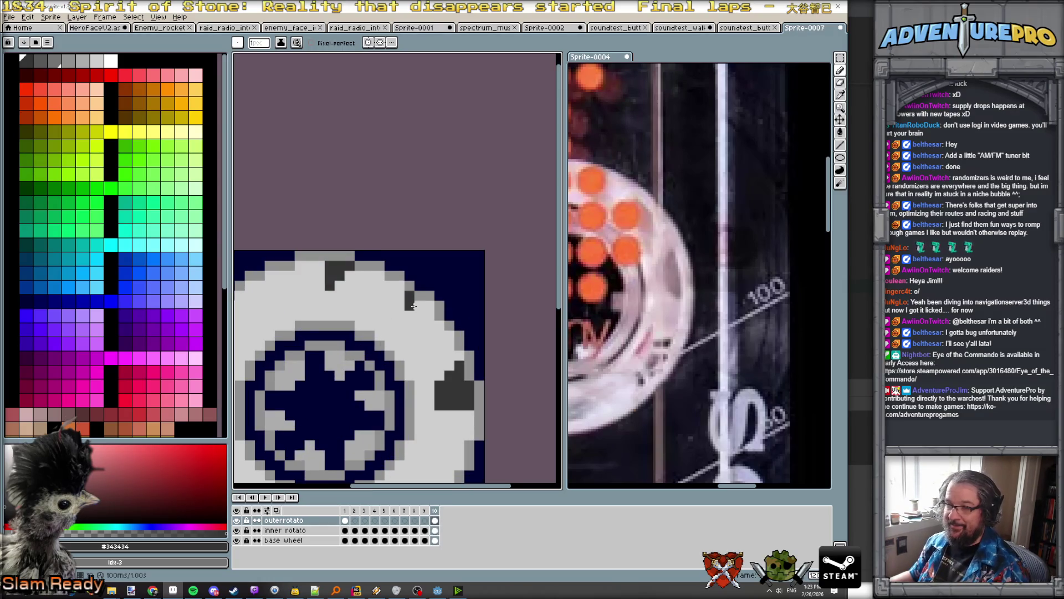
Step: Build out the upper-right notch with dark pixels and a short dark stroke
mouse_move(389, 284)
left_mouse_down()
mouse_move(430, 304)
mouse_move(392, 318)
mouse_move(429, 314)
left_mouse_up()
left_click(403, 309)
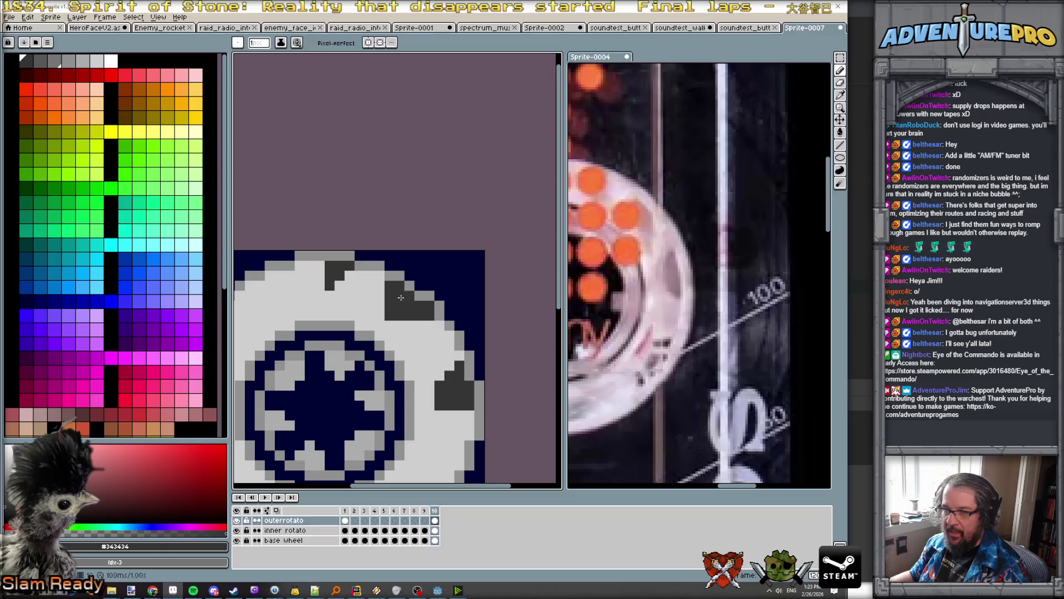
scroll(404, 300, "down", 2)
scroll(405, 318, "down", 1)
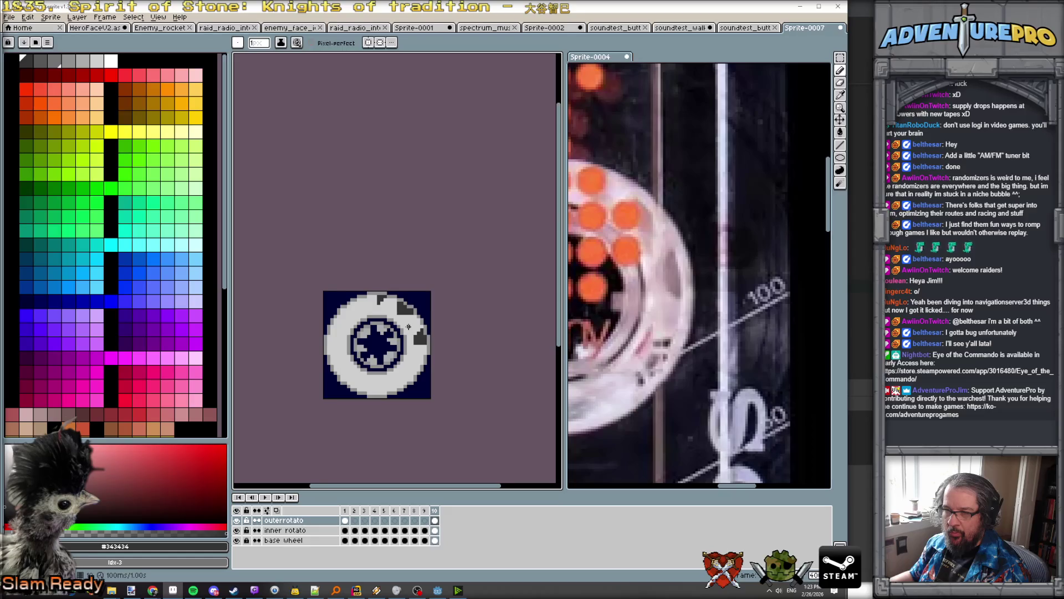
scroll(409, 327, "up", 2)
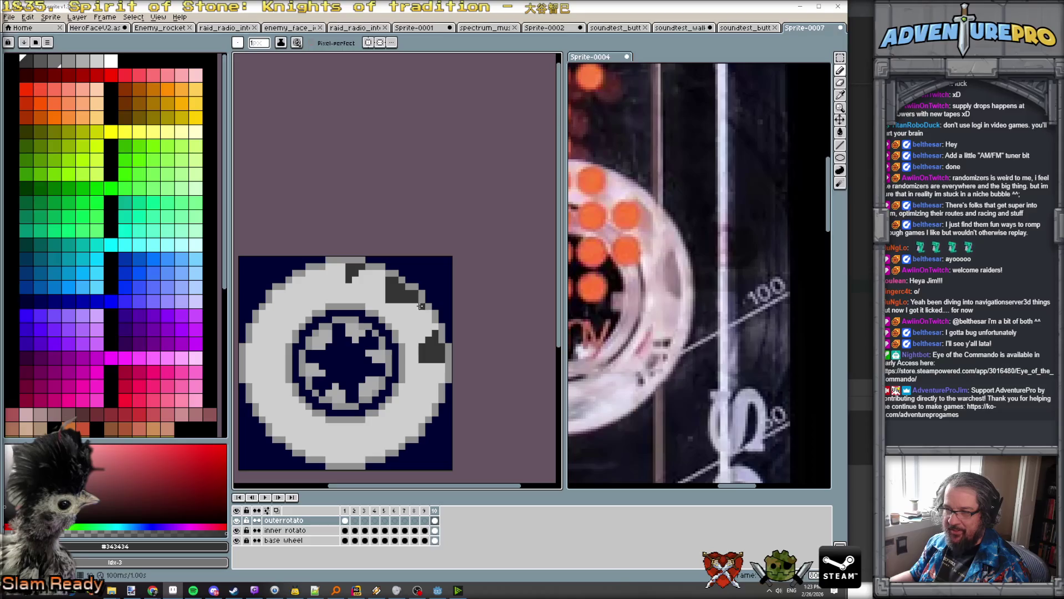
scroll(394, 307, "down", 1)
scroll(396, 308, "up", 3)
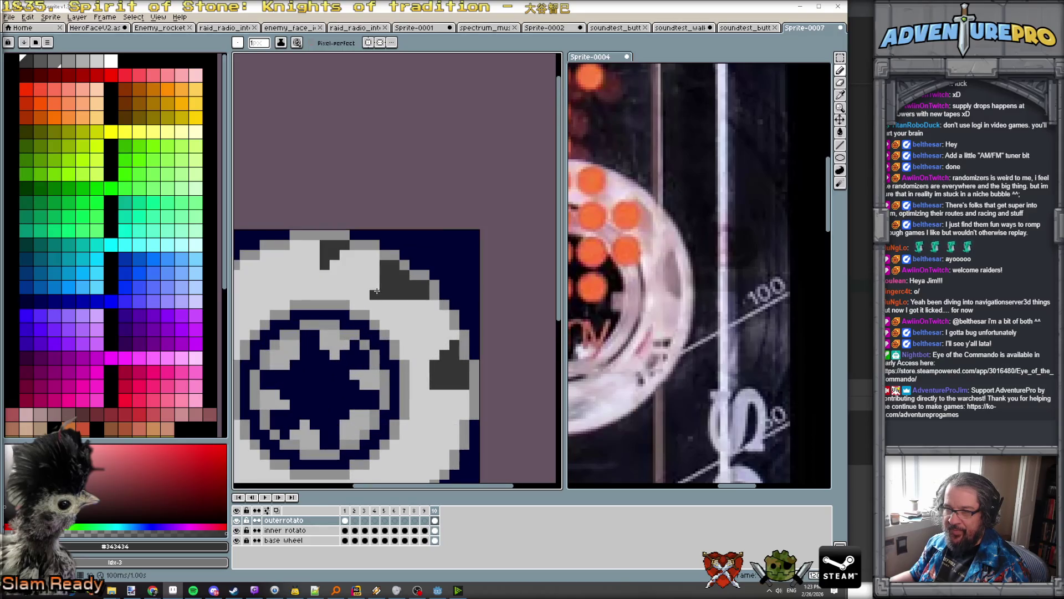
left_click_drag(391, 303, 402, 303)
left_click(435, 305)
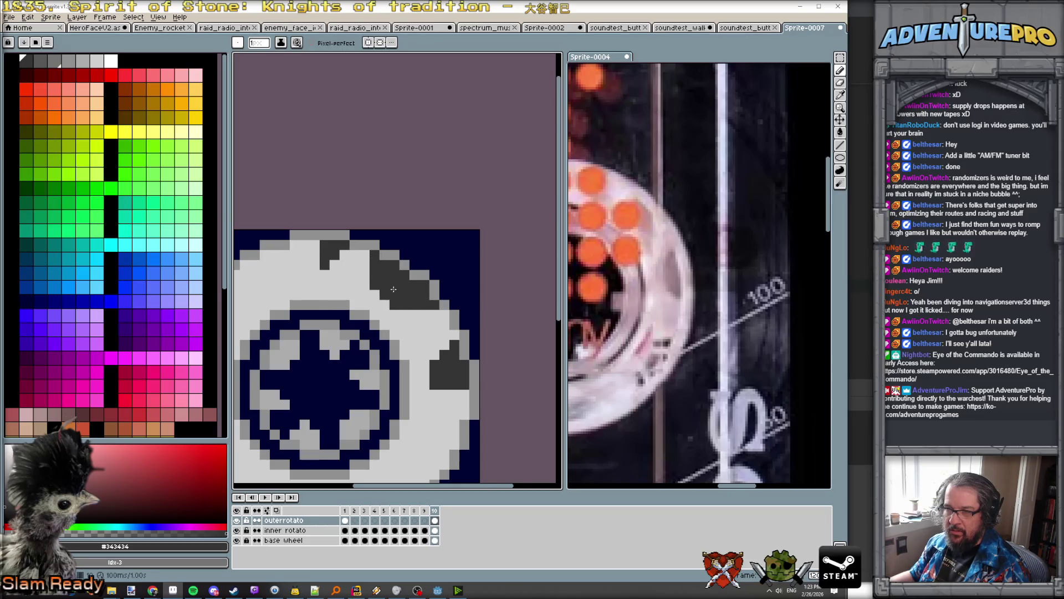
scroll(421, 329, "down", 2)
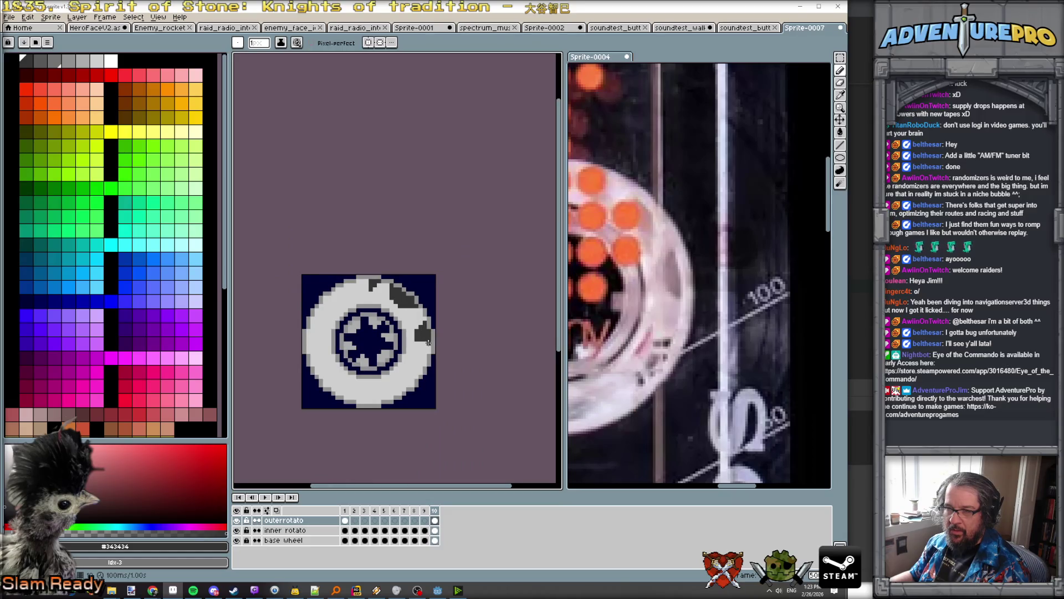
scroll(413, 322, "up", 1)
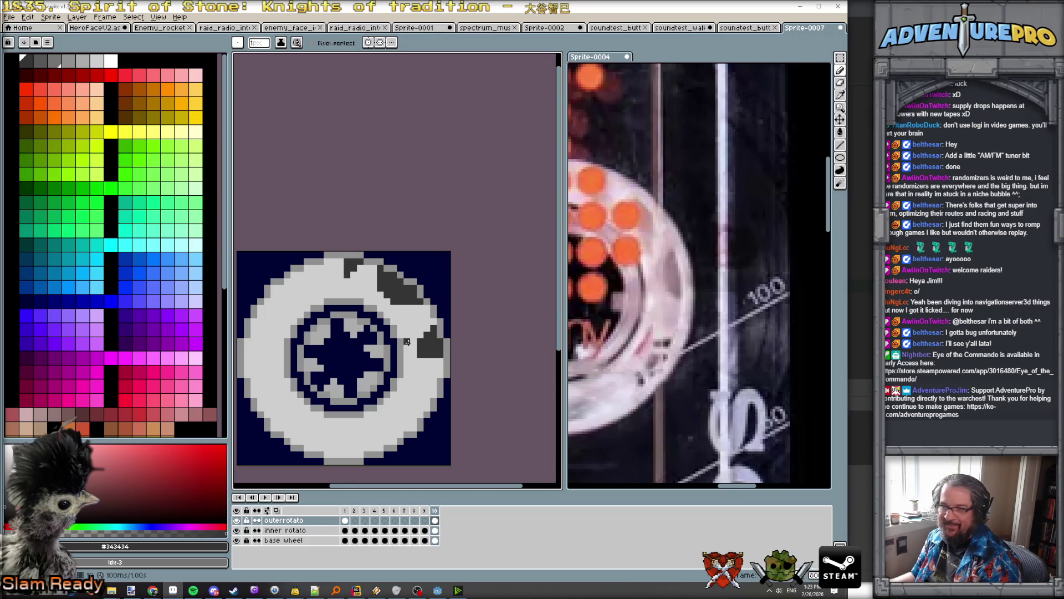
Step: Magic-wand select the dark grey notches, return to the first frame and switch to the Pencil
key("w")
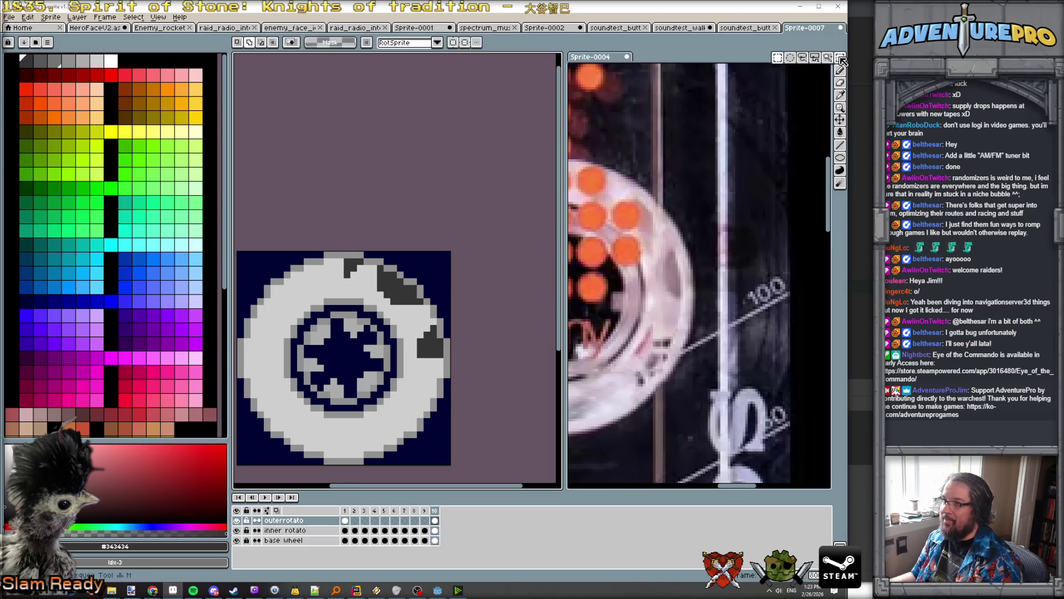
left_click(399, 300)
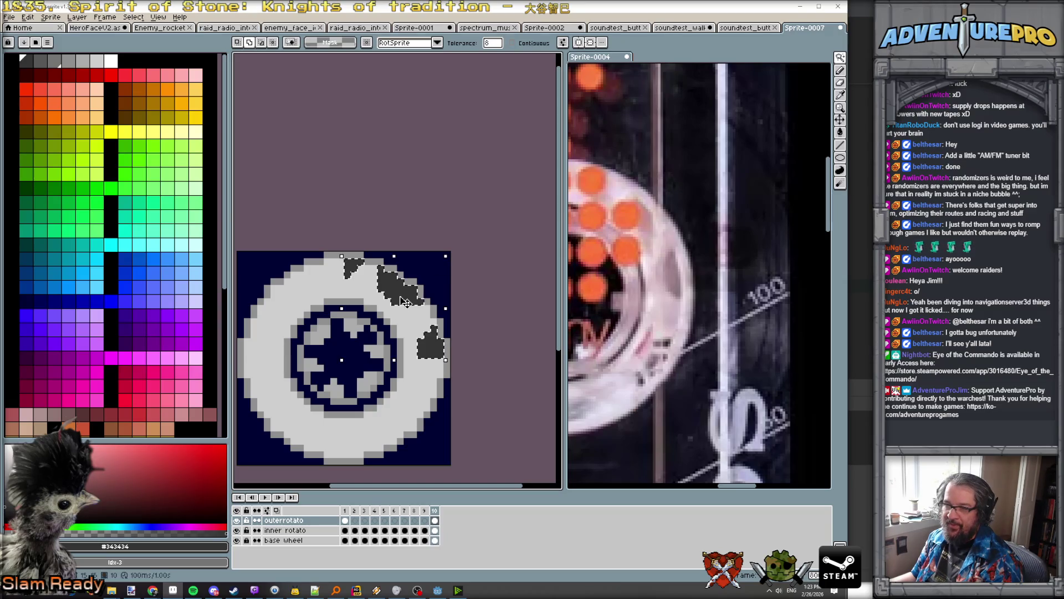
scroll(399, 287, "up", 1)
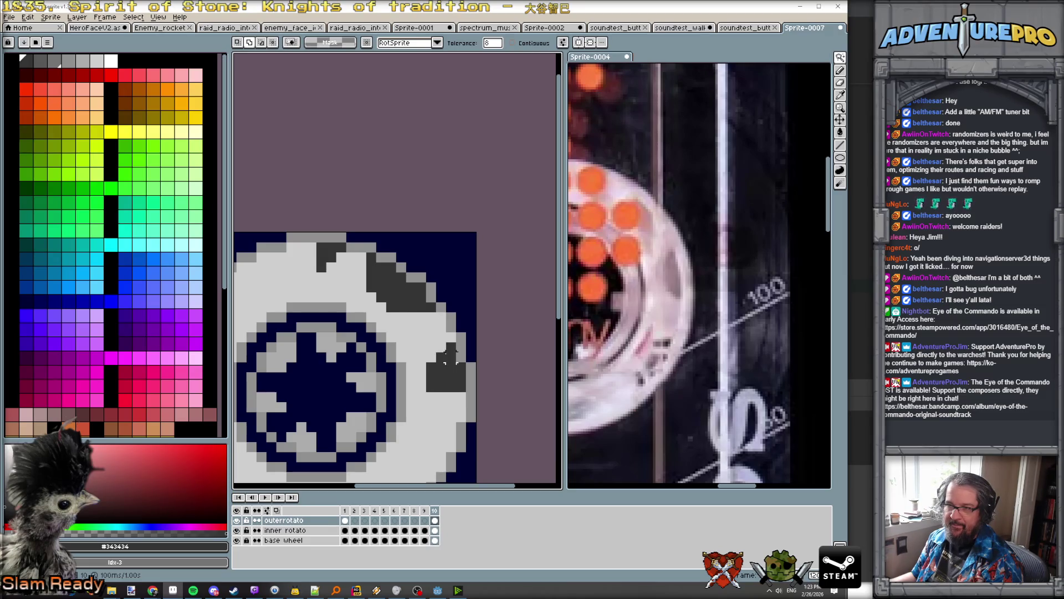
key("Right")
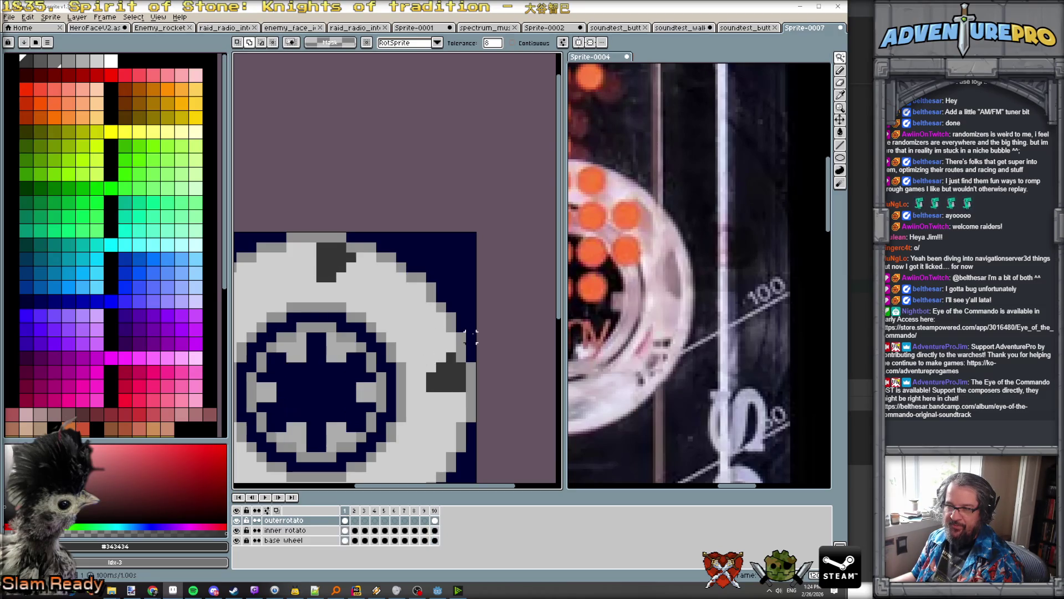
key("b")
key("Right")
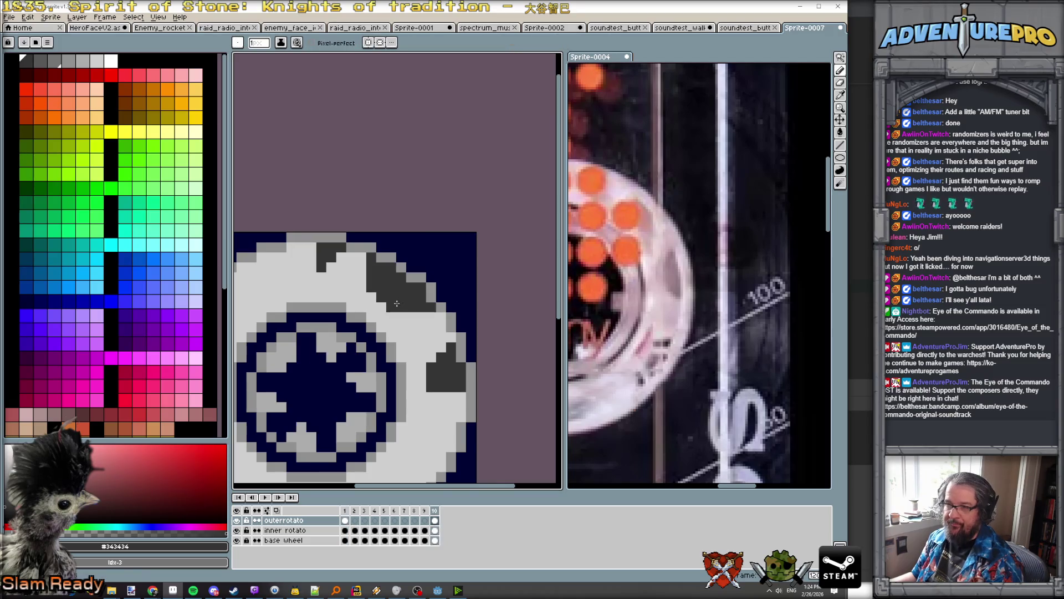
key("Left")
key("Left")
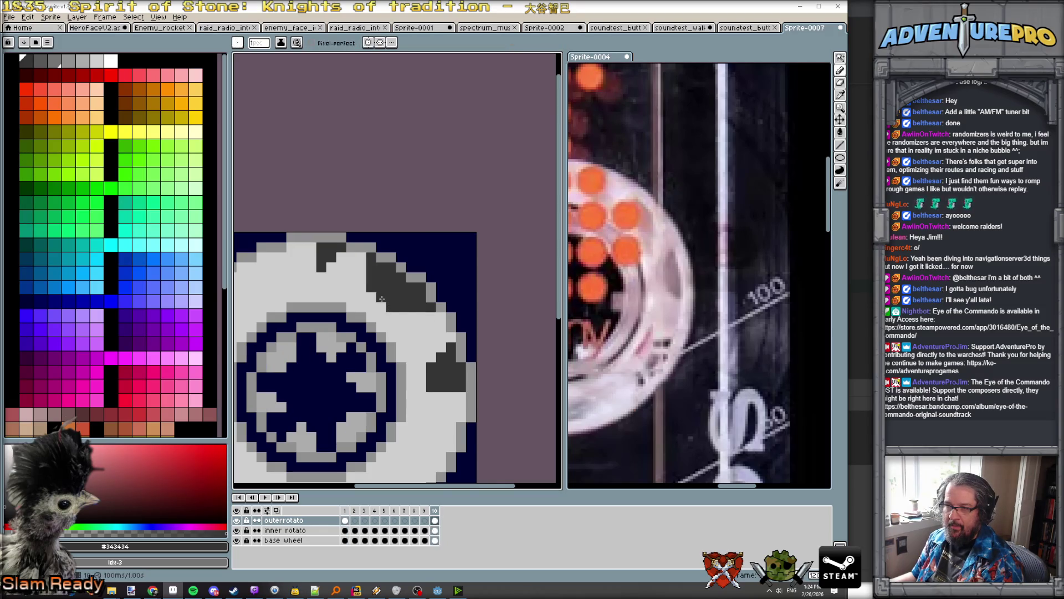
key("Right")
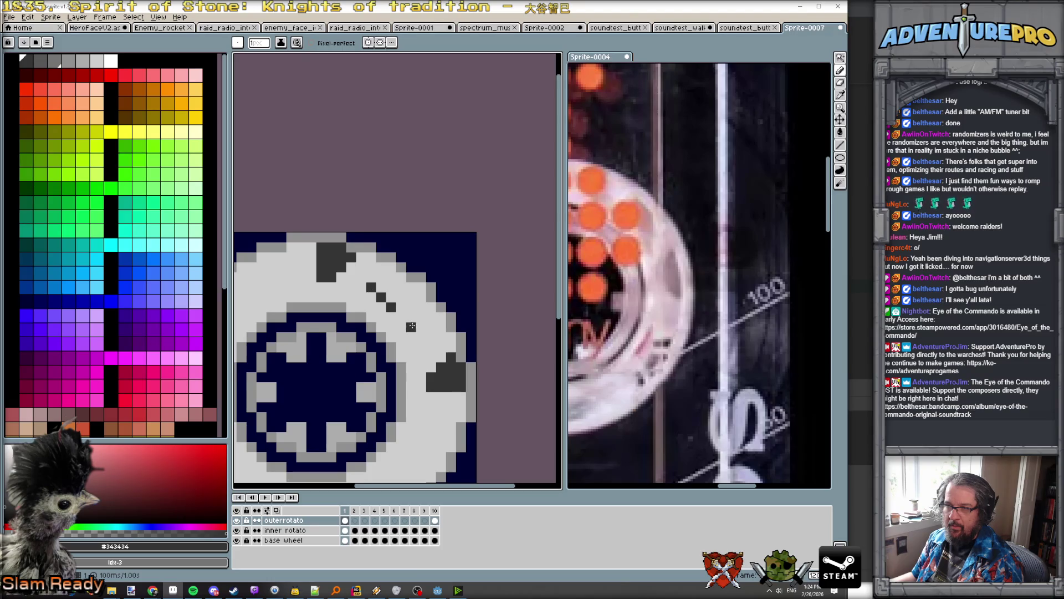
Step: Draw the angled dark notch on the upper-right rim, undoing stray pixels
key("ctrl+z")
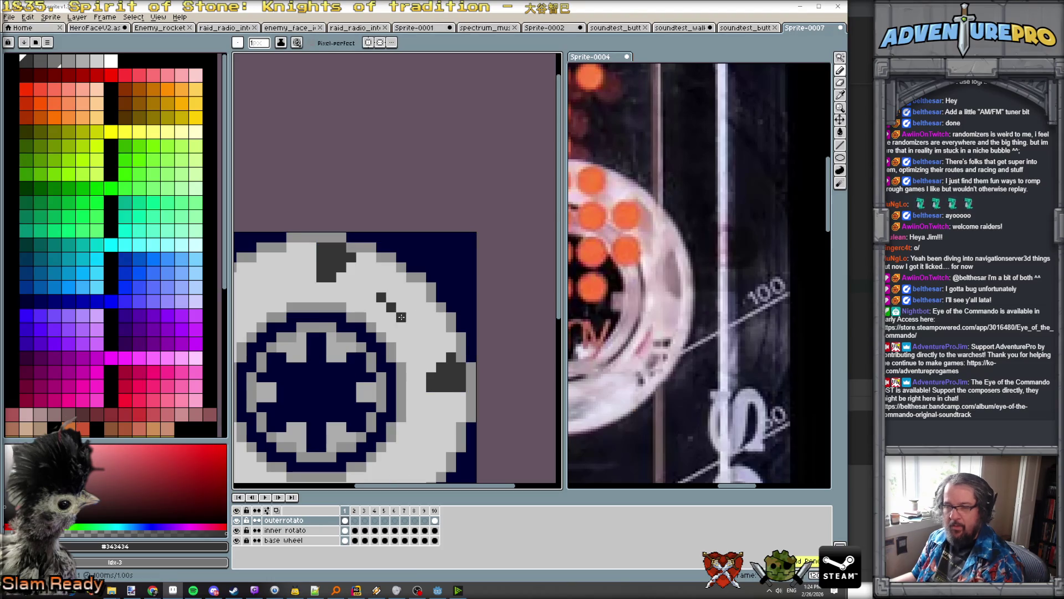
left_click(411, 327)
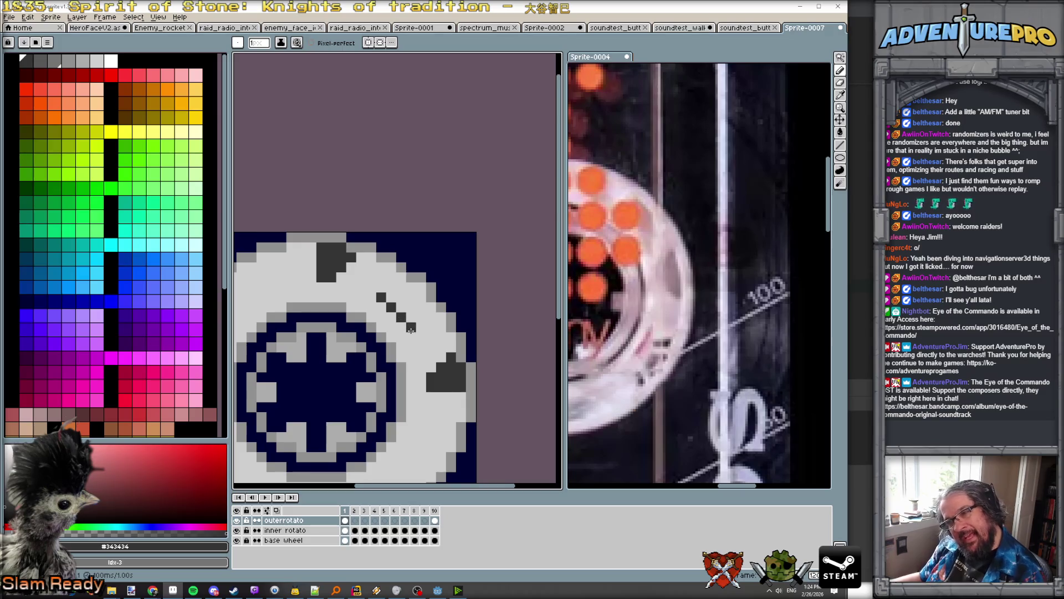
left_click_drag(383, 282, 382, 265)
left_click_drag(413, 326, 439, 325)
left_click(419, 306)
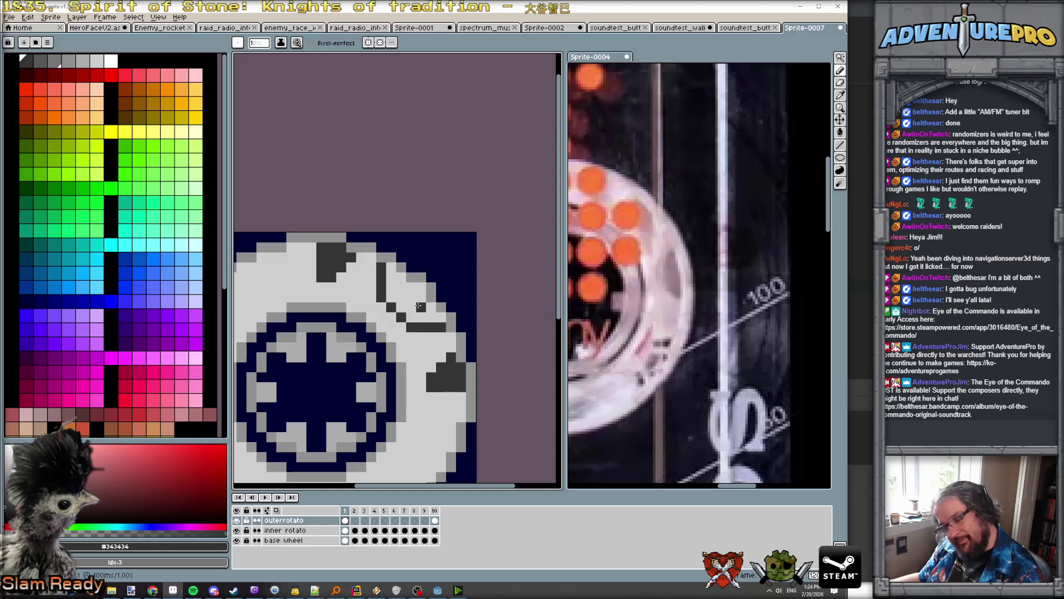
key("ctrl+z")
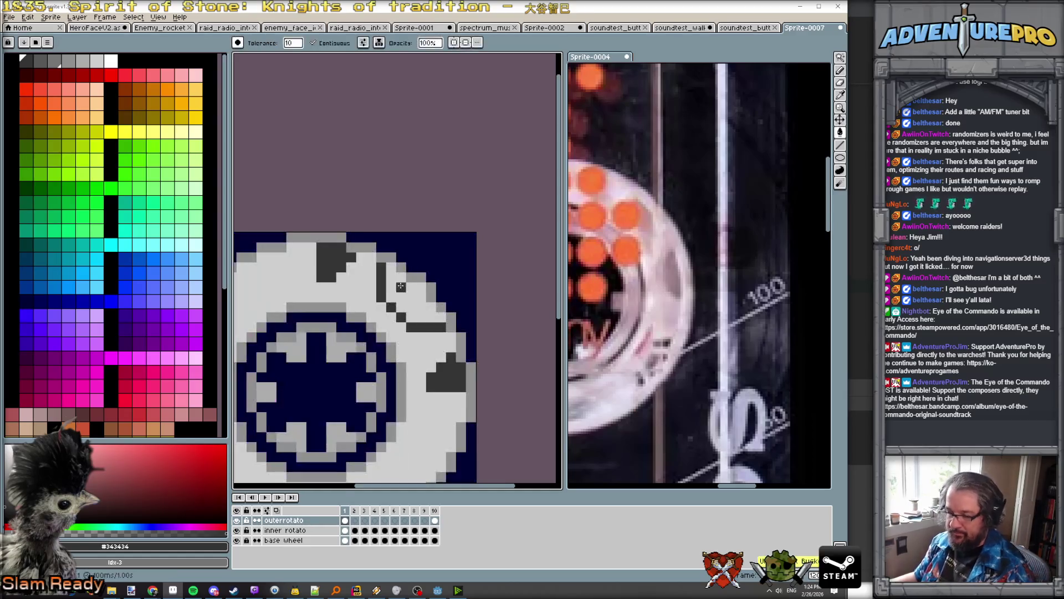
mouse_move(391, 277)
left_mouse_down()
mouse_move(391, 266)
mouse_move(392, 306)
mouse_move(410, 292)
mouse_move(411, 307)
mouse_move(438, 308)
left_mouse_up()
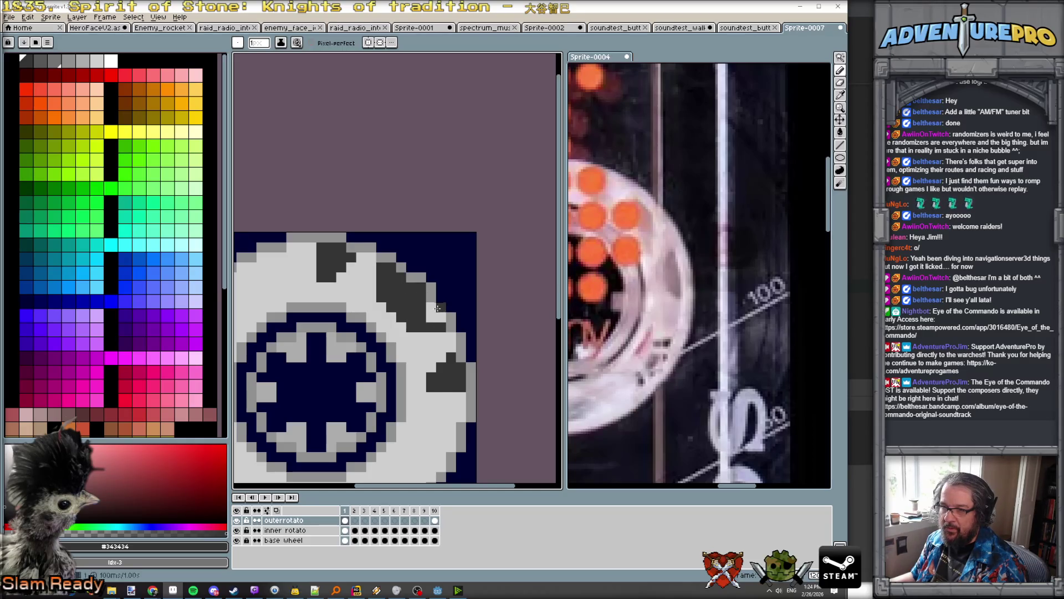
left_click(437, 316)
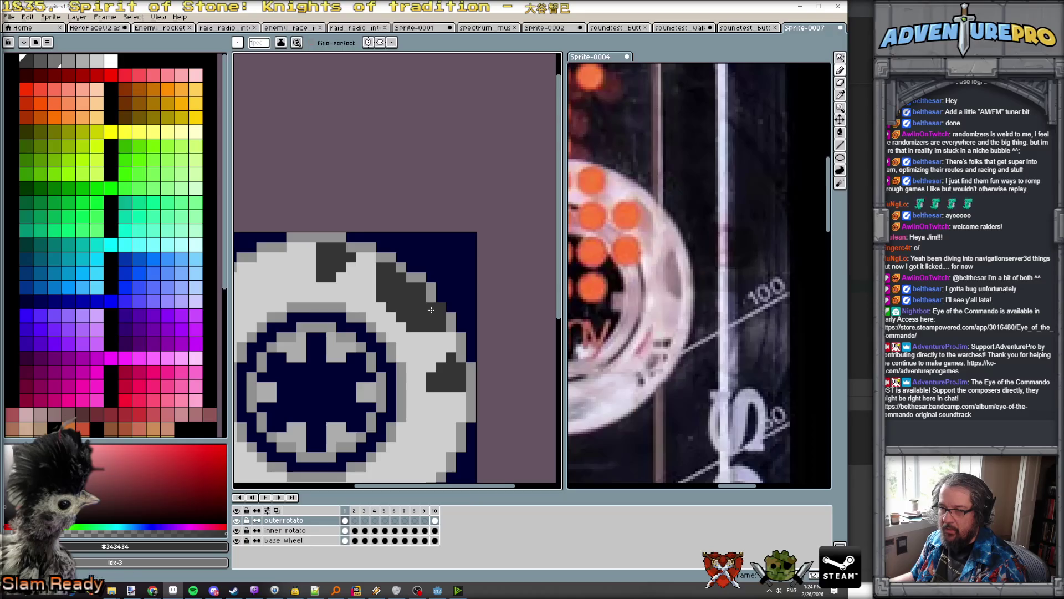
key("e")
scroll(441, 307, "down", 3)
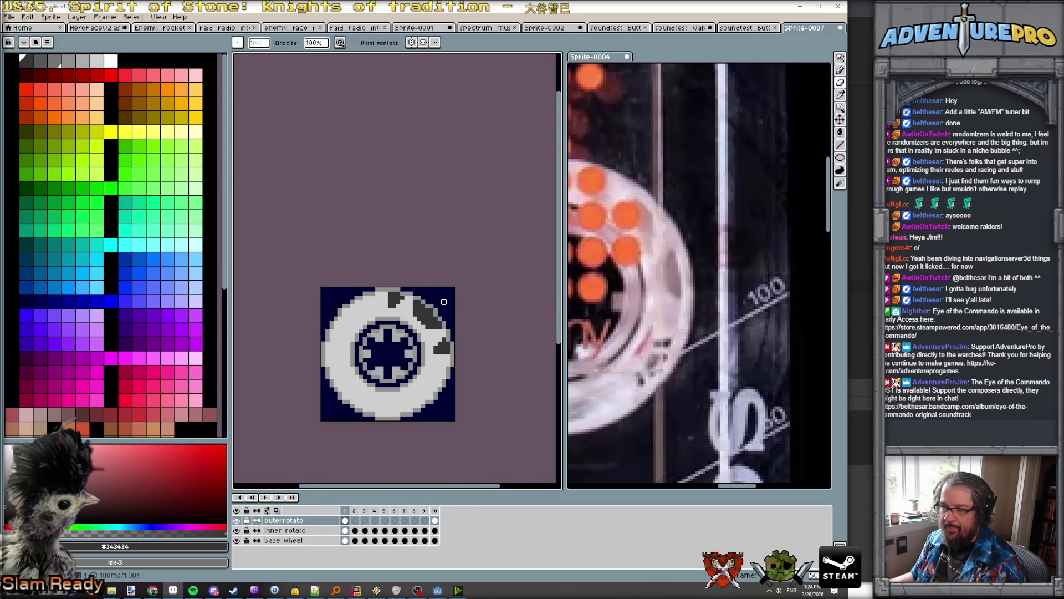
scroll(444, 302, "up", 1)
scroll(384, 301, "down", 1)
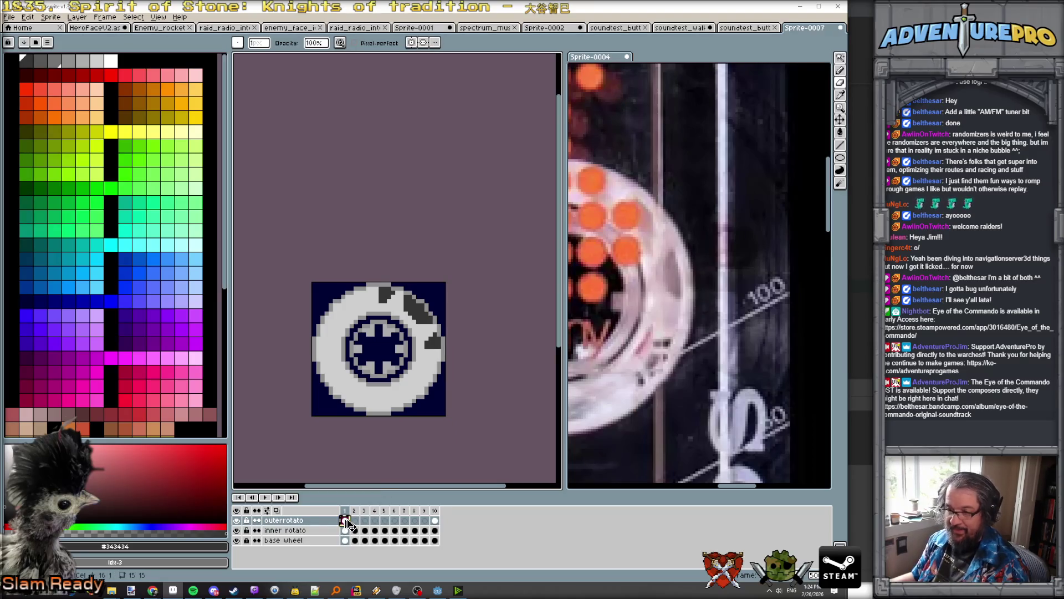
Step: Add a new empty Layer 1 and move the outerrotato first-frame cel onto it
left_click(78, 17)
mouse_move(101, 71)
left_click(178, 68)
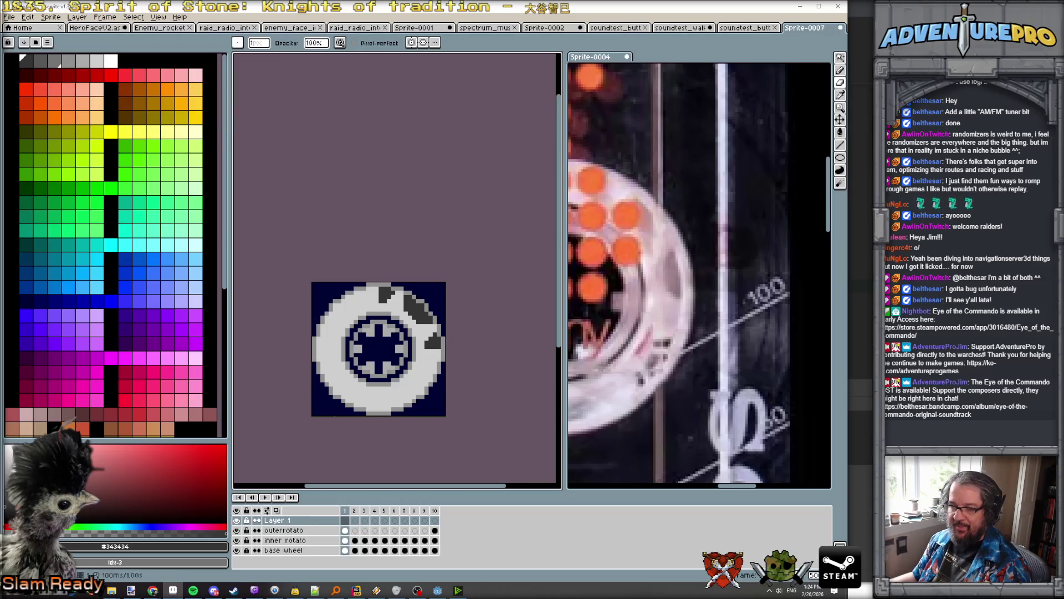
left_click(345, 520)
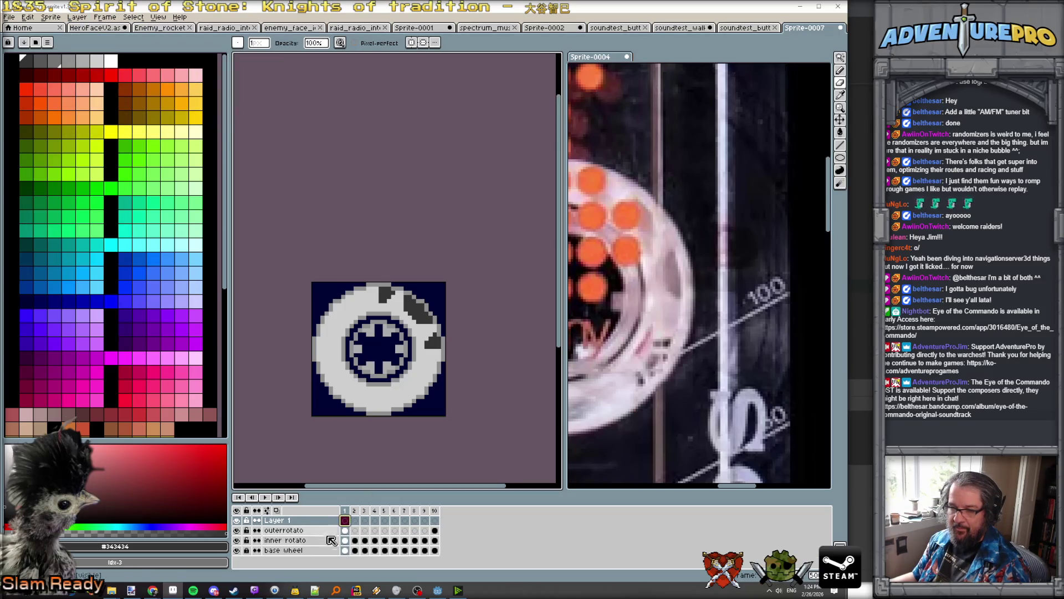
left_click(345, 530)
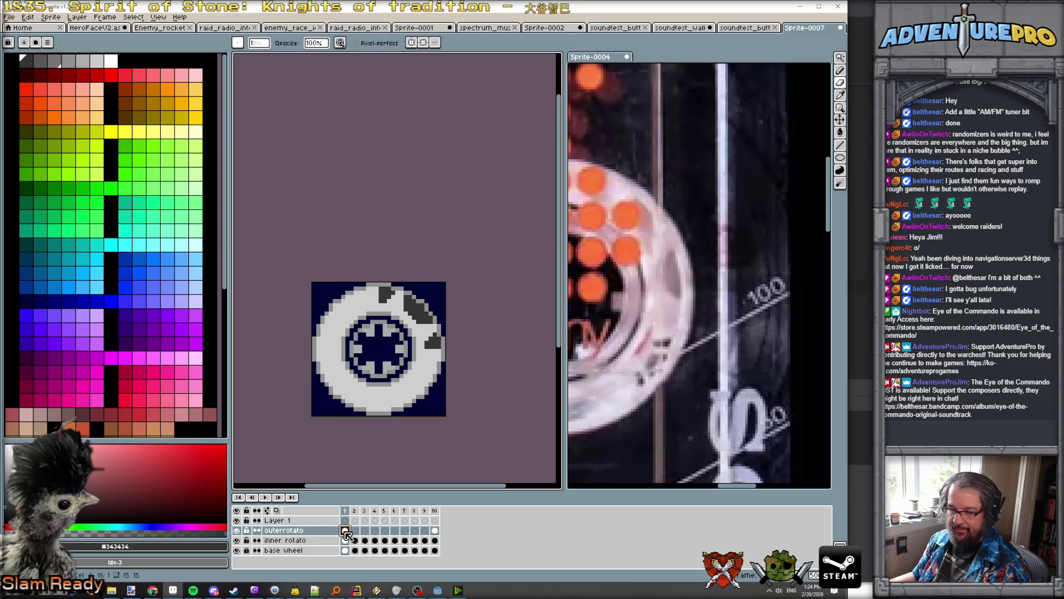
left_click_drag(345, 531, 345, 520)
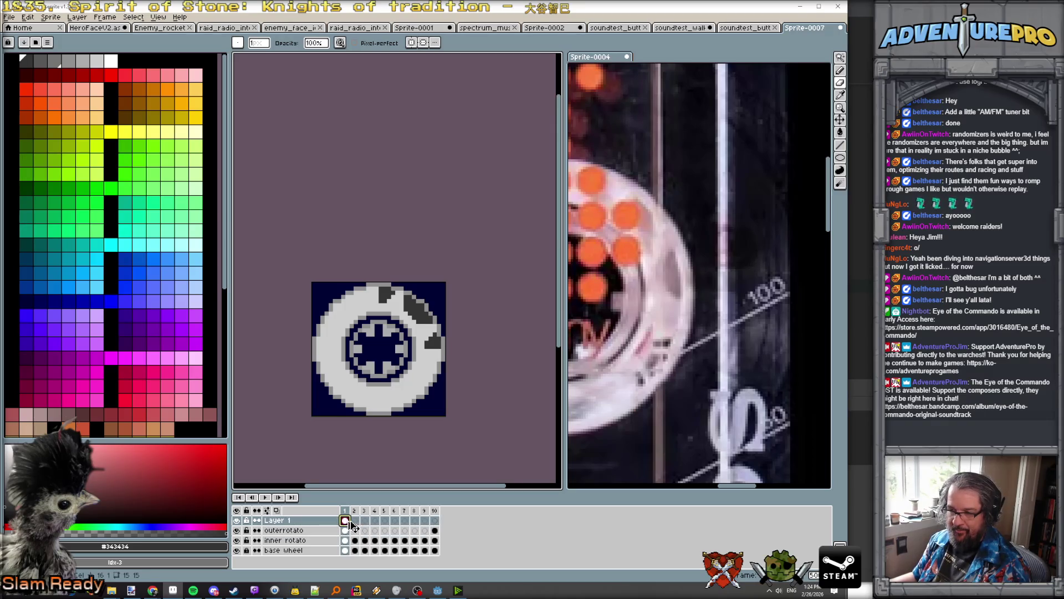
Step: Flip Layer 1's notches vertically and duplicate the layer
left_click(78, 16)
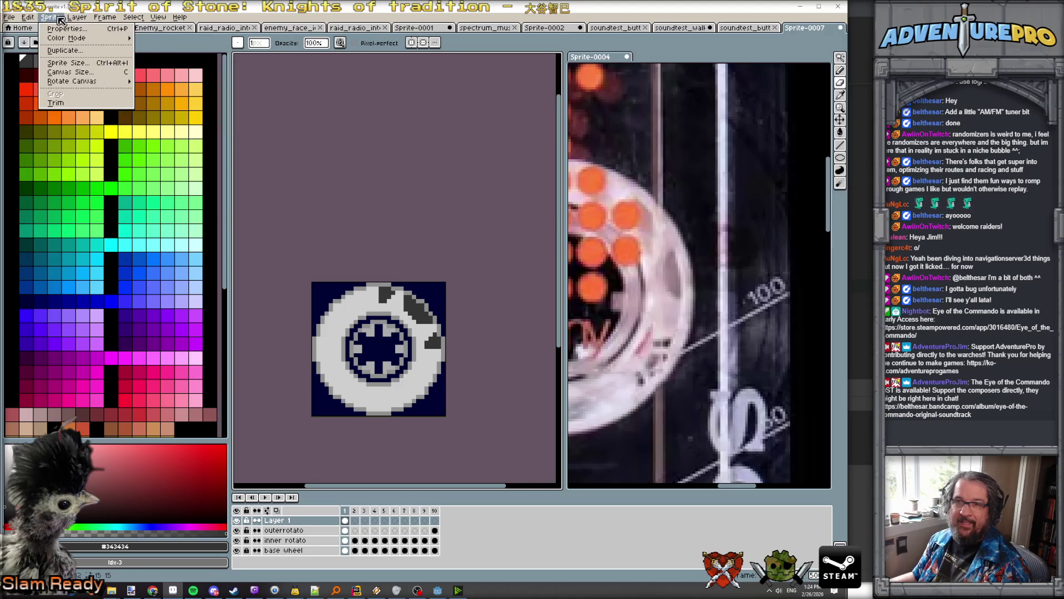
mouse_move(26, 20)
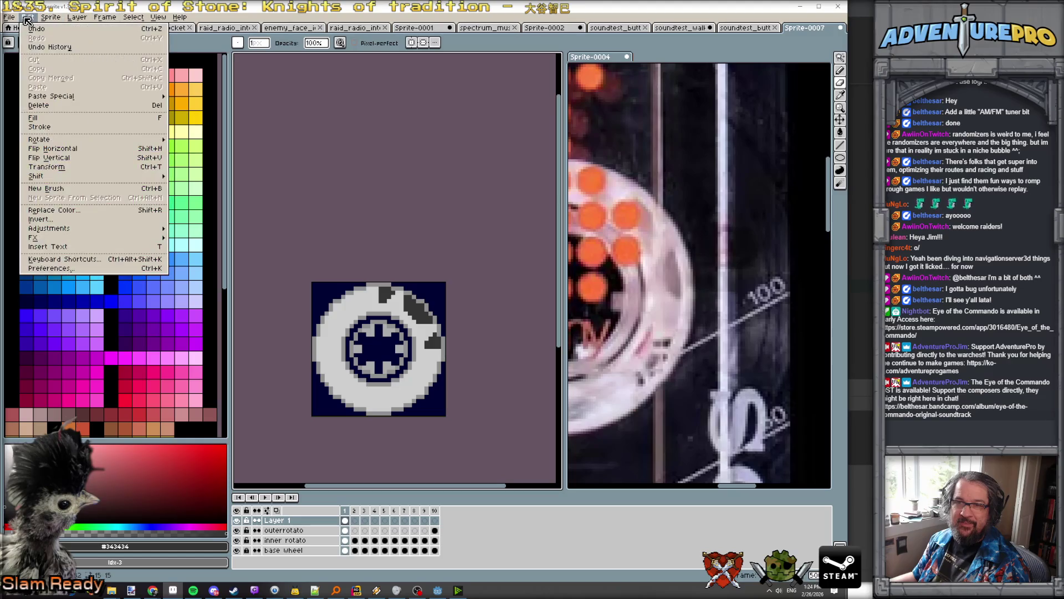
left_click(66, 159)
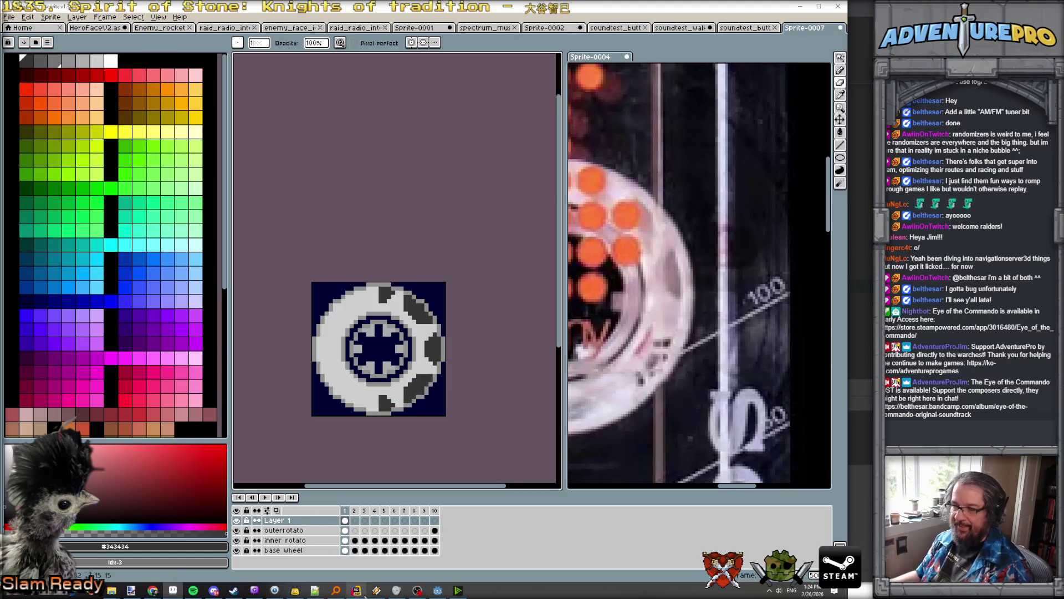
right_click(329, 522)
left_click(348, 547)
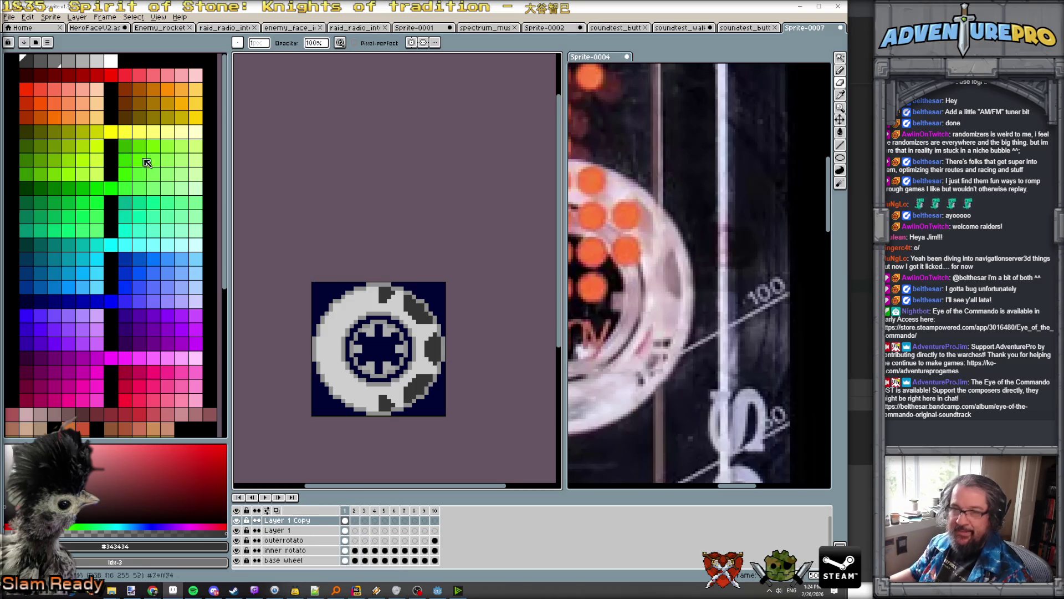
Step: Flip Layer 1 Copy horizontally and duplicate it
left_click(77, 17)
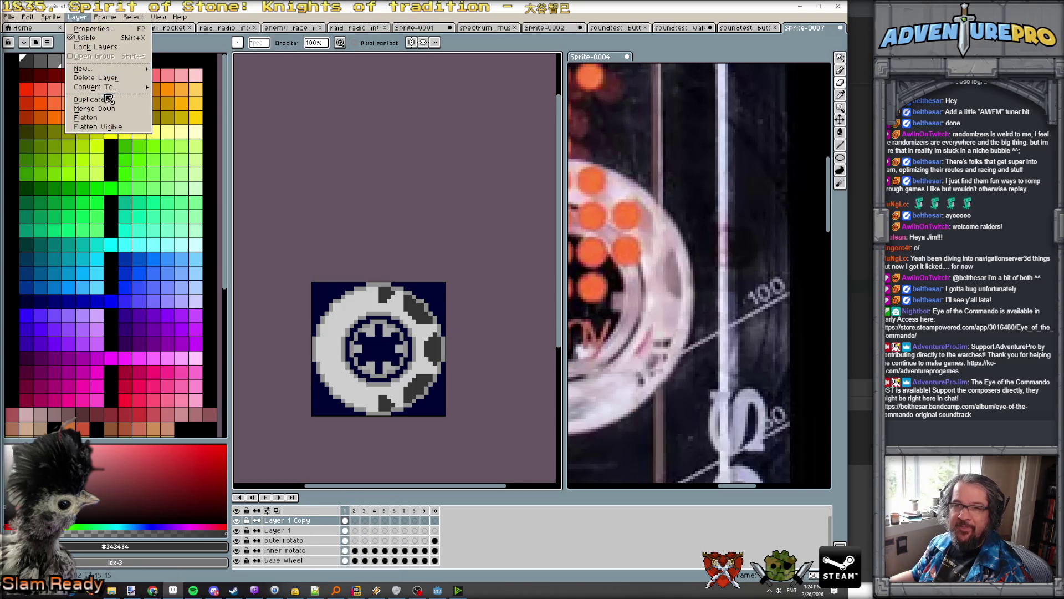
mouse_move(28, 17)
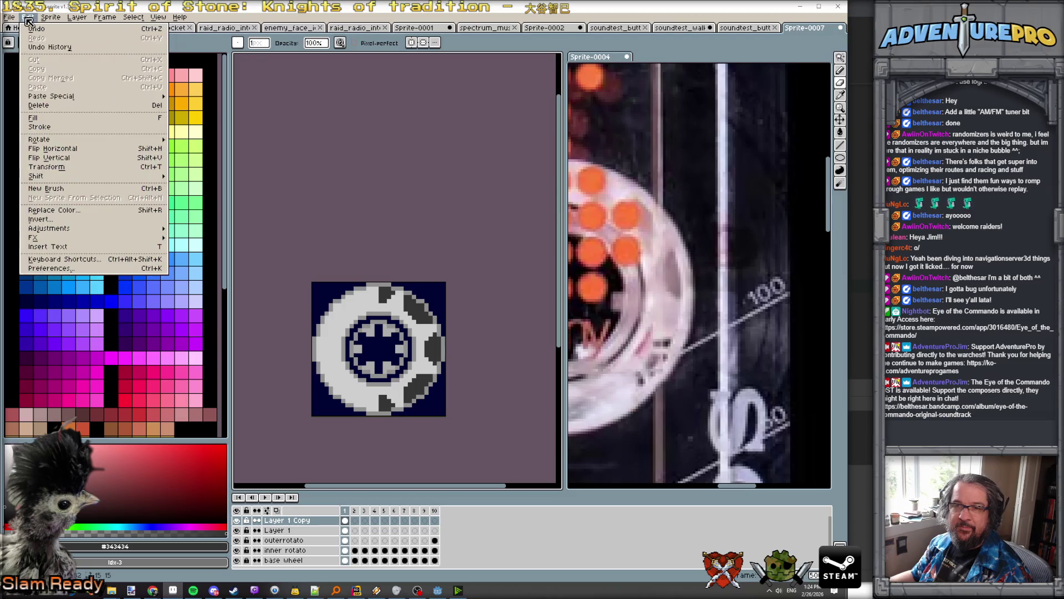
left_click(66, 151)
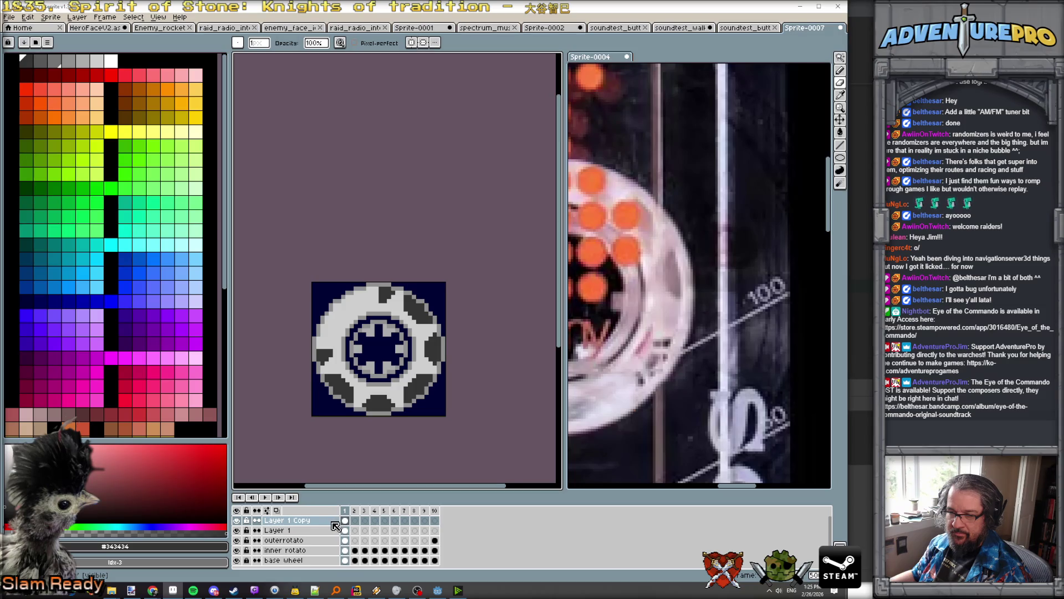
right_click(335, 526)
left_click(377, 553)
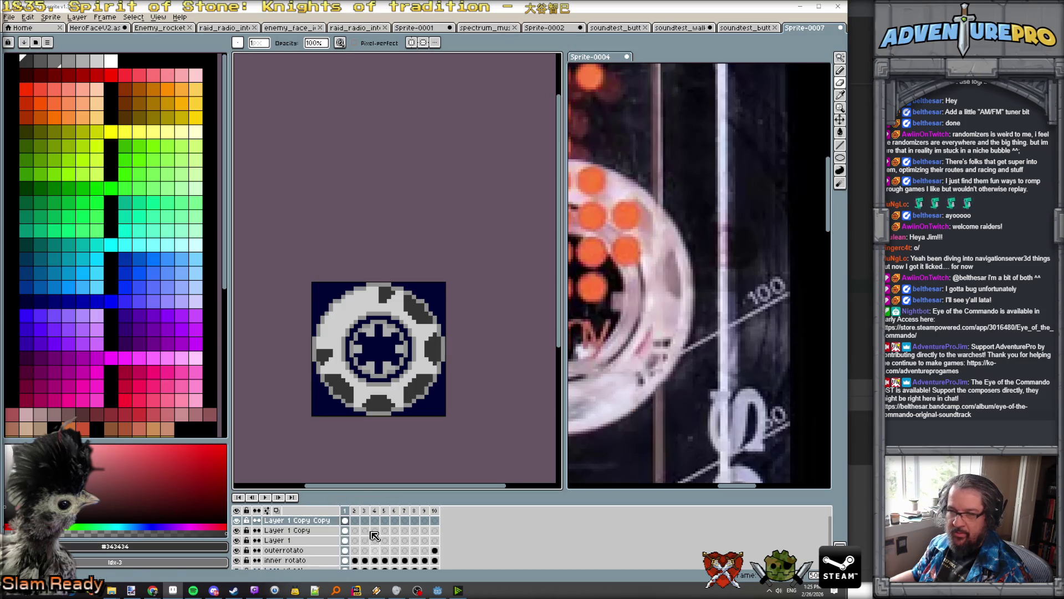
Step: Flip the newest copy vertically and return to the first frame
left_click(28, 17)
left_click(80, 163)
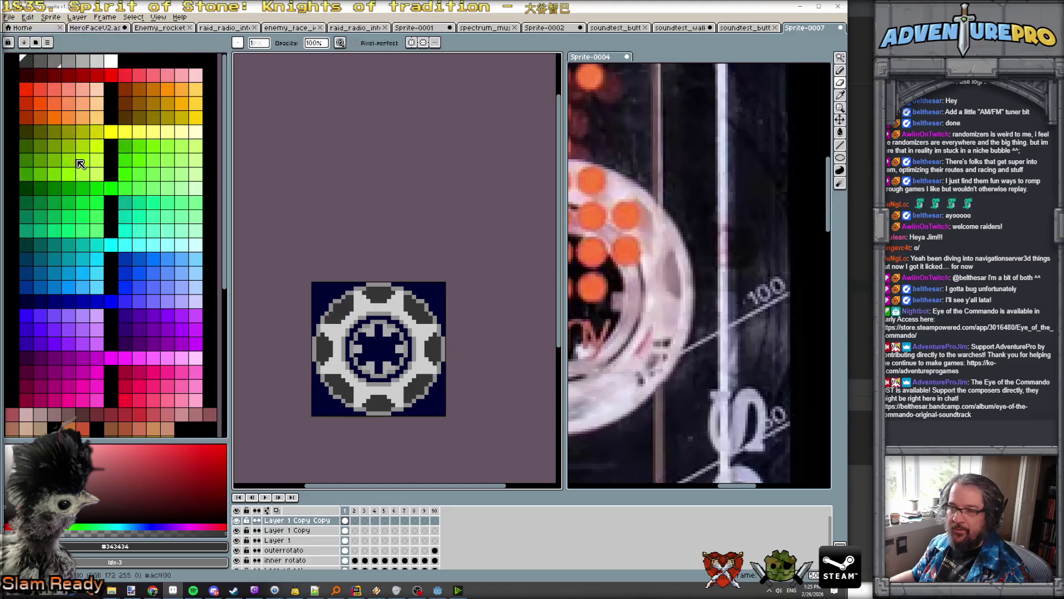
scroll(382, 321, "down", 5)
scroll(667, 296, "down", 2)
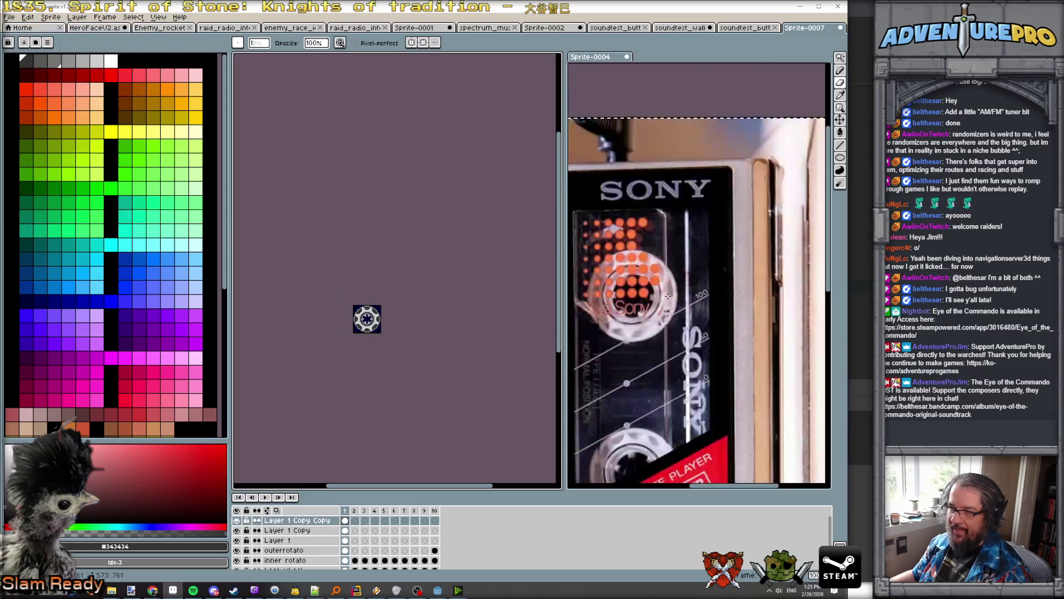
scroll(604, 343, "up", 1)
scroll(609, 330, "down", 1)
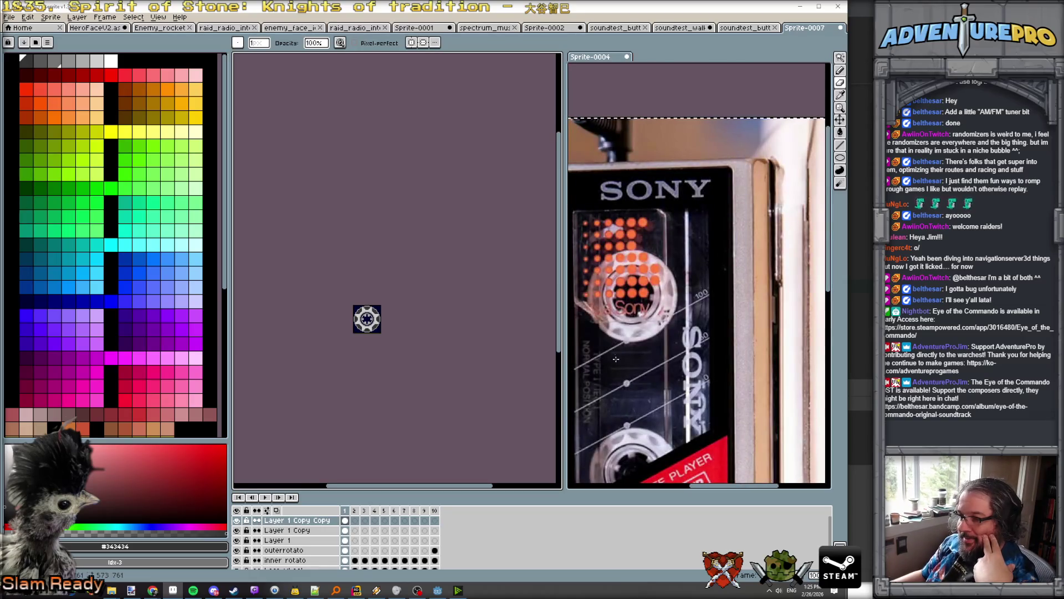
scroll(341, 319, "up", 5)
scroll(373, 309, "down", 3)
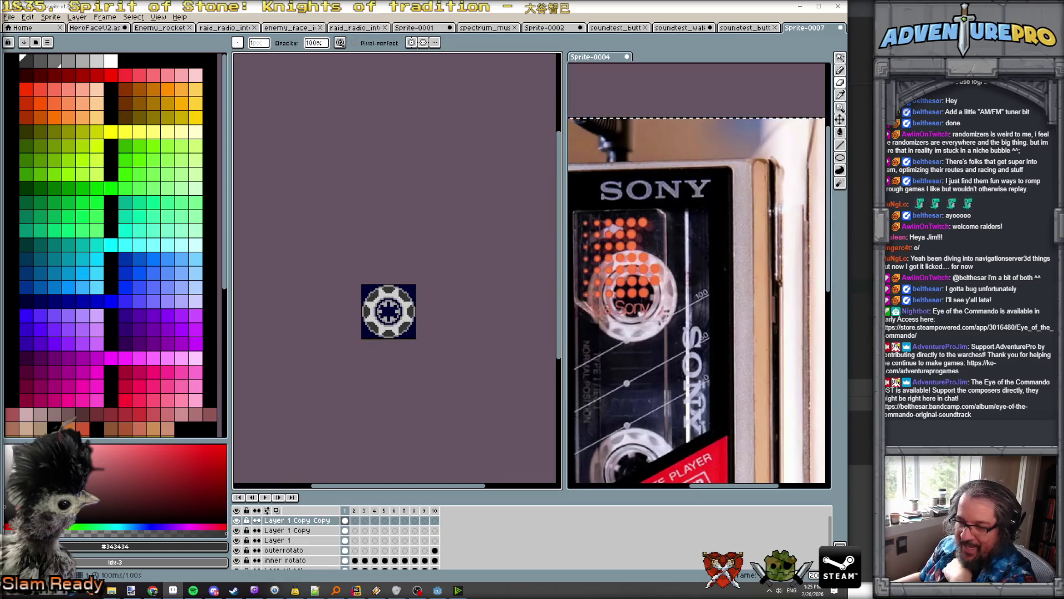
scroll(375, 338, "down", 2)
left_click(345, 509)
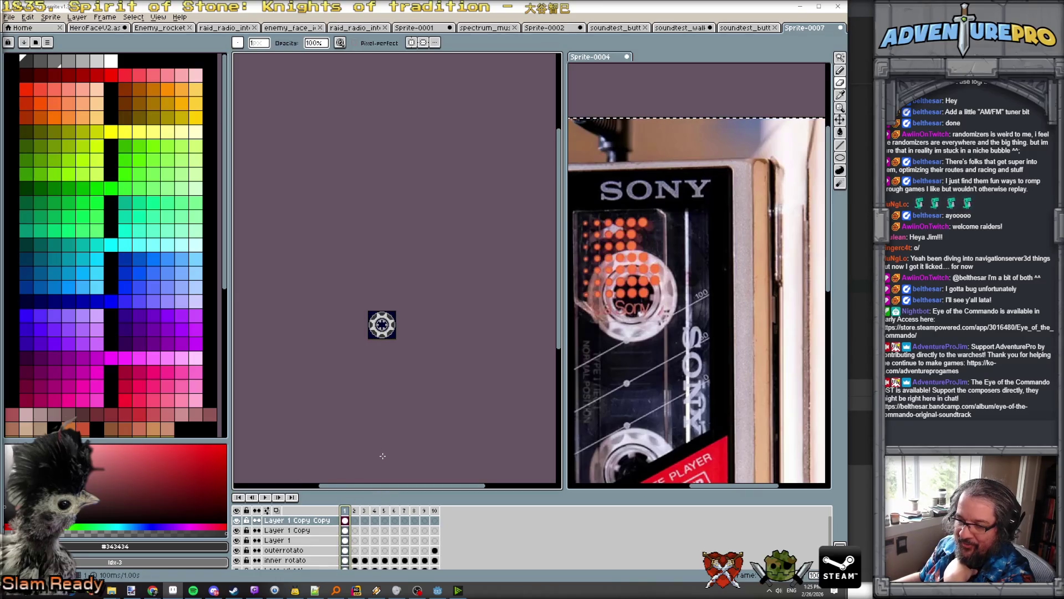
Step: Centre the wheel in view and delete the Layer 1 Copy Copy layer
scroll(383, 456, "down", 1)
left_click_drag(383, 455, 382, 384)
scroll(361, 449, "up", 1)
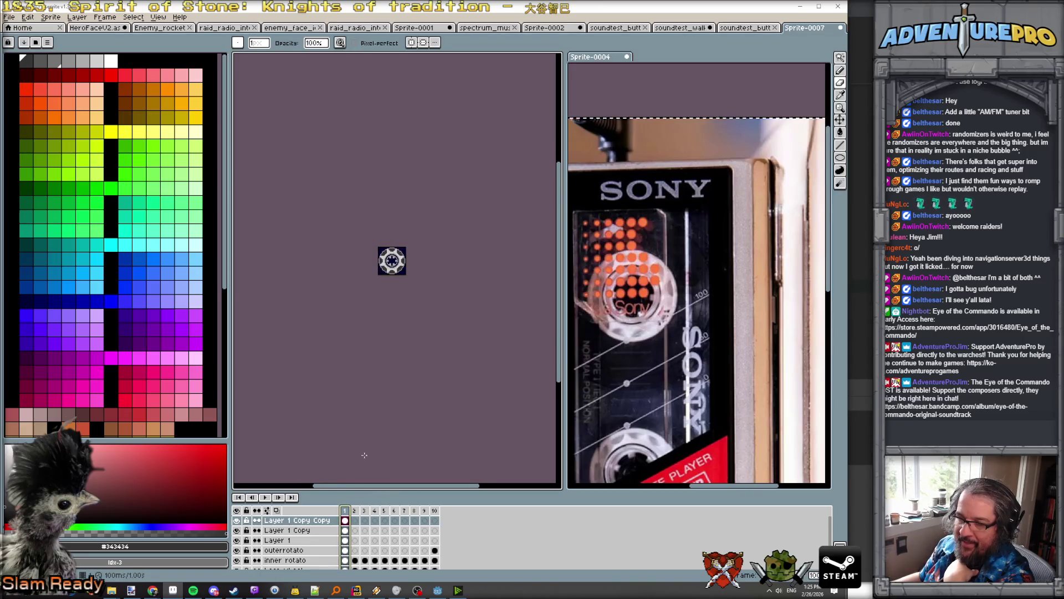
scroll(366, 457, "up", 2)
mouse_move(368, 453)
left_mouse_down()
mouse_move(380, 442)
mouse_move(391, 367)
mouse_move(365, 432)
left_mouse_up()
scroll(366, 433, "up", 1)
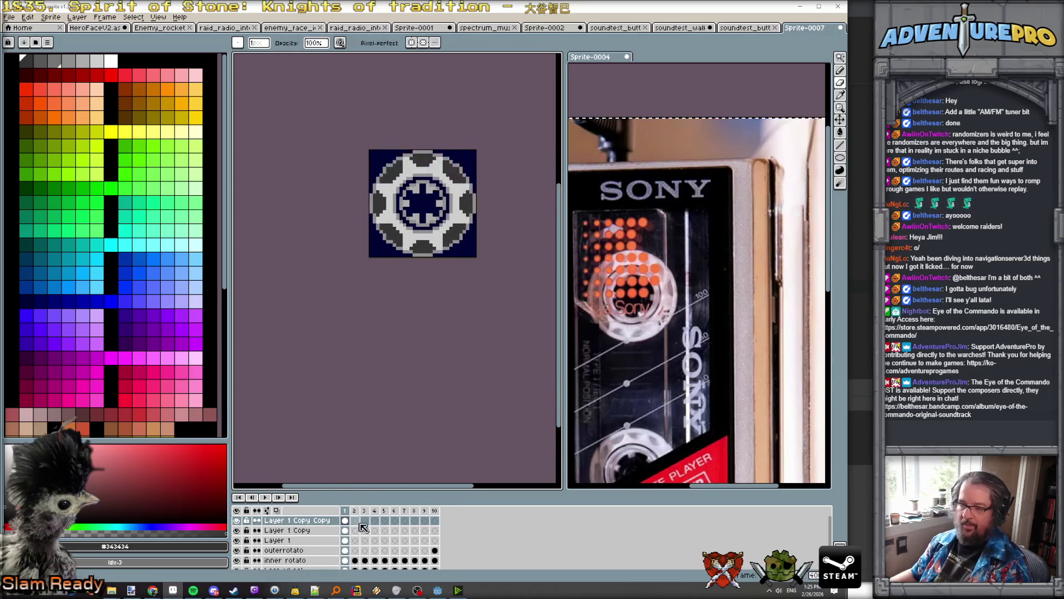
right_click(347, 521)
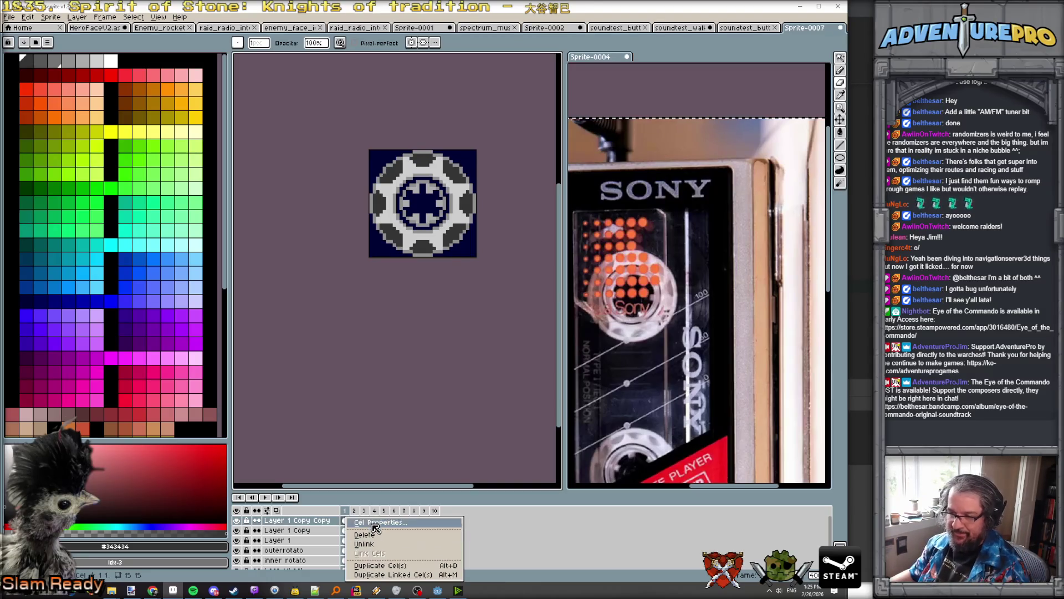
left_click(319, 524)
right_click(319, 524)
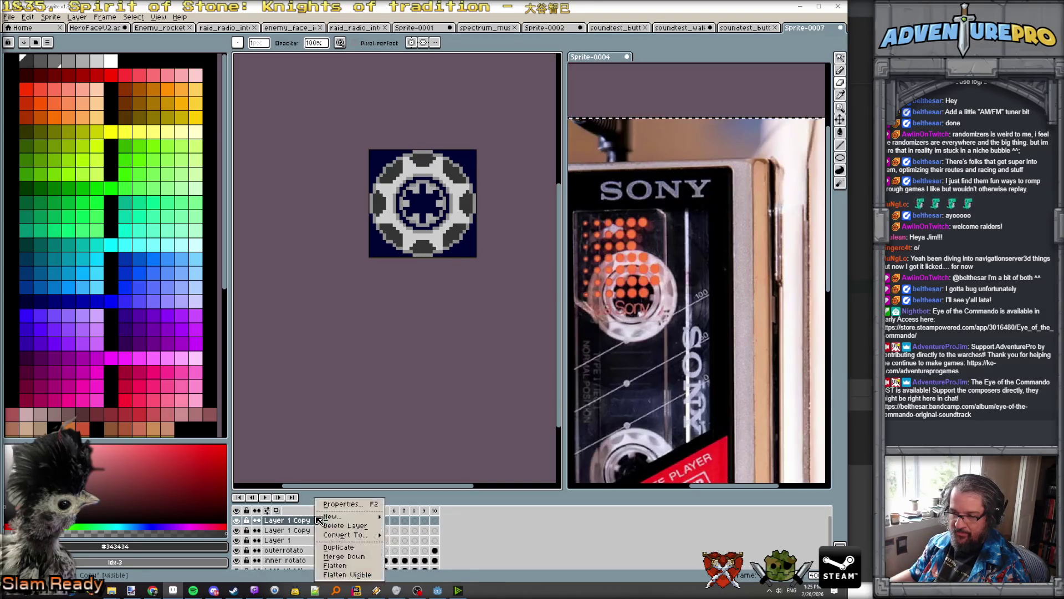
left_click(335, 551)
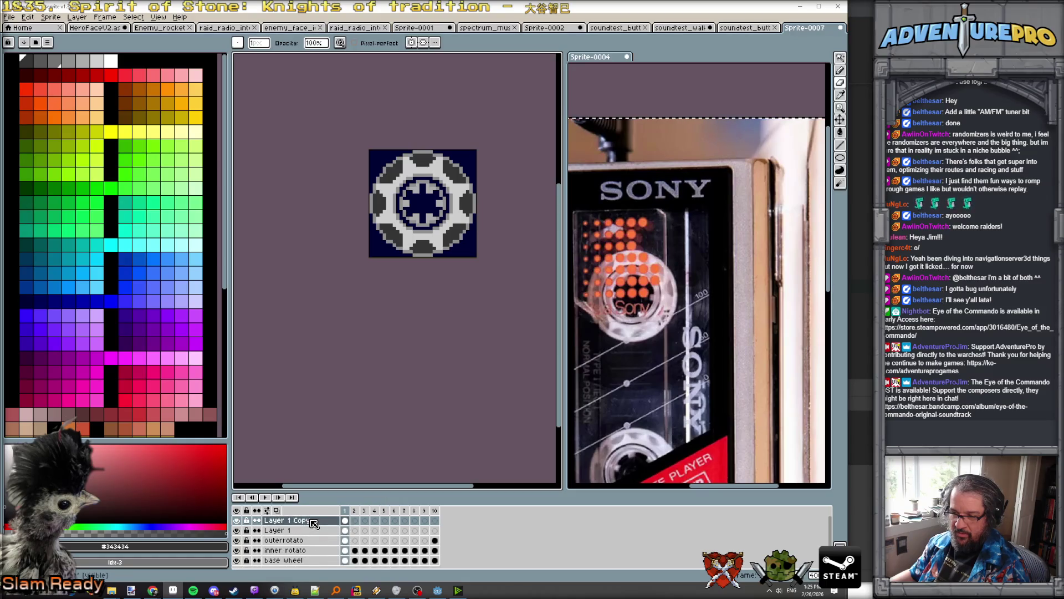
Step: Merge Layer 1 Copy into Layer 1, then into outerrotato, and play the animation
right_click(311, 520)
left_click(345, 557)
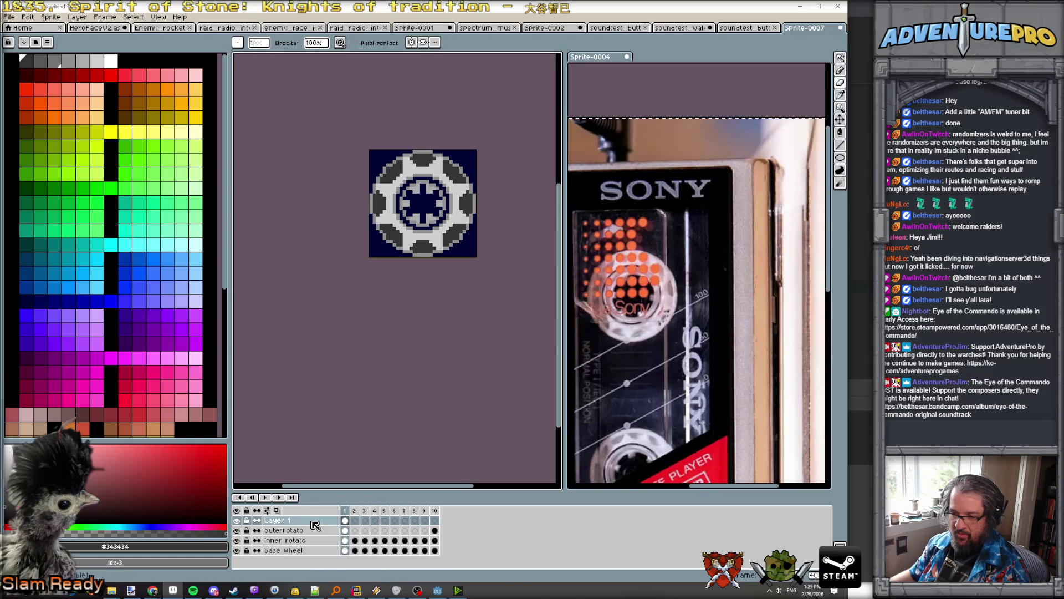
right_click(310, 520)
left_click(343, 556)
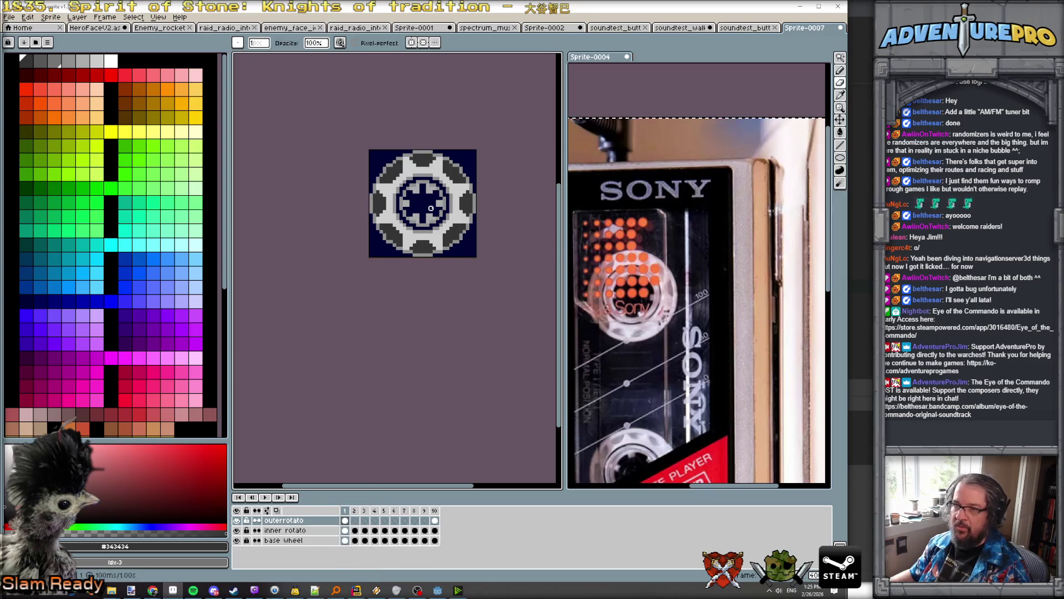
key("Return")
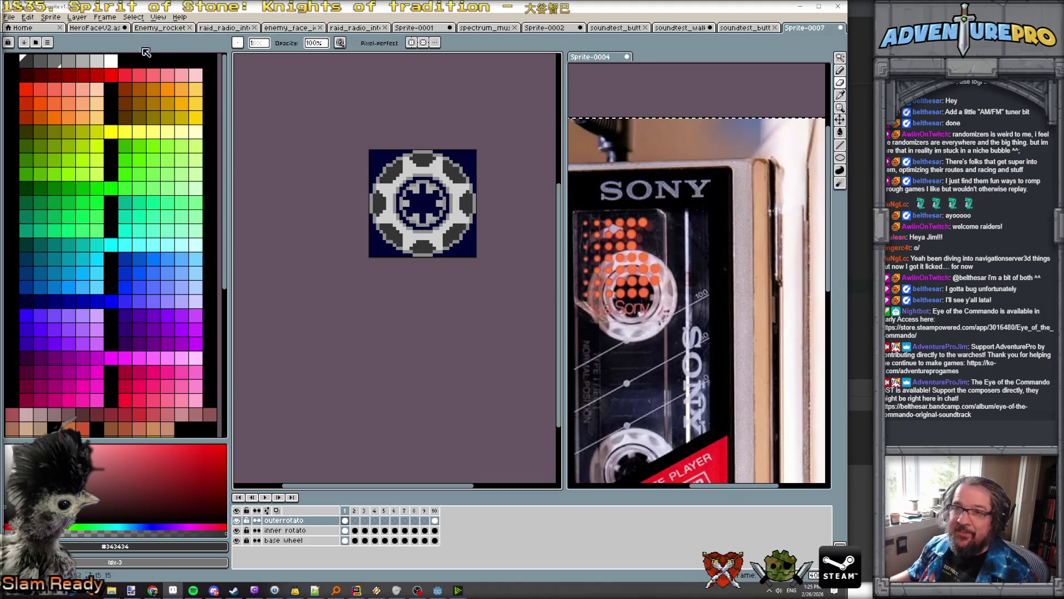
left_click(77, 17)
Step: Add a new Layer 1, select its frame 2 and turn on onion skinning
mouse_move(103, 73)
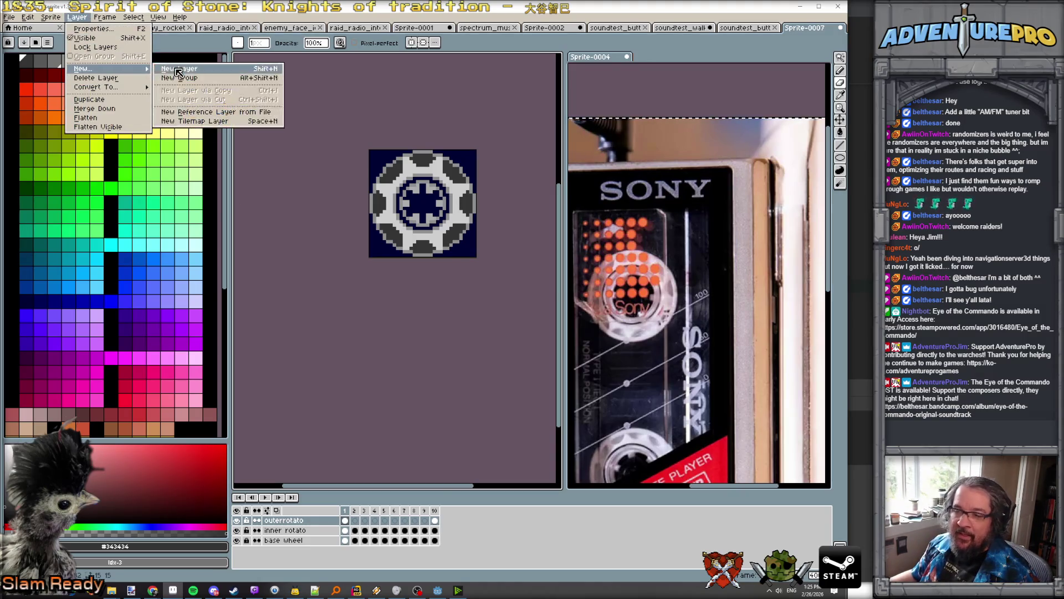
left_click(177, 69)
left_click(357, 522)
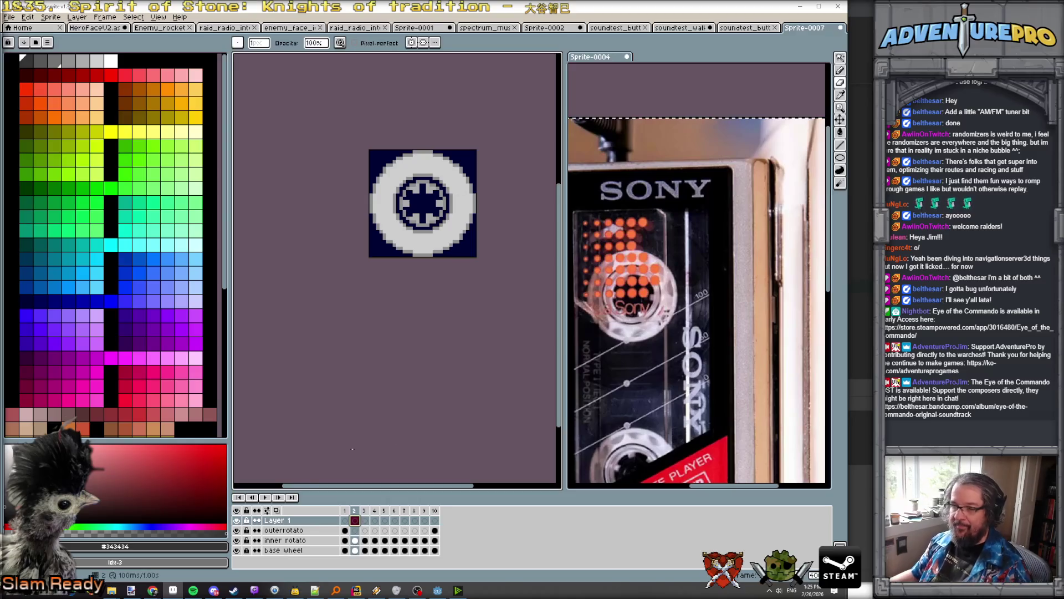
left_click(276, 509)
scroll(434, 158, "up", 2)
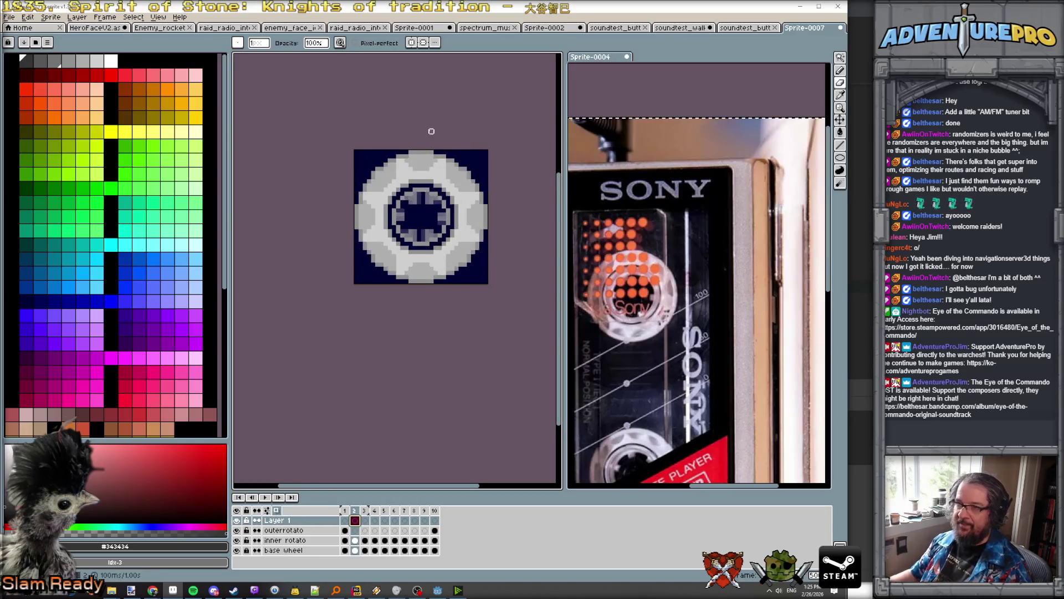
Step: Draw dark grey notches on the top and right rim of frame 2's outer ring
key("e")
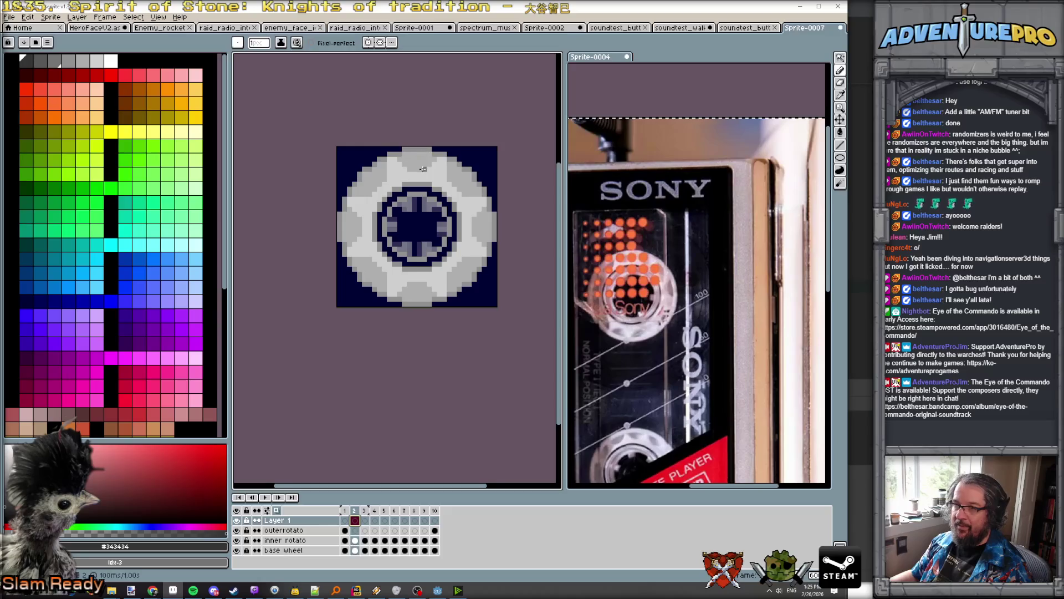
scroll(429, 169, "up", 2)
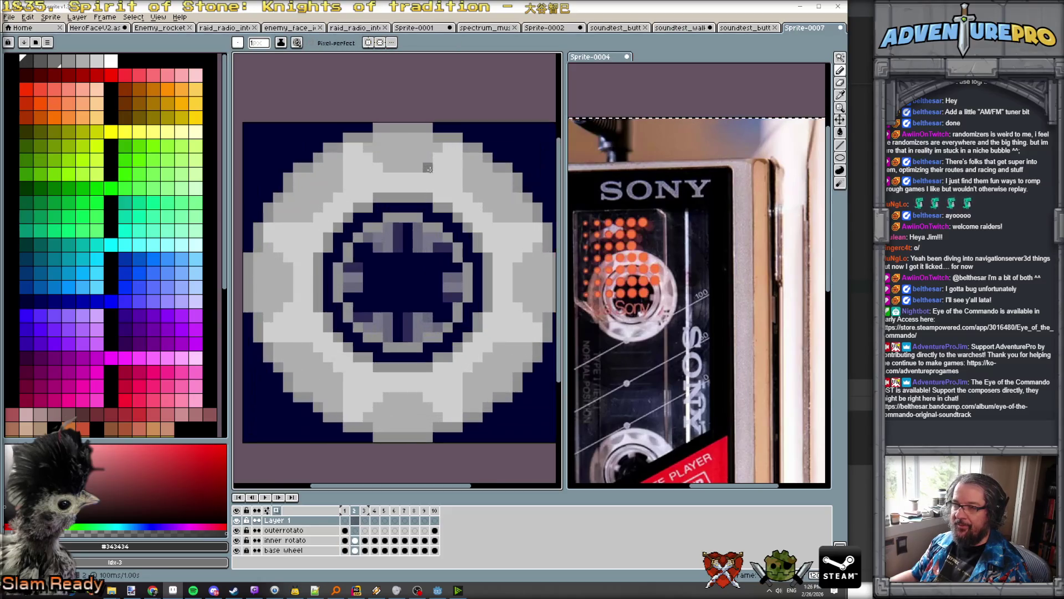
mouse_move(429, 168)
left_mouse_down()
mouse_move(448, 147)
mouse_move(398, 168)
mouse_move(408, 167)
mouse_move(397, 157)
left_mouse_up()
key("ctrl+z")
left_click(377, 148)
left_click(408, 157)
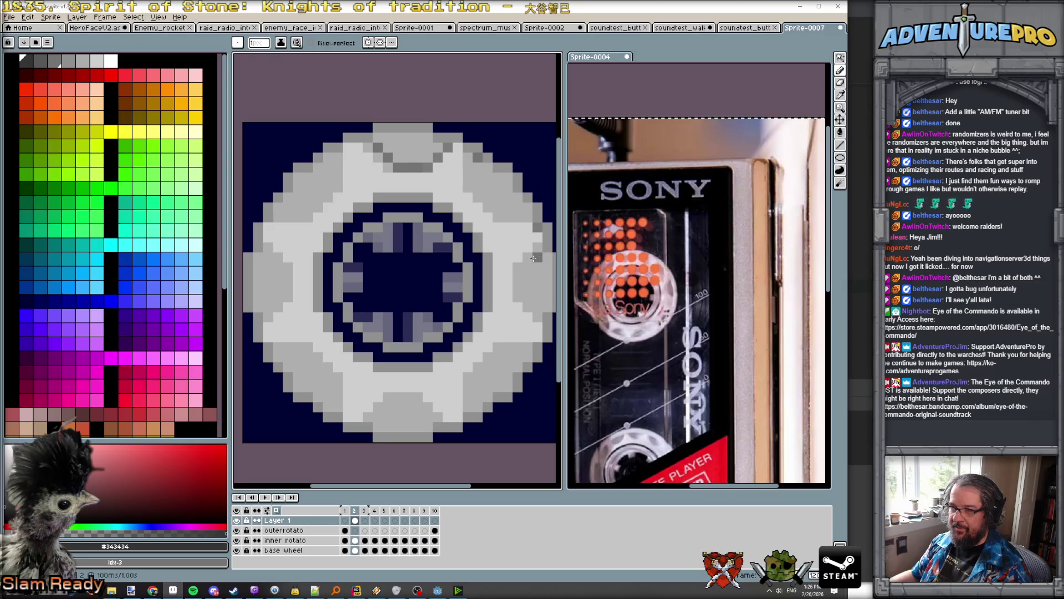
mouse_move(538, 258)
left_mouse_down()
mouse_move(548, 258)
mouse_move(518, 280)
mouse_move(516, 299)
left_mouse_up()
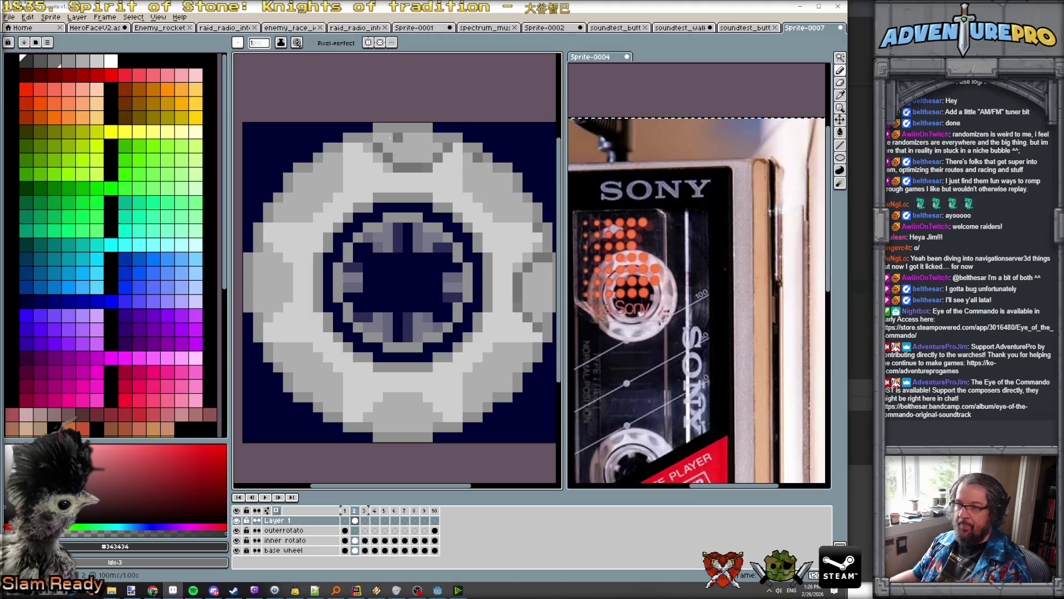
mouse_move(388, 147)
left_mouse_down()
mouse_move(440, 147)
mouse_move(415, 156)
mouse_move(430, 158)
left_mouse_up()
Step: Flip between frames 1 and 2 to compare the rotation
key("comma")
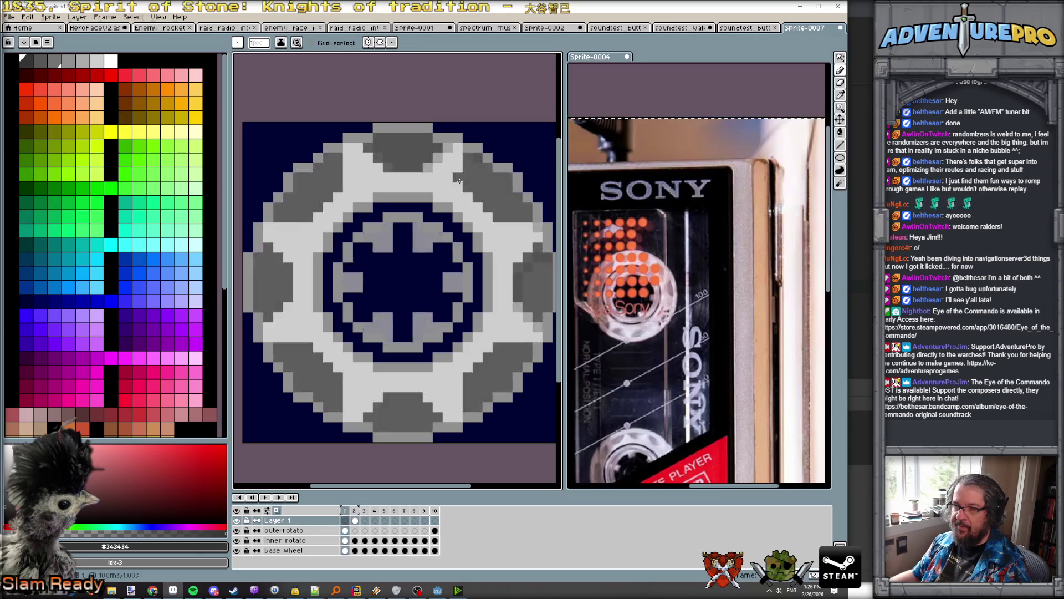
key("period")
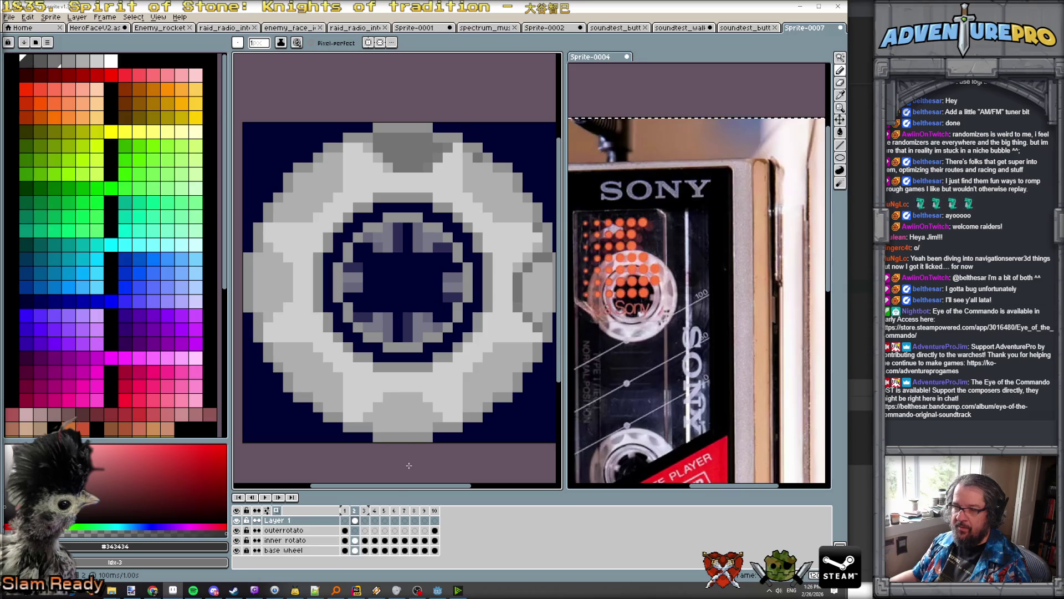
key("comma")
key("period")
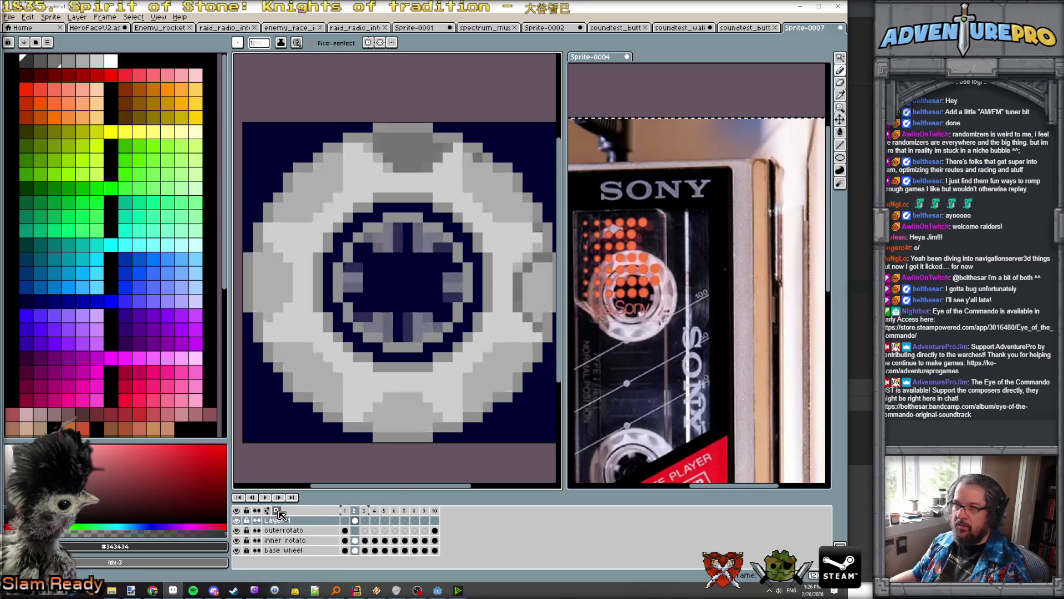
Step: Extend the darker notches along the right and upper-right rim of frame 2
mouse_move(538, 312)
left_mouse_down()
mouse_move(548, 267)
mouse_move(549, 313)
left_mouse_up()
mouse_move(527, 291)
left_mouse_down()
mouse_move(527, 304)
mouse_move(525, 284)
left_mouse_up()
left_click(525, 281)
left_click_drag(477, 152, 478, 191)
left_click(493, 214)
left_click_drag(501, 225, 528, 227)
mouse_move(485, 172)
left_mouse_down()
mouse_move(489, 199)
mouse_move(498, 183)
mouse_move(496, 208)
mouse_move(505, 178)
mouse_move(509, 214)
mouse_move(518, 199)
mouse_move(525, 218)
left_mouse_up()
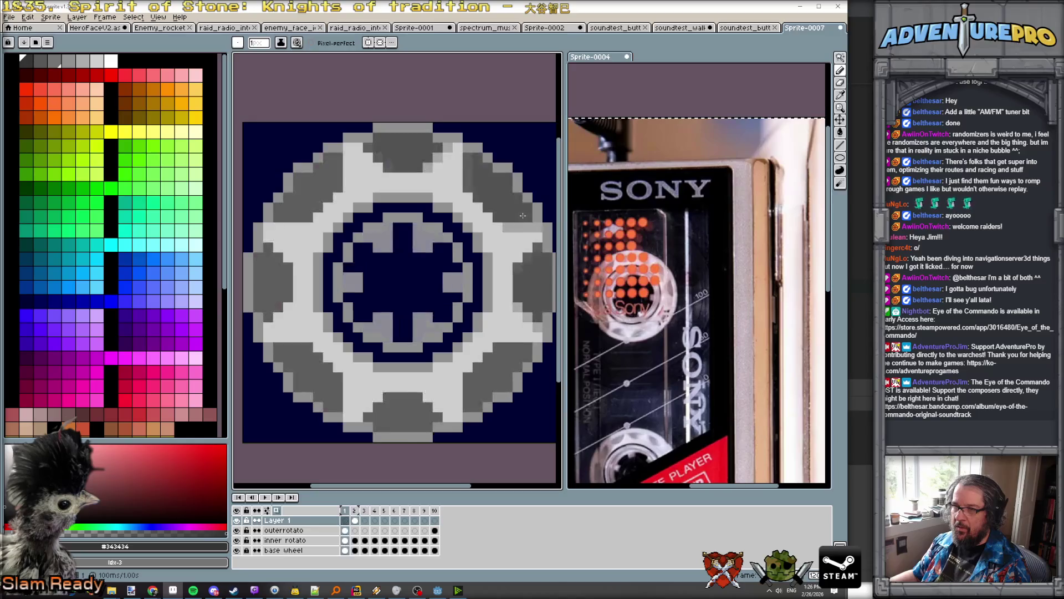
scroll(525, 220, "down", 2)
scroll(525, 220, "down", 1)
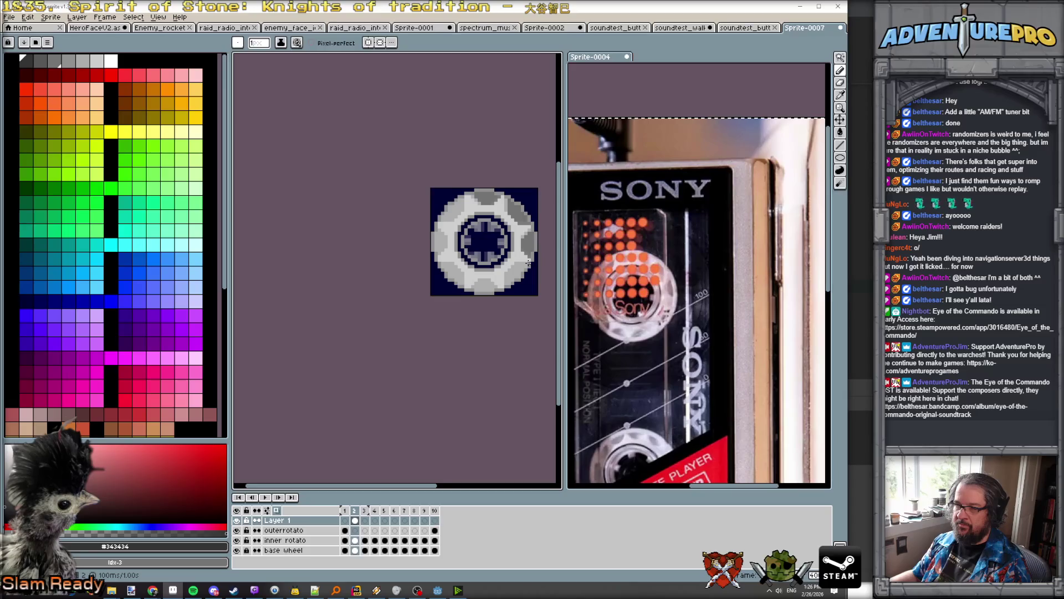
Step: Zoom in and paint frame 3's top rim notch in darker grey
scroll(527, 247, "up", 1)
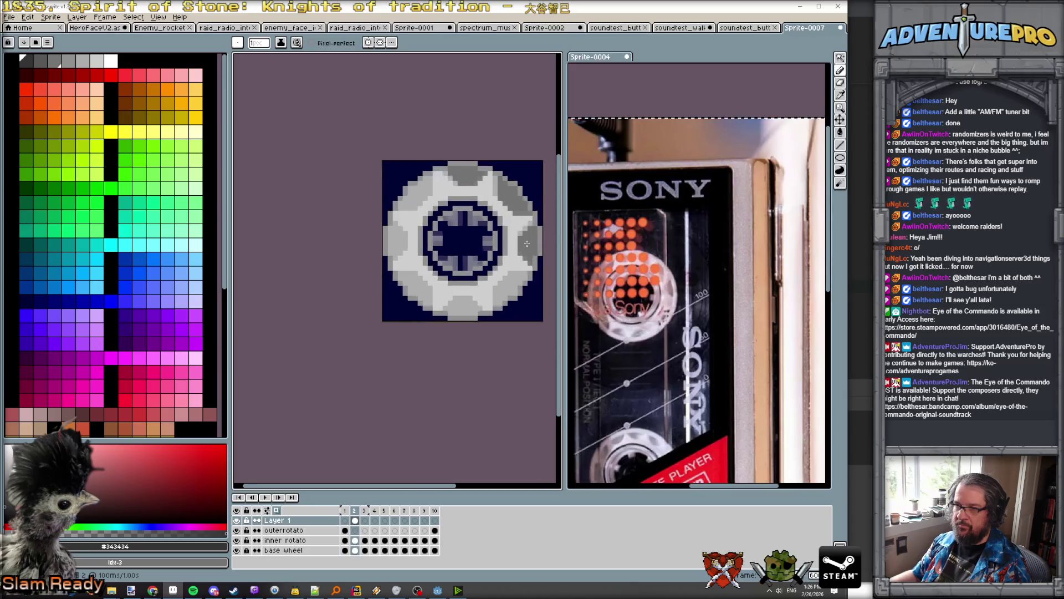
scroll(480, 180, "up", 3)
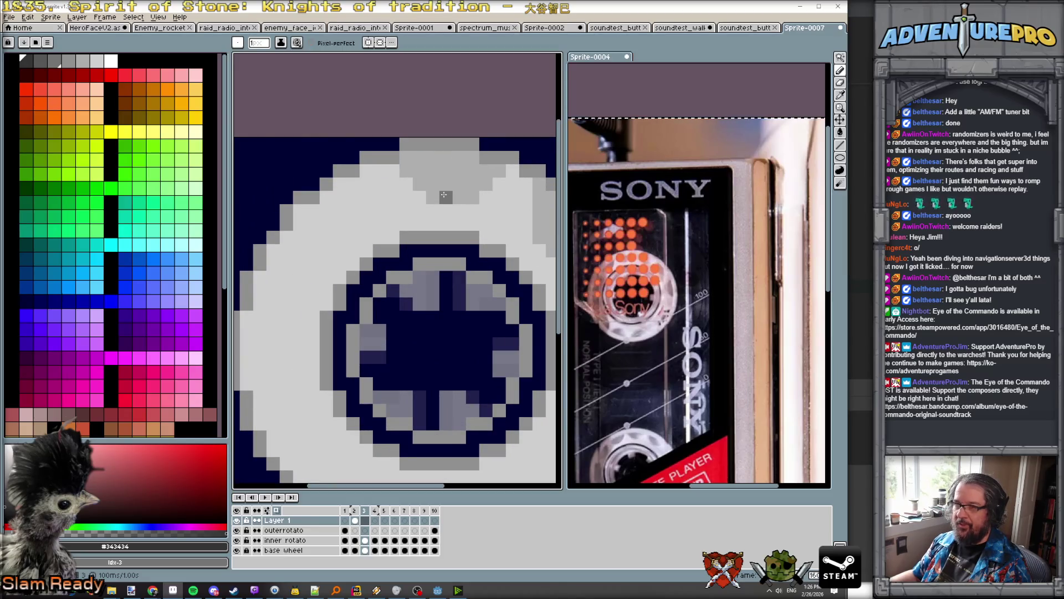
left_click_drag(443, 195, 485, 199)
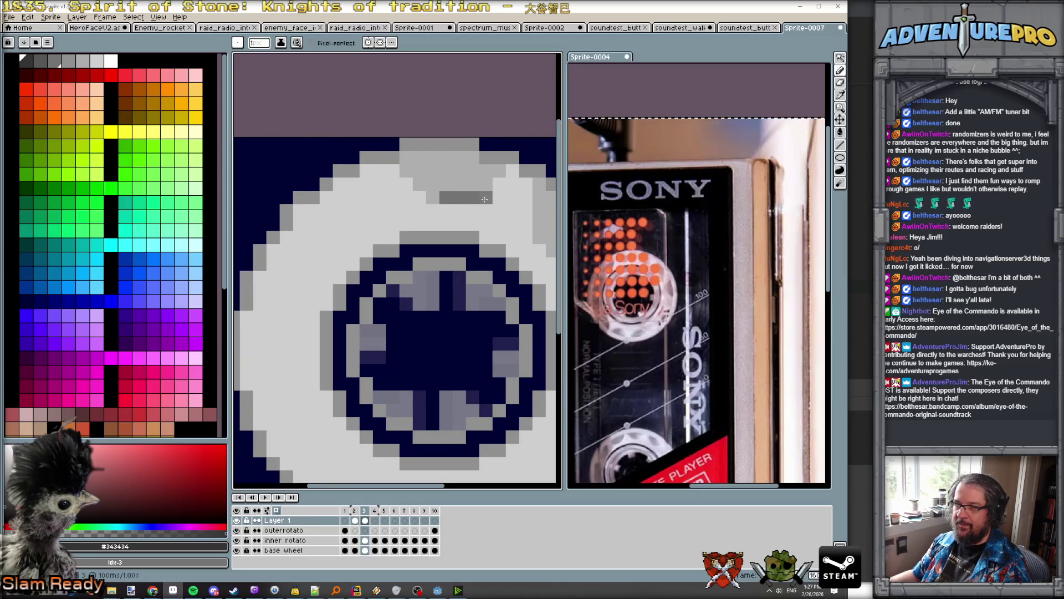
left_click(512, 171)
left_click(433, 157)
left_click(419, 157)
left_click(446, 157)
left_click(460, 158)
left_click(472, 158)
left_click(454, 168)
mouse_move(454, 168)
left_mouse_down()
mouse_move(460, 183)
mouse_move(486, 174)
left_mouse_up()
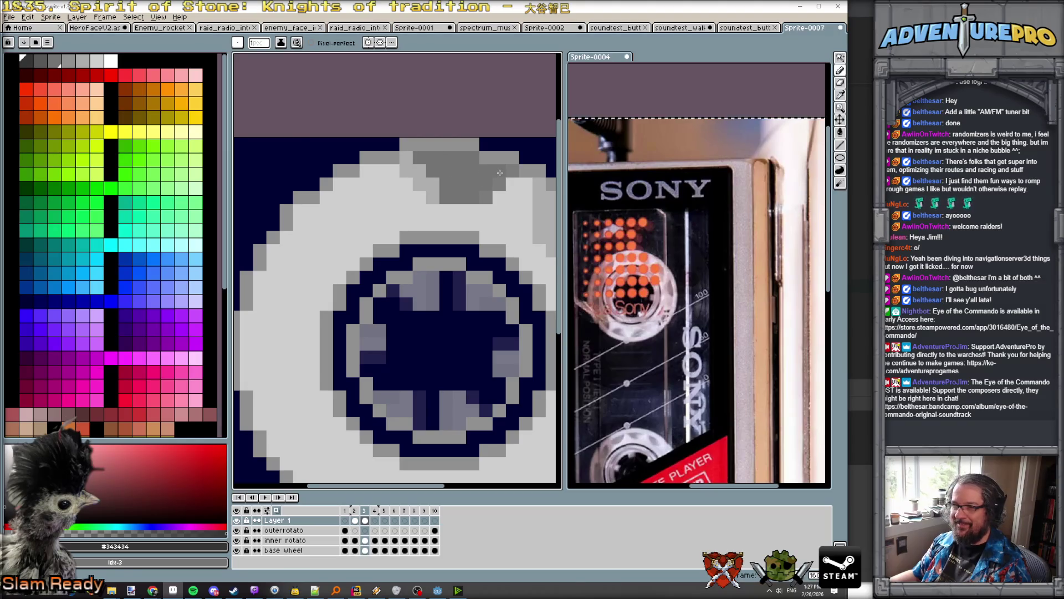
Step: Paint the diagonal upper-right notch and the right-rim notch on frame 3
scroll(499, 173, "down", 1)
mouse_move(507, 227)
left_mouse_down()
mouse_move(508, 261)
mouse_move(405, 192)
left_mouse_up()
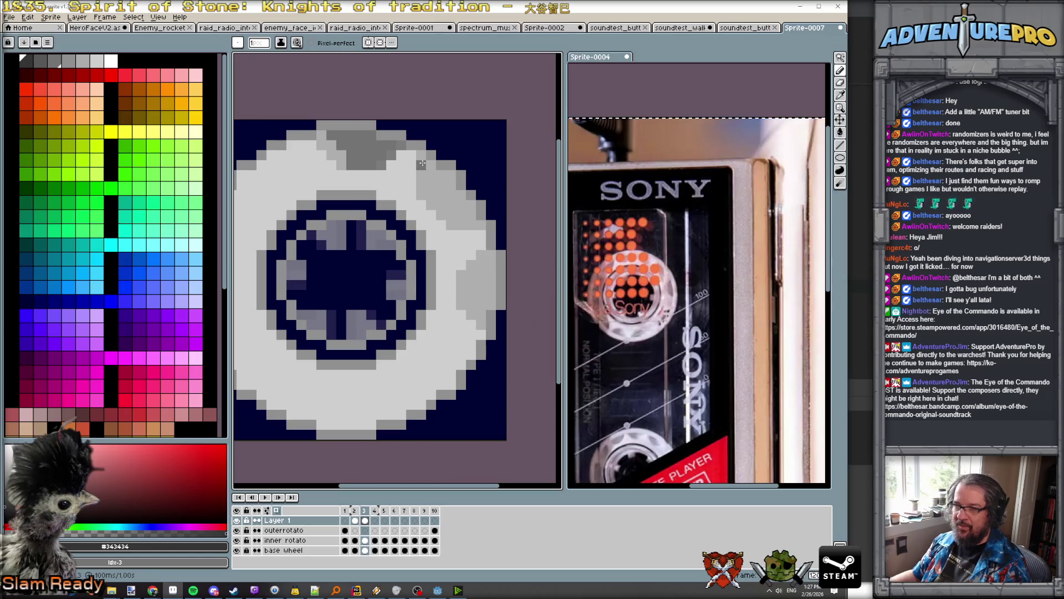
mouse_move(424, 175)
left_mouse_down()
mouse_move(435, 216)
mouse_move(481, 235)
mouse_move(442, 183)
mouse_move(452, 213)
mouse_move(461, 197)
mouse_move(461, 227)
mouse_move(494, 264)
mouse_move(470, 270)
mouse_move(459, 296)
left_mouse_up()
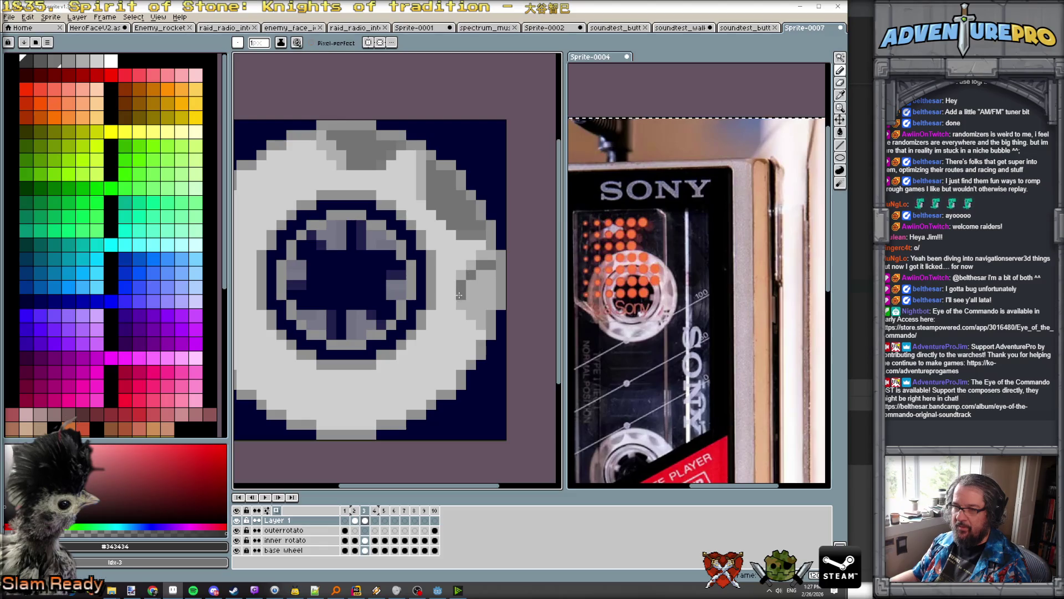
left_click(461, 314)
left_click(462, 324)
left_click(481, 335)
left_click(490, 295)
mouse_move(487, 298)
left_mouse_down()
mouse_move(471, 296)
mouse_move(471, 310)
mouse_move(480, 315)
mouse_move(480, 282)
mouse_move(491, 305)
left_mouse_up()
Step: Flip between frames 2 and 3 to compare the notch rotation
key("comma")
key("period")
key("comma")
key("period")
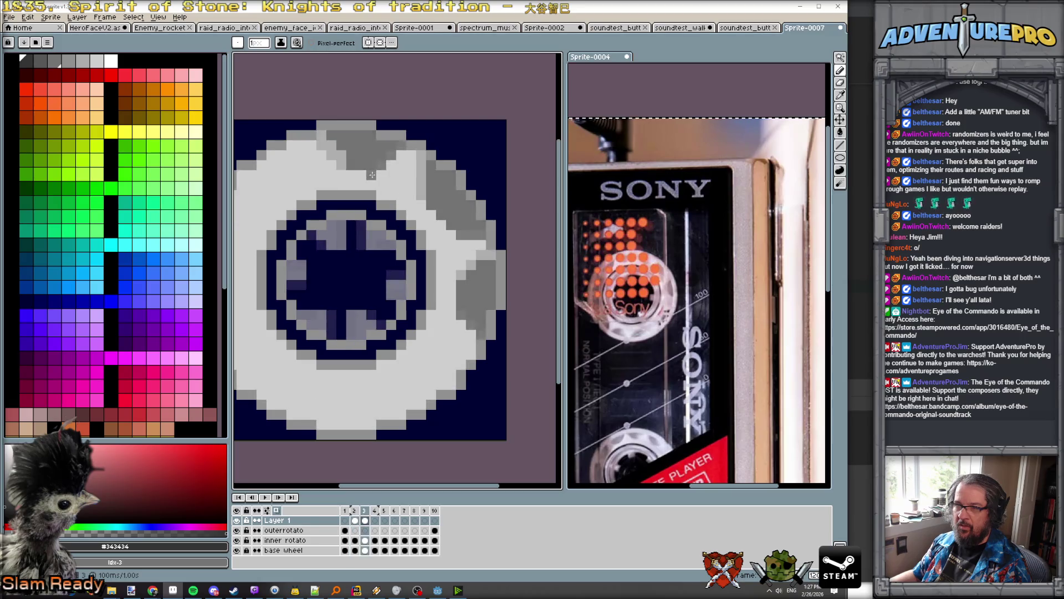
key("comma")
key("period")
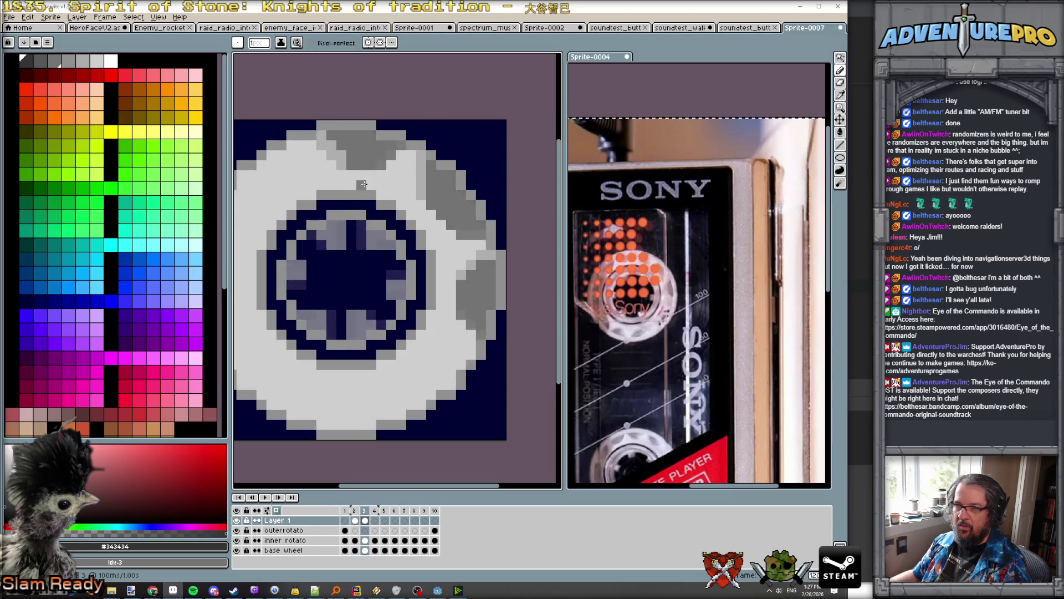
key("comma")
key("period")
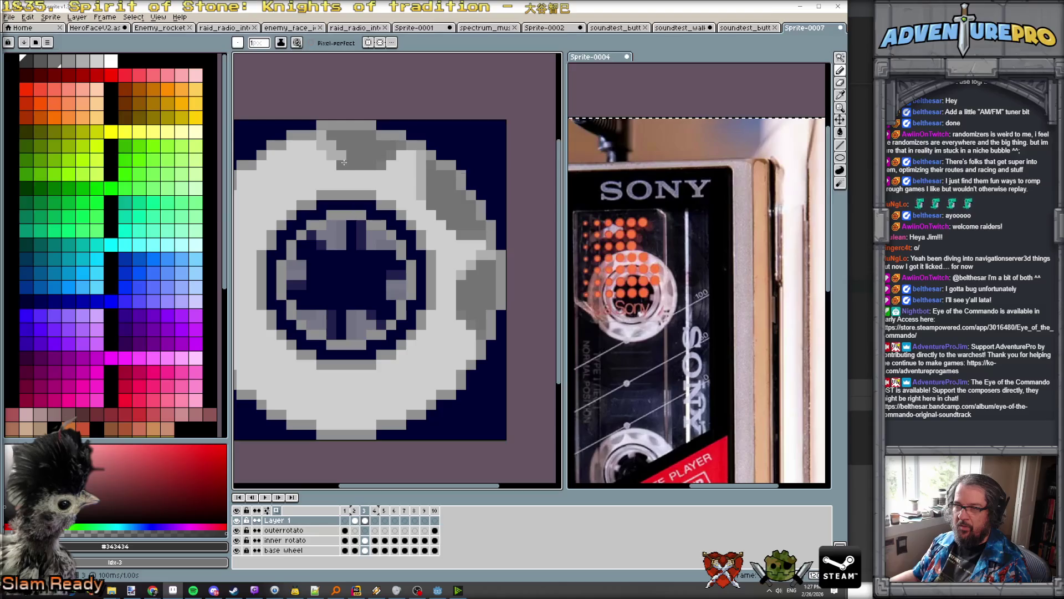
key("comma")
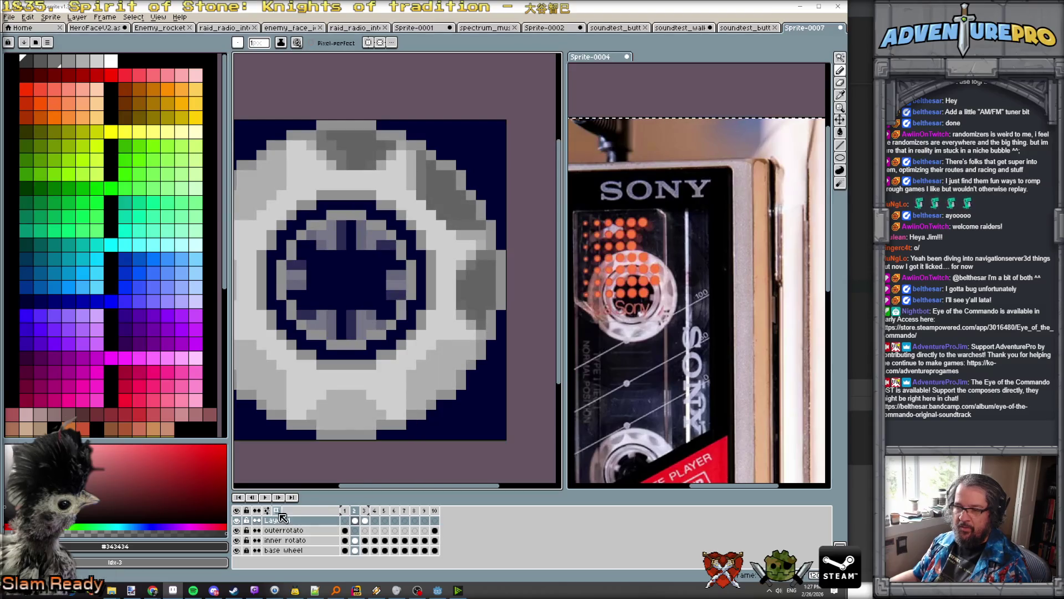
Step: Turn off onion skinning and preview frames 2 and 3 without the overlay
left_click(277, 511)
key("period")
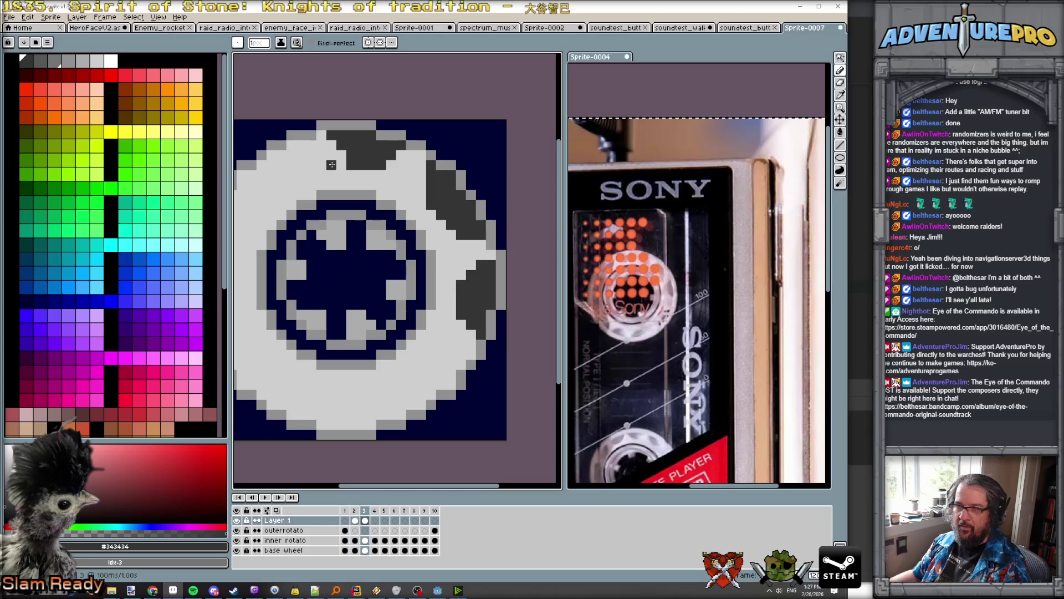
key("comma")
key("period")
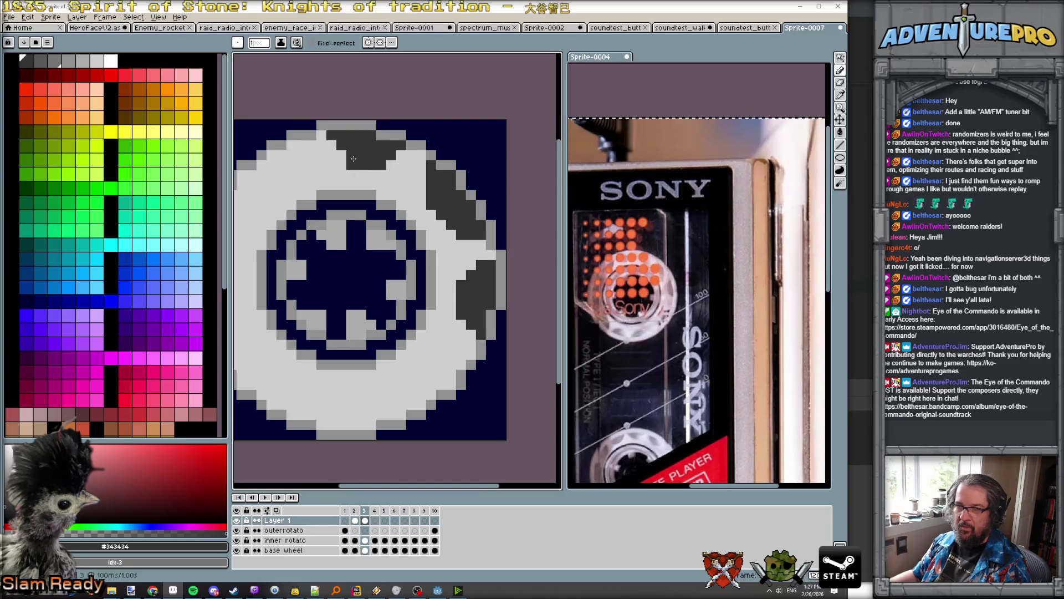
key("comma")
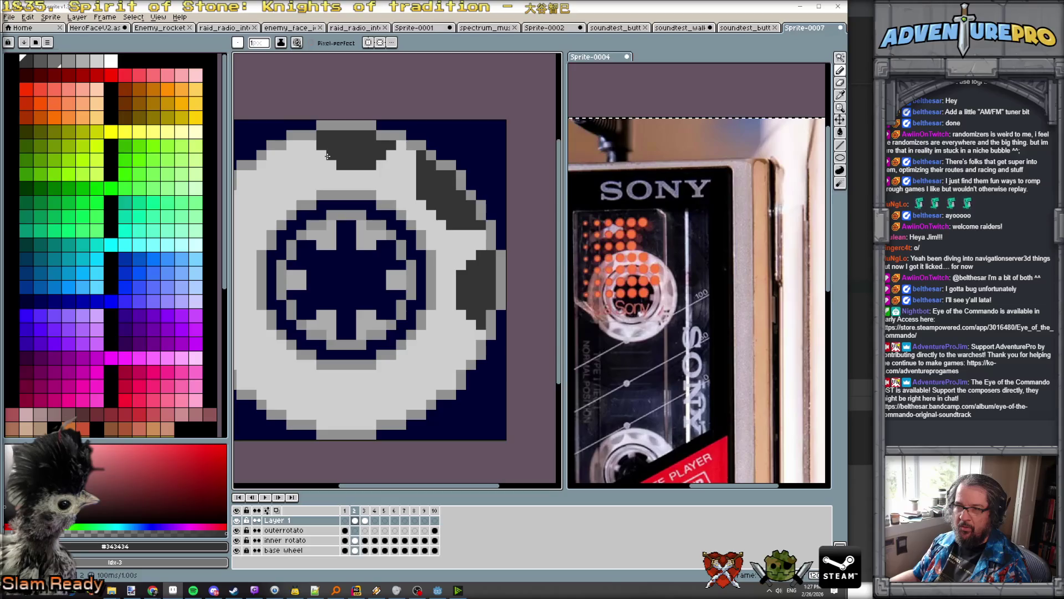
key("period")
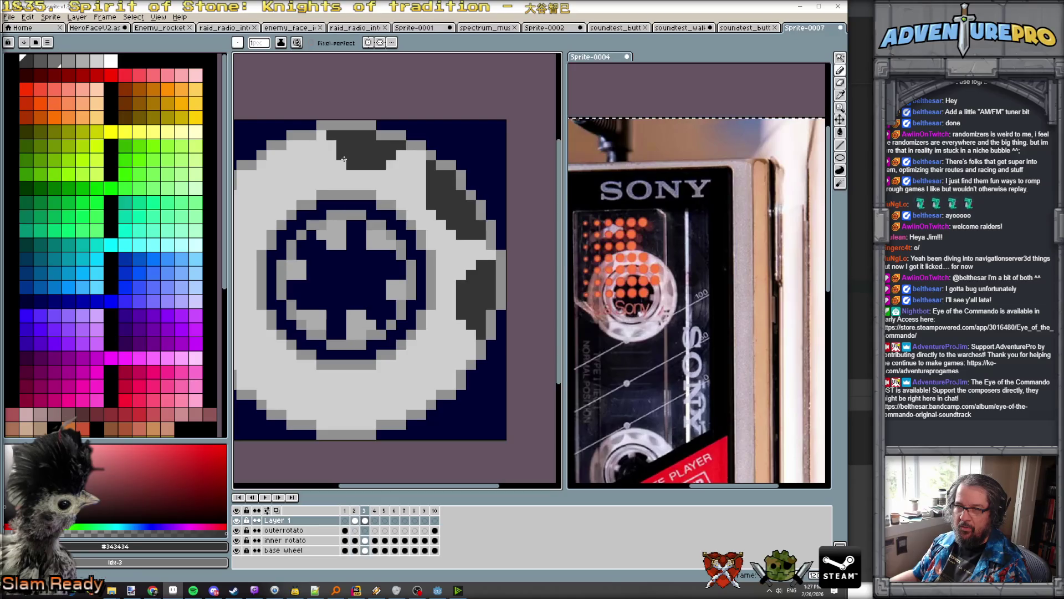
key("comma")
key("period")
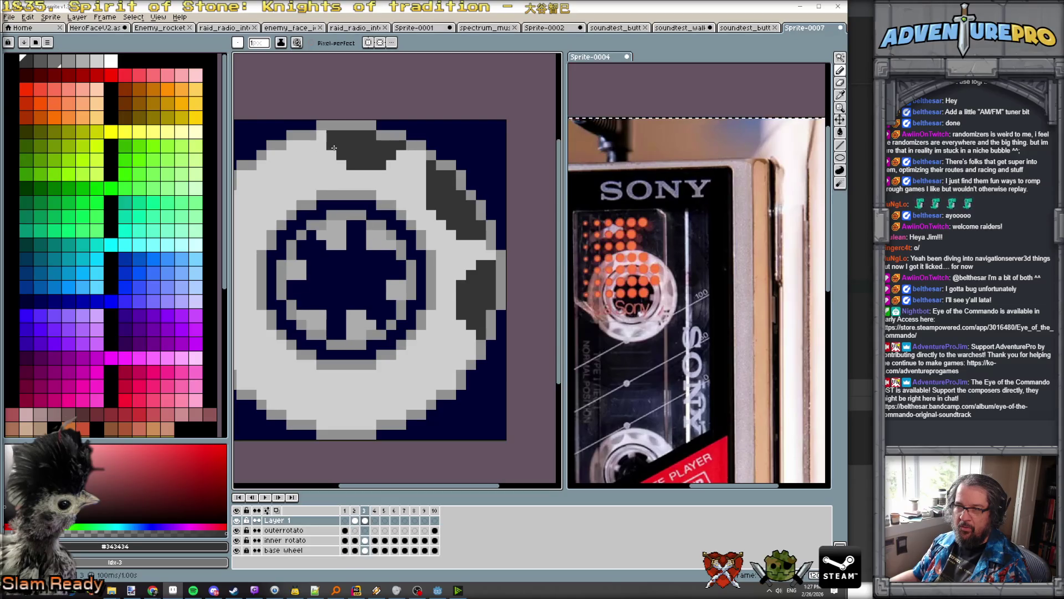
Step: Rapidly toggle between frames 2 and 3 to check the spin
scroll(385, 193, "down", 3)
key("comma")
key("period")
key("comma")
key("period")
key("comma")
key("period")
key("comma")
key("period")
key("comma")
key("period")
key("comma")
key("period")
key("comma")
key("period")
key("comma")
key("period")
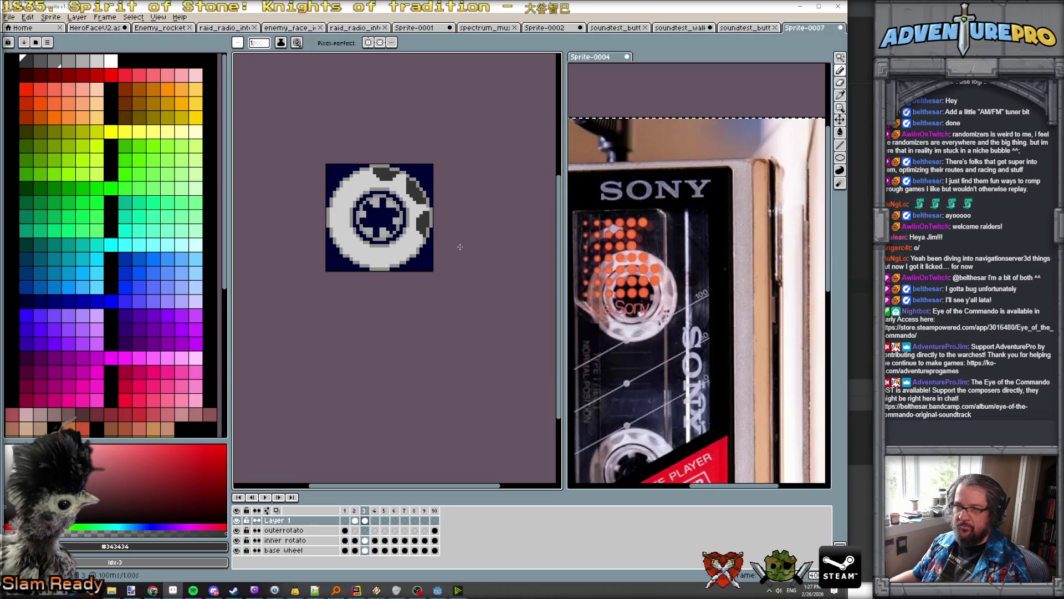
Step: Step through frames 1 to 4 and stop on frame 4
key("comma")
key("period")
key("comma")
key("comma")
key("period")
key("period")
key("period")
key("comma")
key("comma")
key("comma")
key("period")
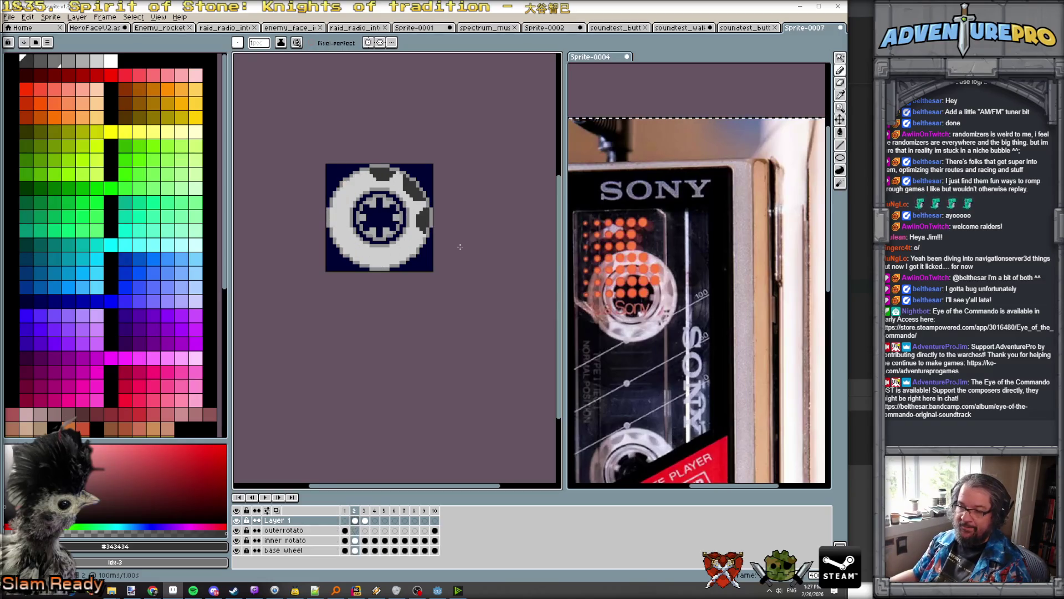
key("period")
scroll(443, 183, "up", 2)
key("period")
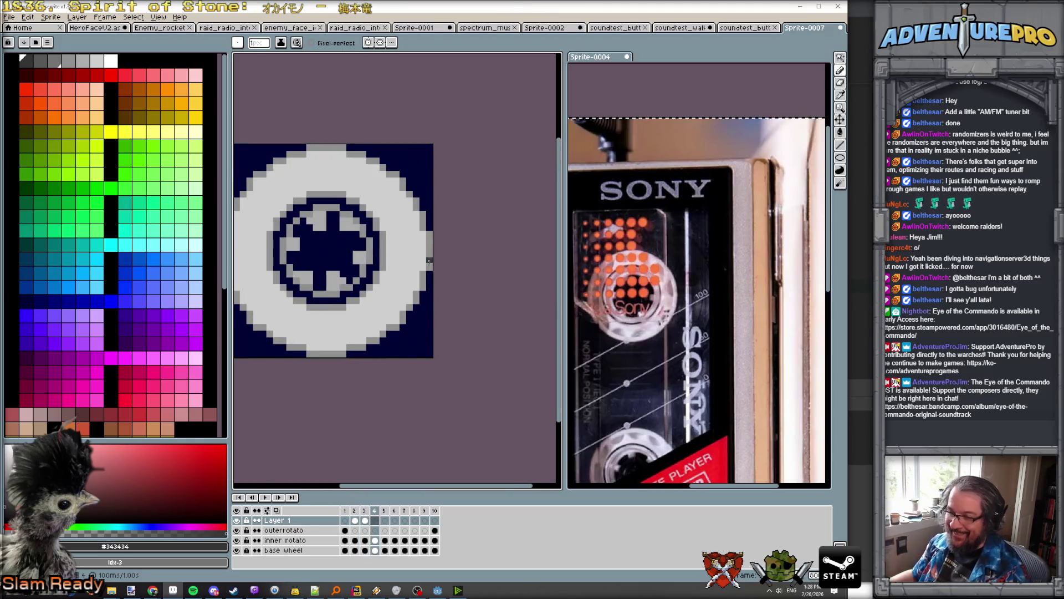
Step: Paint a short diagonal dark grey notch on frame 4's outer ring
scroll(417, 256, "up", 1)
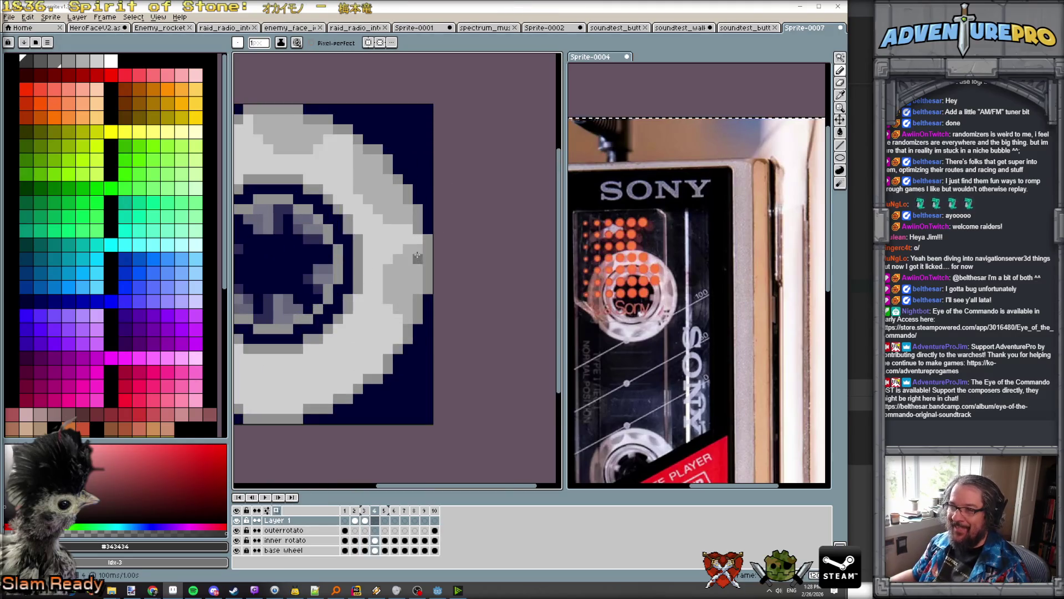
left_click(417, 258)
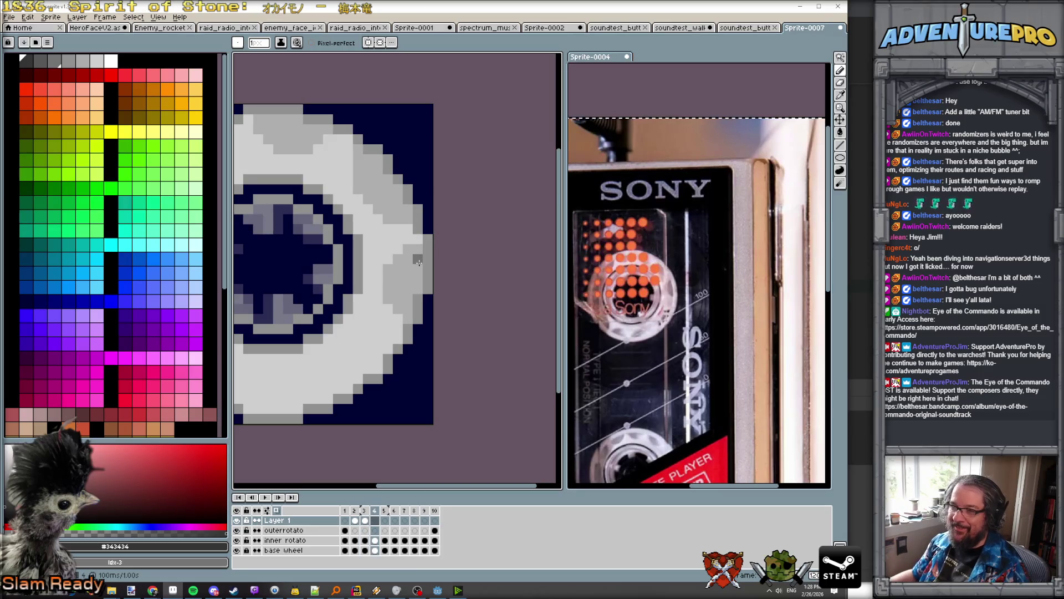
mouse_move(416, 259)
left_mouse_down()
mouse_move(387, 281)
mouse_move(397, 321)
mouse_move(409, 315)
mouse_move(395, 277)
mouse_move(417, 280)
left_mouse_up()
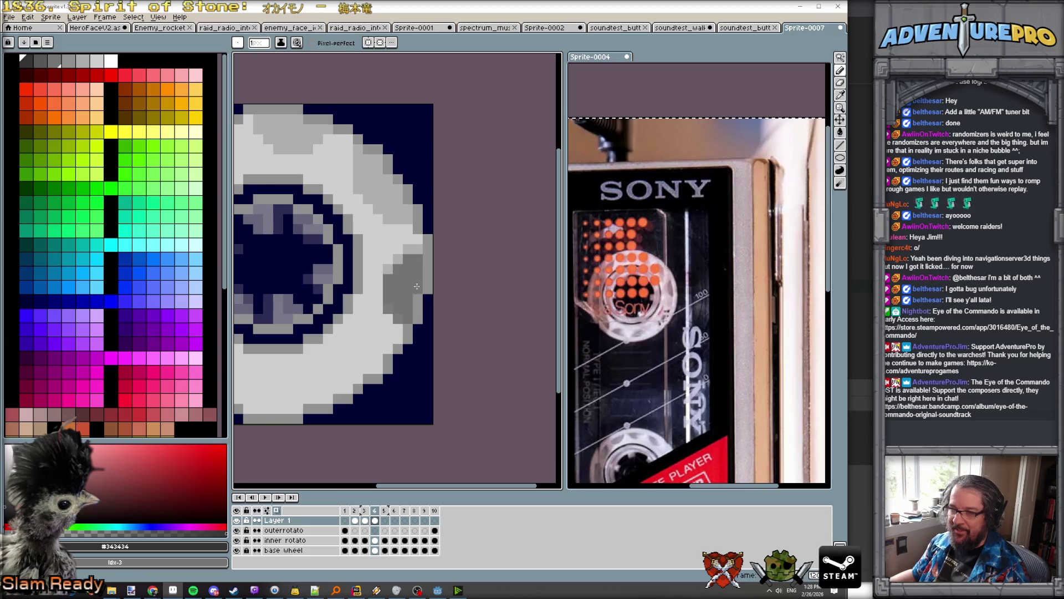
Step: Flip between frames 3 and 4 to compare the notch positions
key("Left")
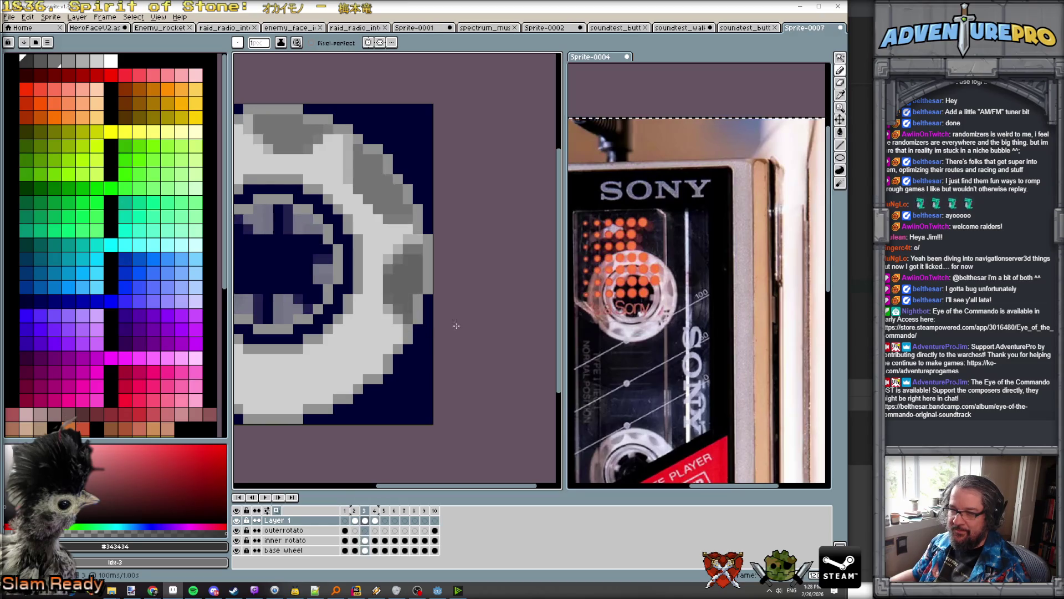
key("ctrl+v")
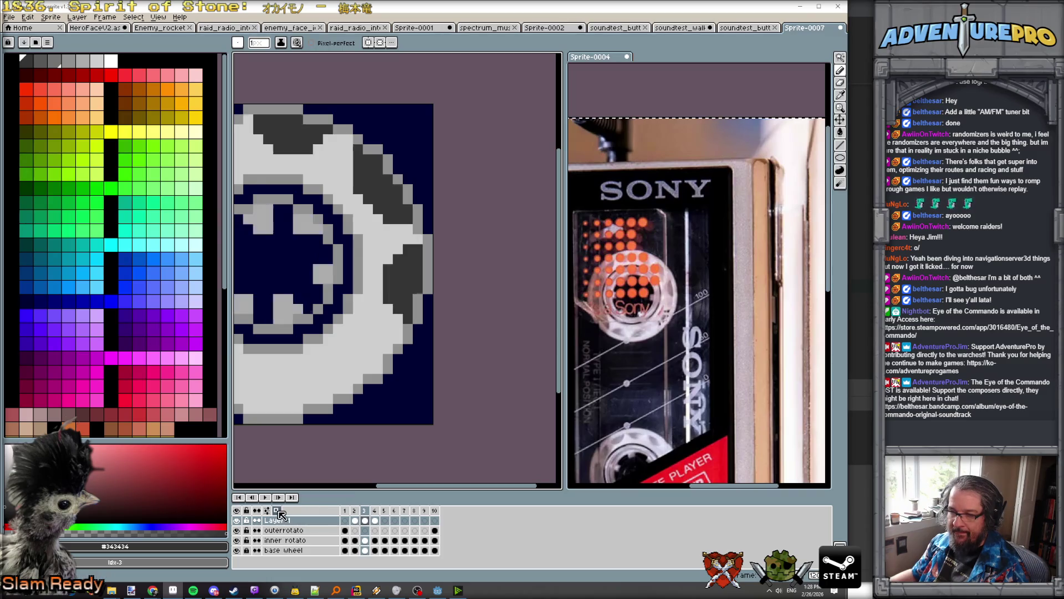
key("Right")
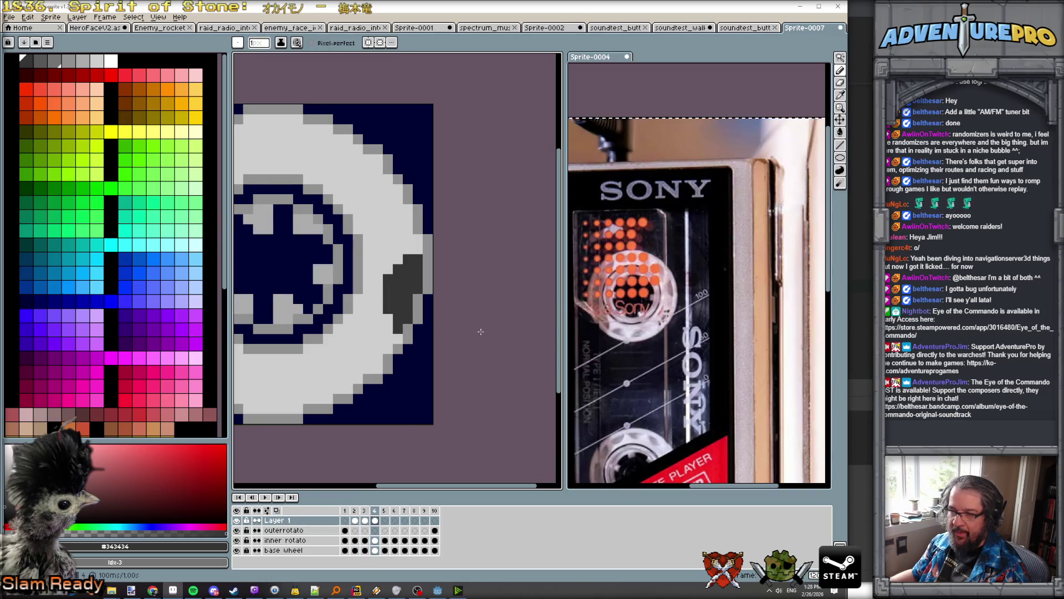
key("Left")
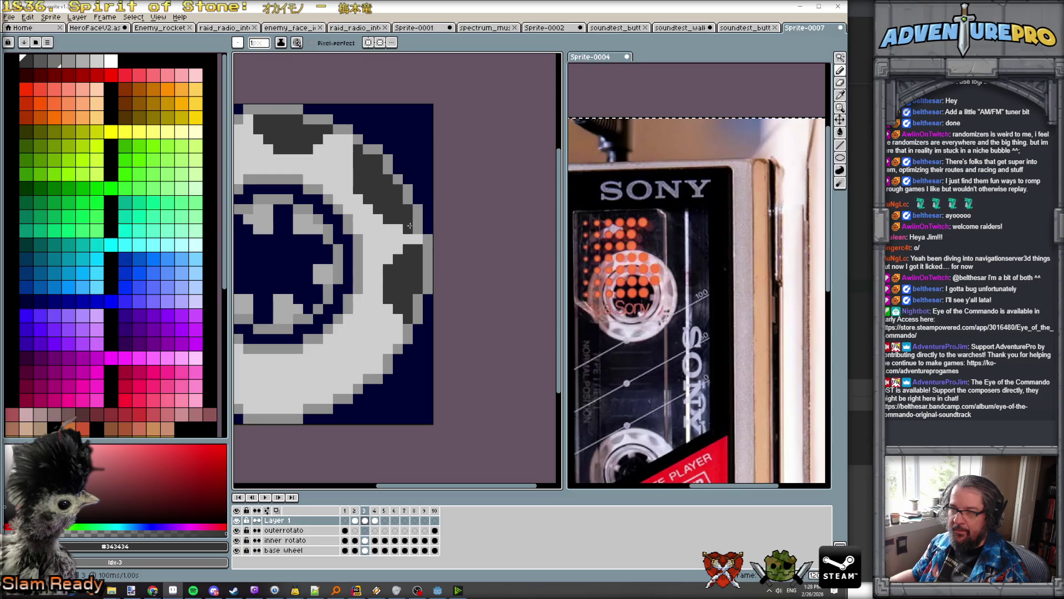
key("Right")
key("Left")
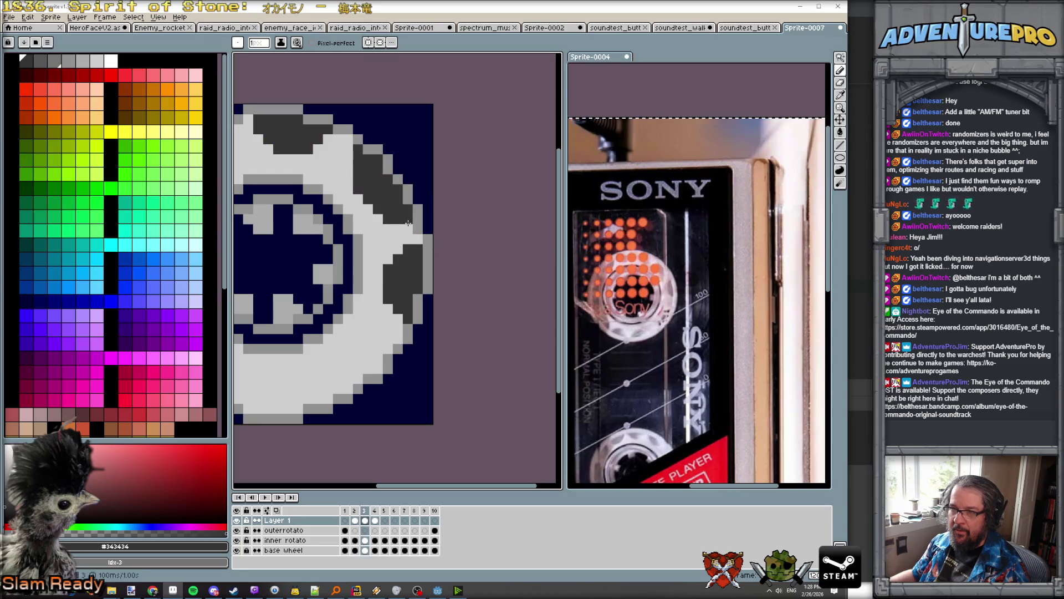
key("Right")
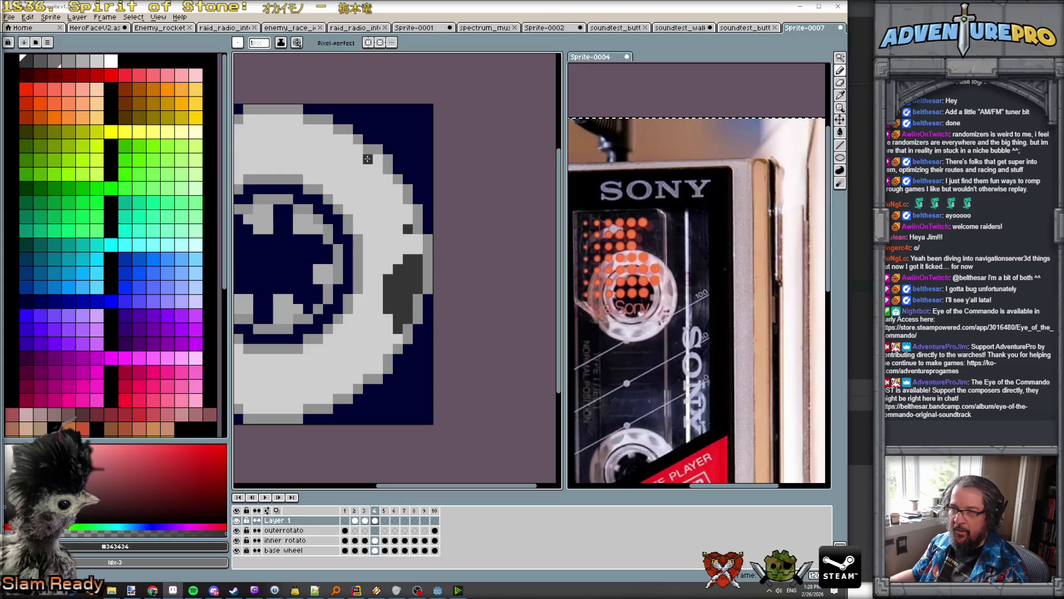
key("Left")
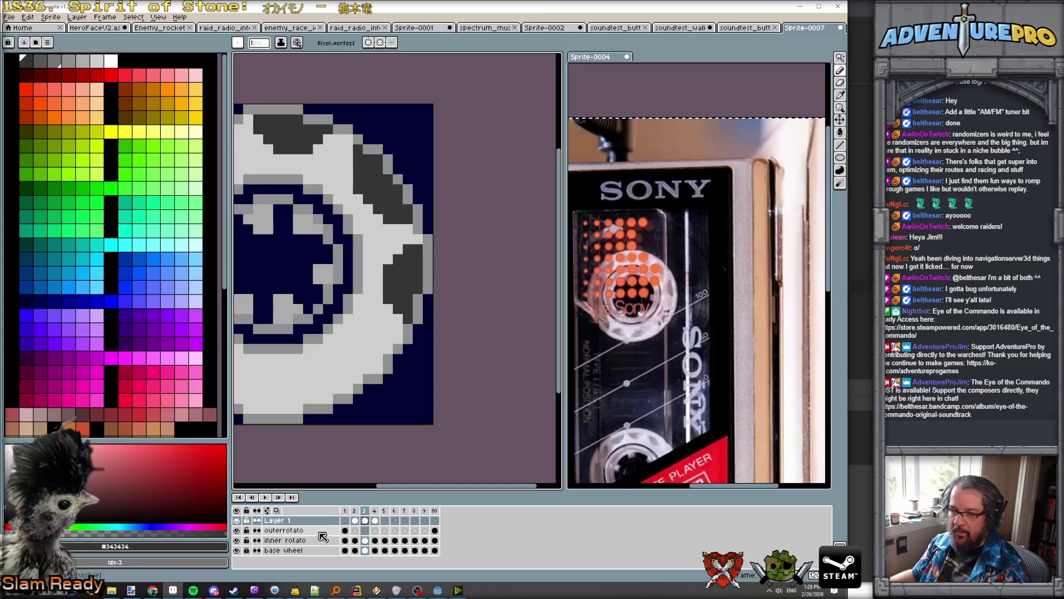
Step: Turn onion skinning back on and darken a short column at frame 4's rim edge
left_click(276, 510)
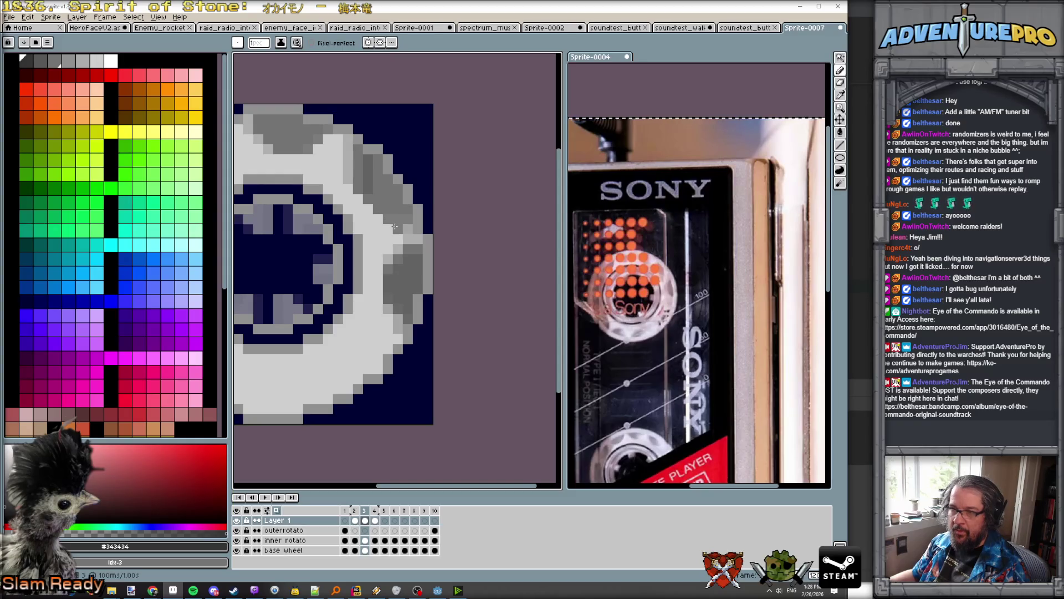
key("Right")
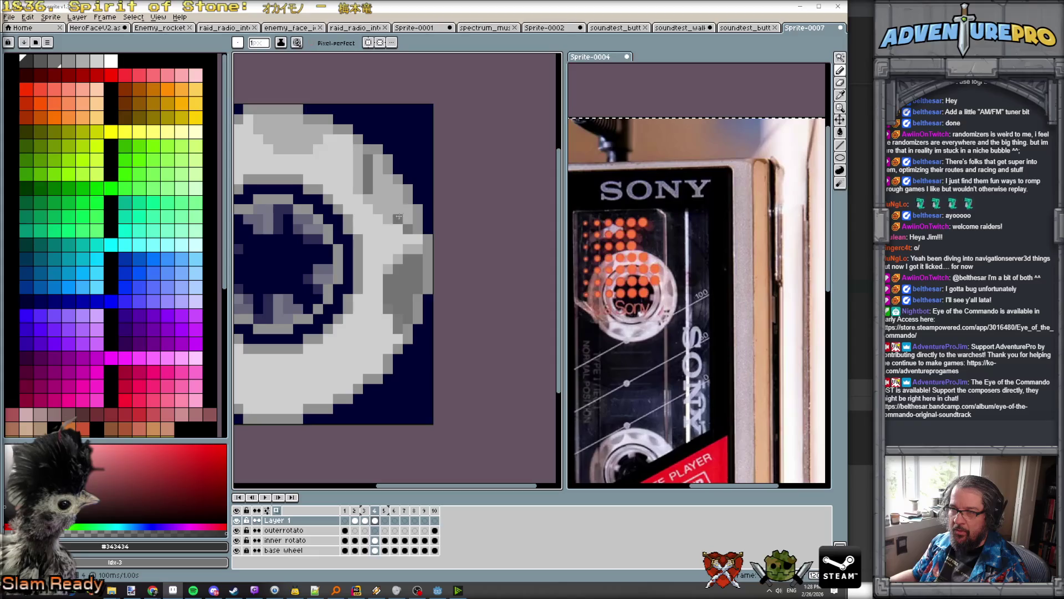
mouse_move(392, 218)
left_mouse_down()
mouse_move(378, 209)
mouse_move(378, 169)
mouse_move(382, 199)
mouse_move(388, 179)
mouse_move(398, 189)
mouse_move(396, 210)
left_mouse_up()
scroll(406, 223, "down", 2)
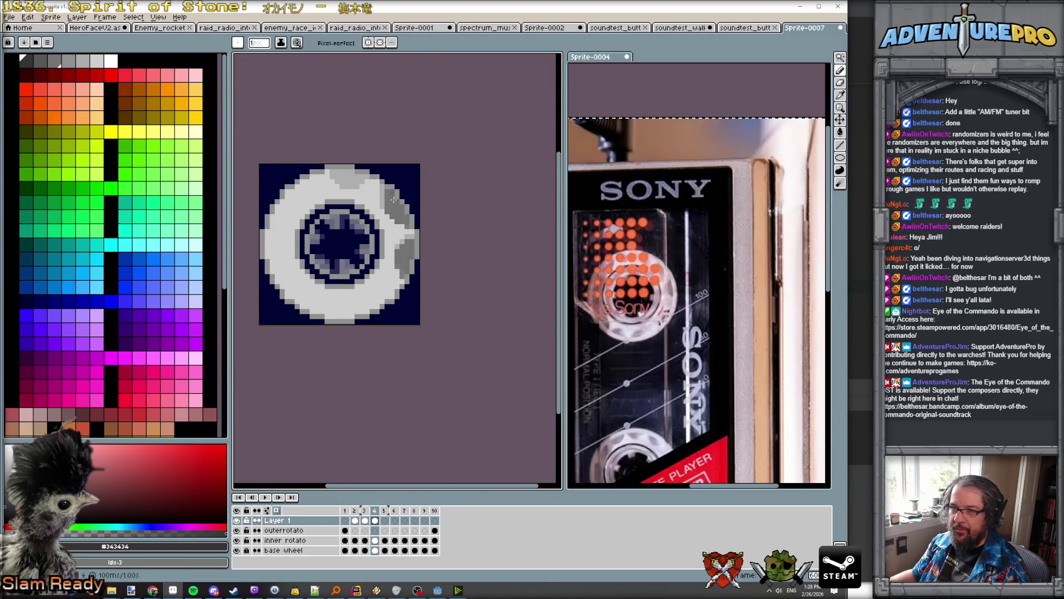
Step: Paint stepped darker grey notch pixels along frame 4's upper-right rim
scroll(385, 182, "up", 3)
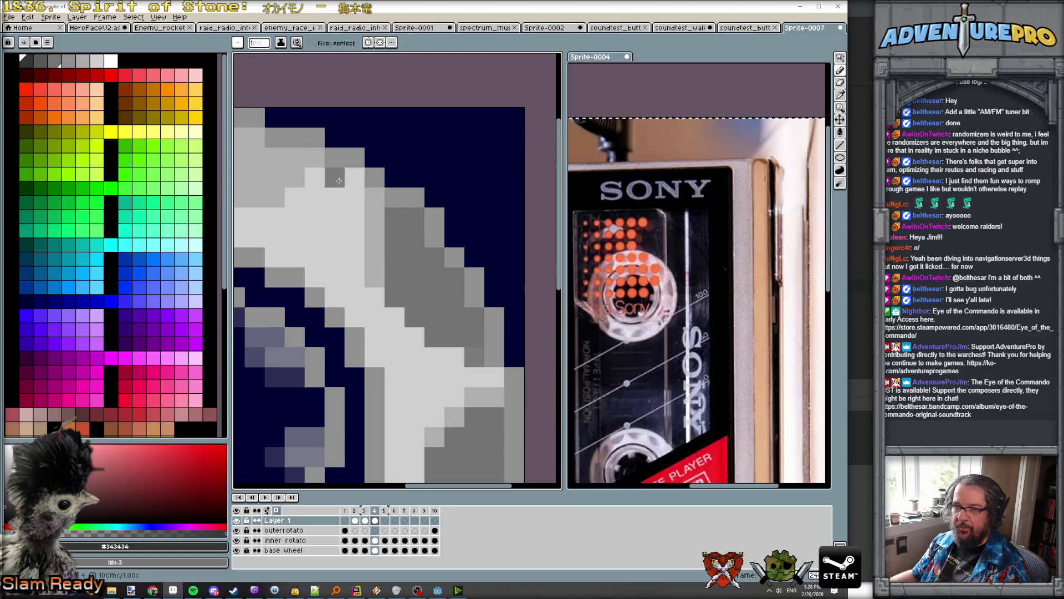
scroll(335, 181, "down", 3)
scroll(287, 169, "up", 2)
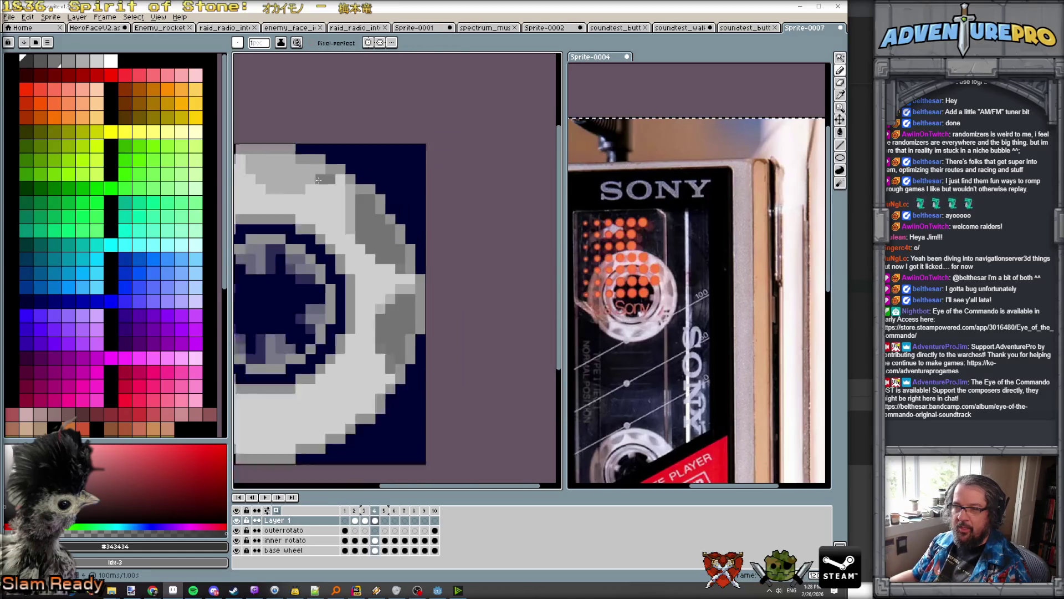
left_click(283, 173)
left_click(293, 184)
left_click(303, 193)
left_click(313, 193)
left_click(323, 193)
left_click(333, 203)
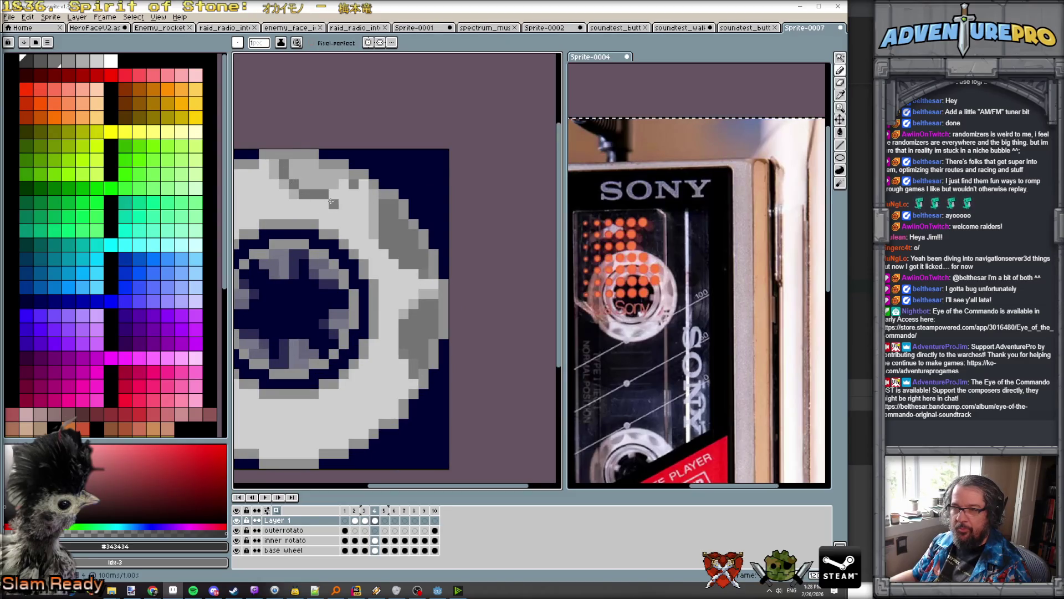
mouse_move(343, 184)
left_mouse_down()
mouse_move(304, 171)
mouse_move(323, 184)
left_mouse_up()
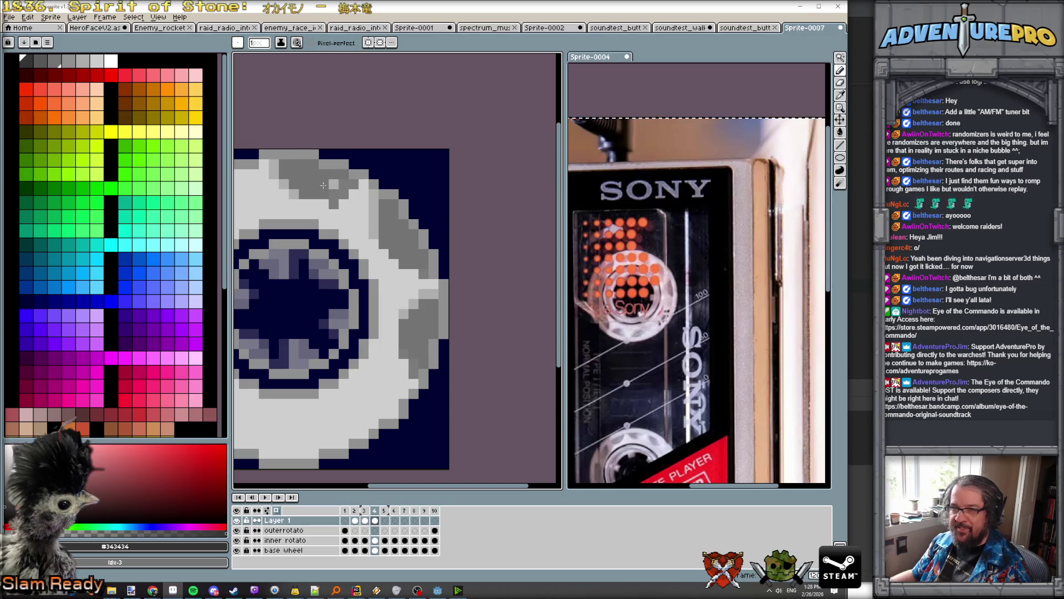
Step: Play the animation to check the reel's rotation
scroll(335, 185, "down", 3)
key("Return")
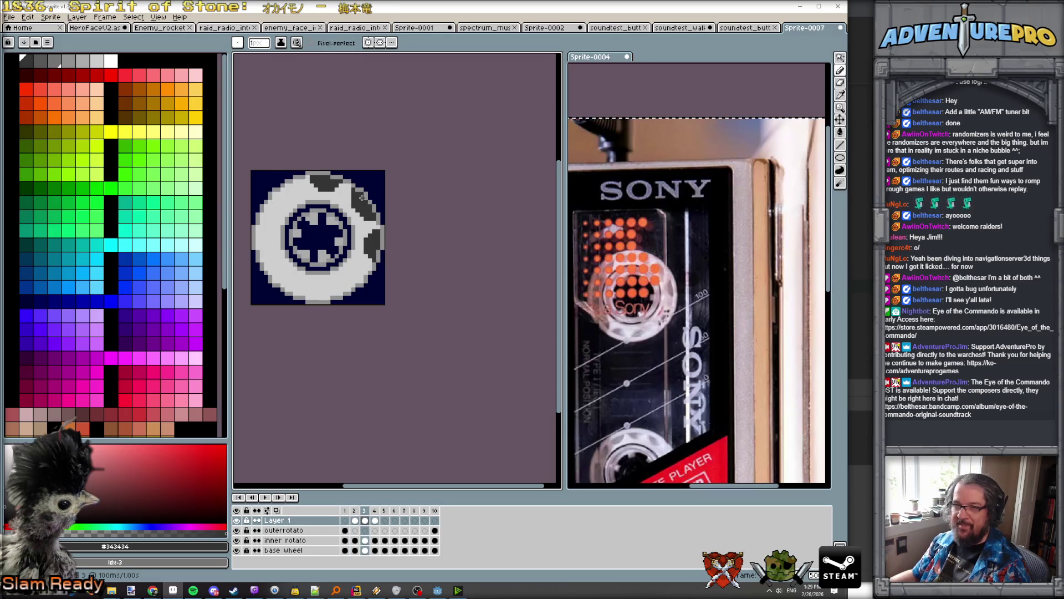
scroll(343, 194, "up", 1)
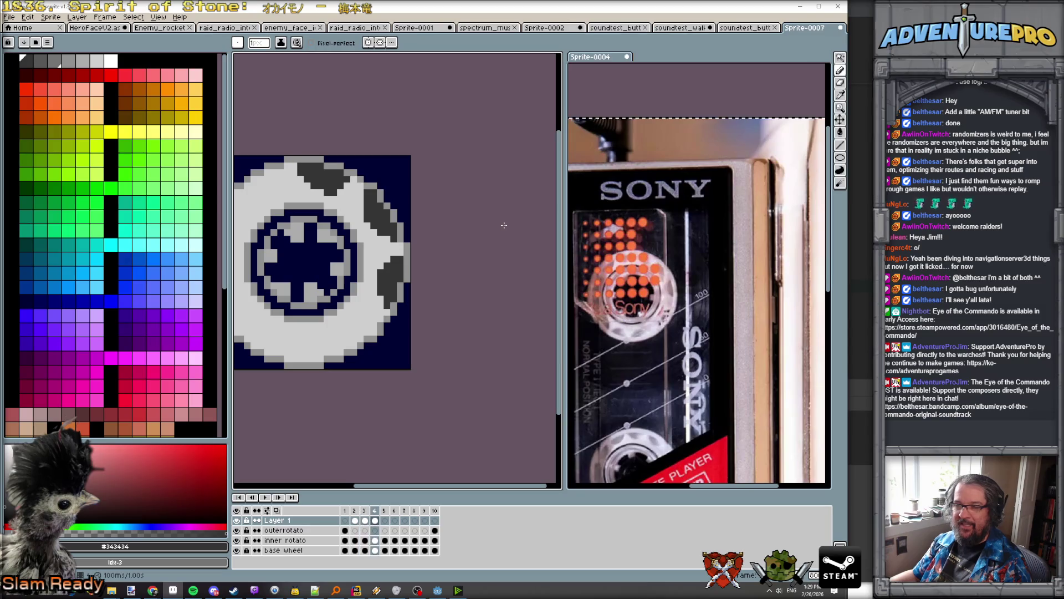
scroll(466, 218, "down", 2)
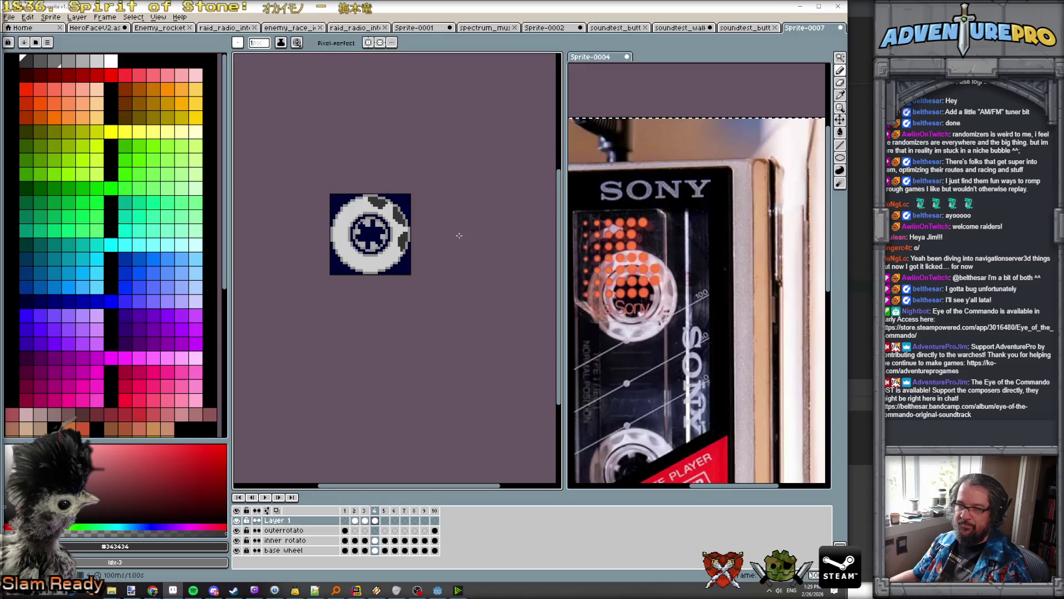
scroll(459, 235, "up", 1)
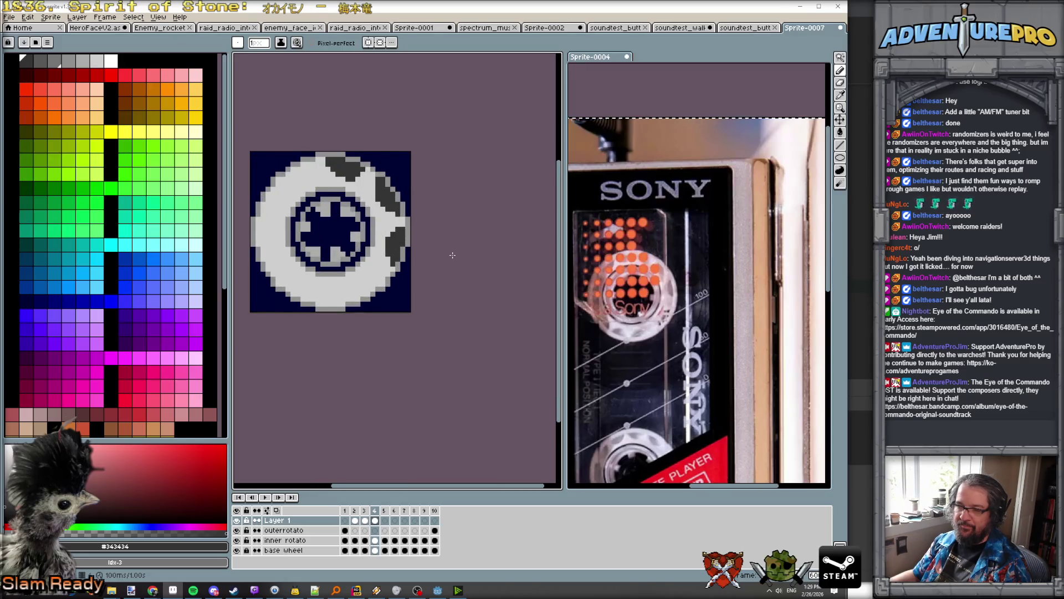
scroll(451, 255, "up", 1)
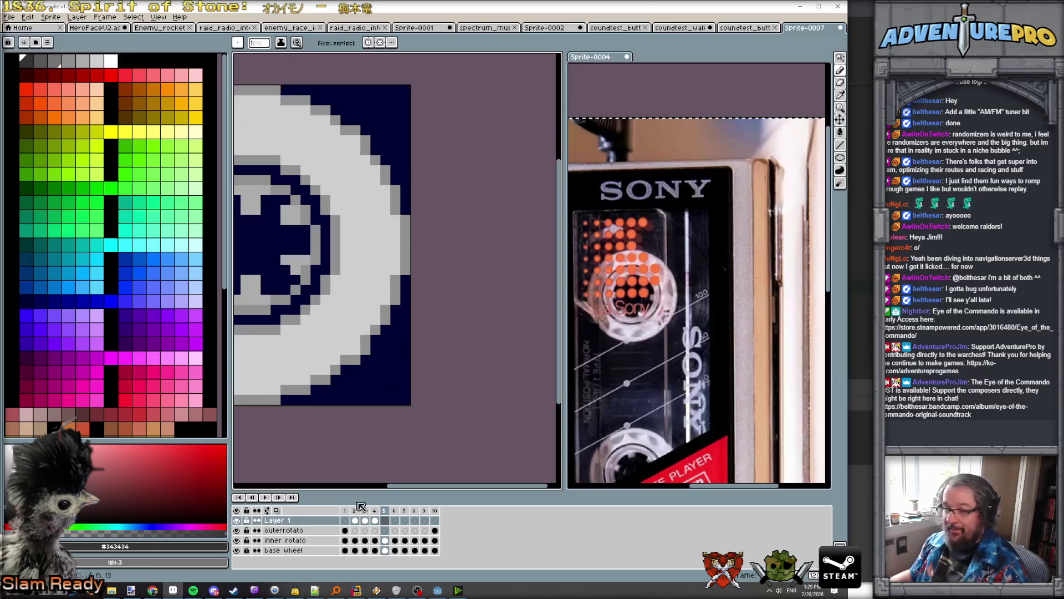
Step: With onion skin on, paint dark grey notch pixels down frame 5's right rim, checking against frame 4
left_click(276, 509)
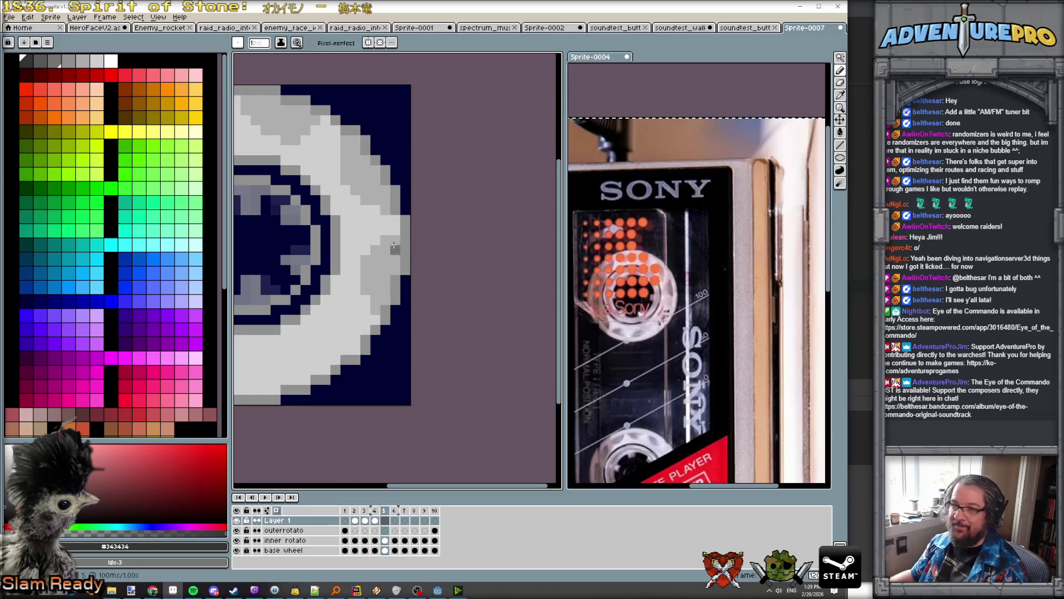
key("Left")
key("Right")
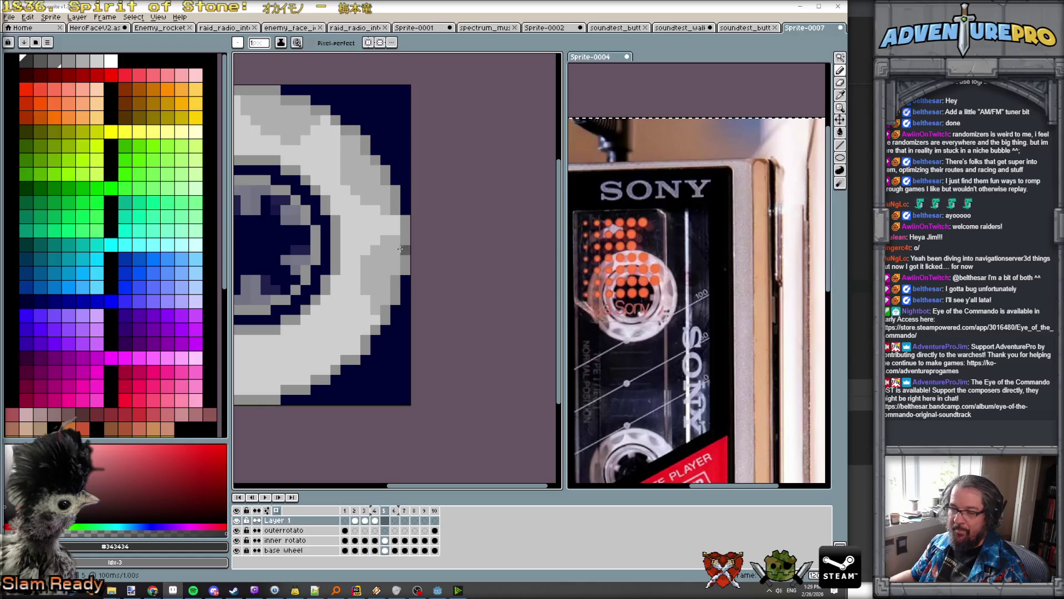
left_click(395, 249)
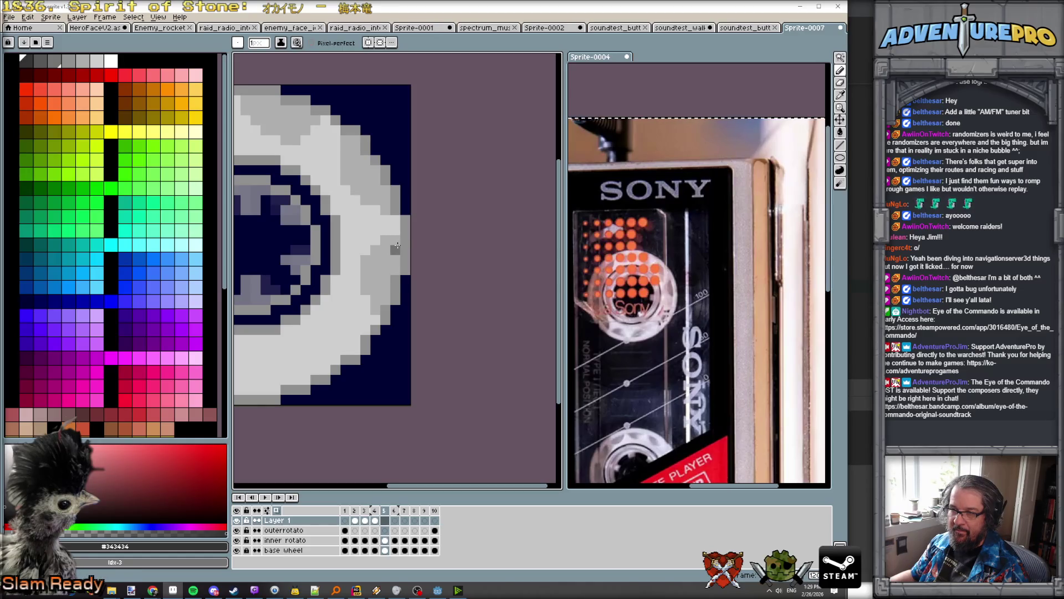
left_click(364, 312)
left_click(365, 302)
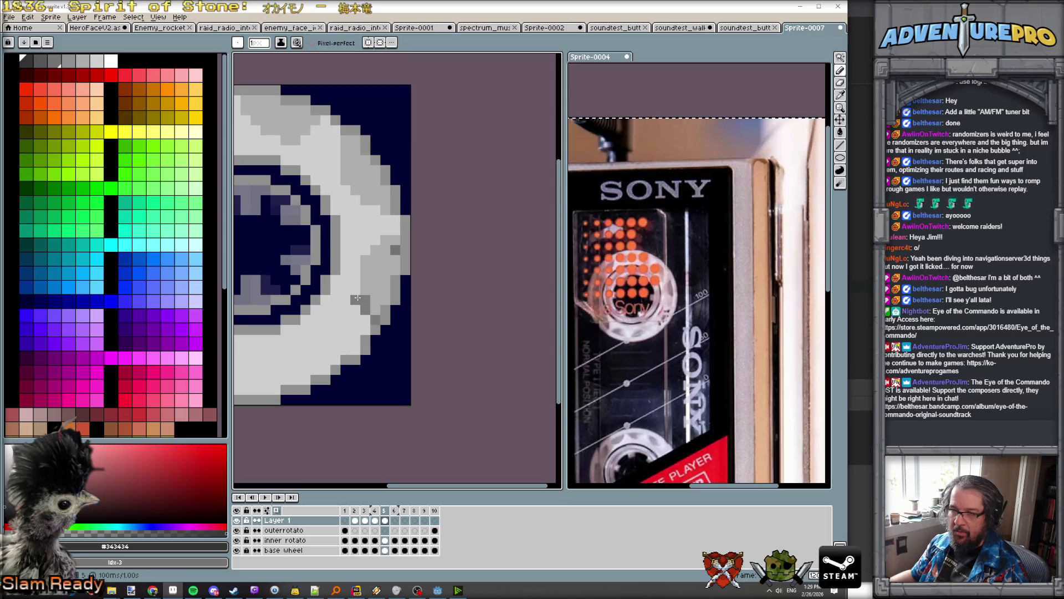
left_click_drag(357, 299, 357, 271)
left_click(365, 269)
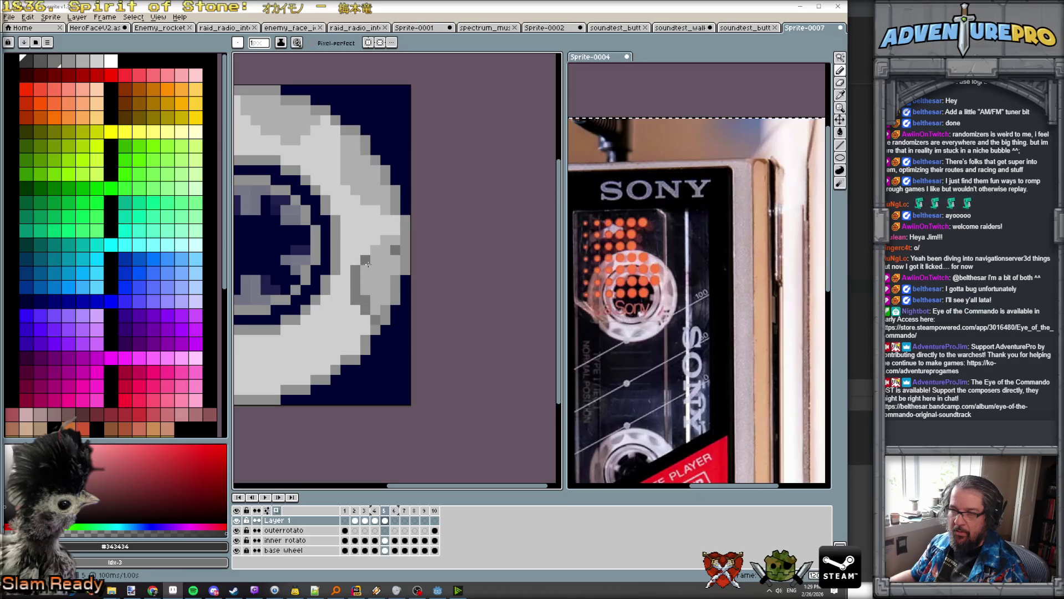
left_click(384, 257)
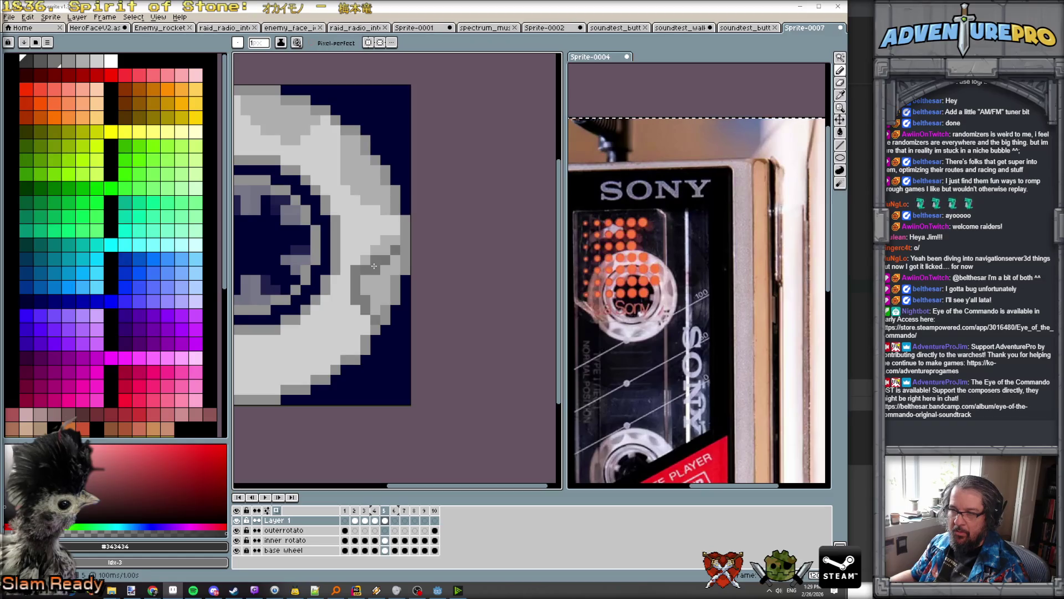
mouse_move(391, 257)
left_mouse_down()
mouse_move(364, 284)
mouse_move(373, 309)
mouse_move(385, 291)
mouse_move(395, 299)
mouse_move(394, 269)
left_mouse_up()
key("Left")
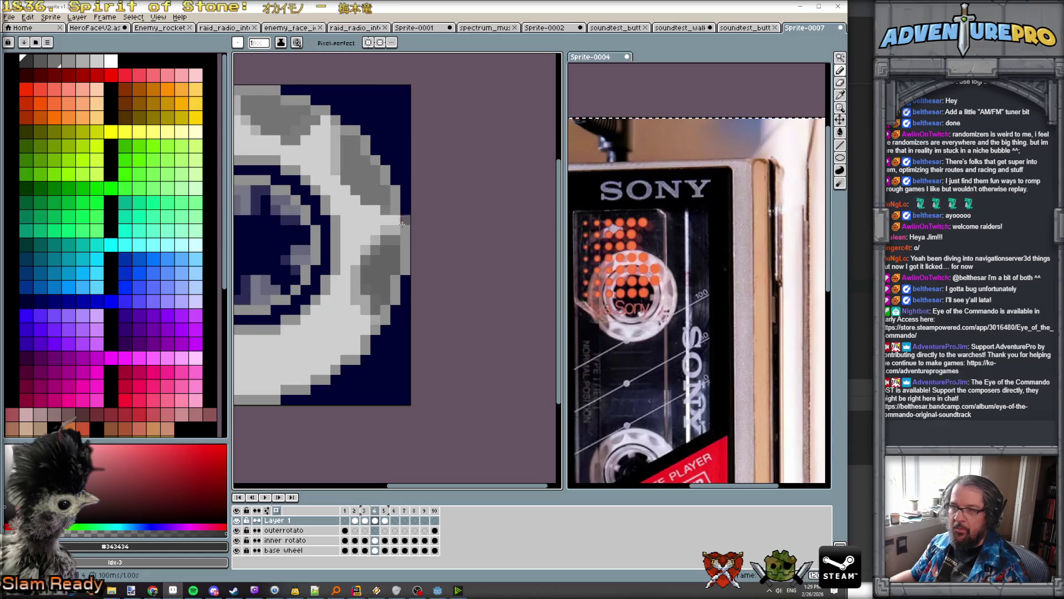
key("Right")
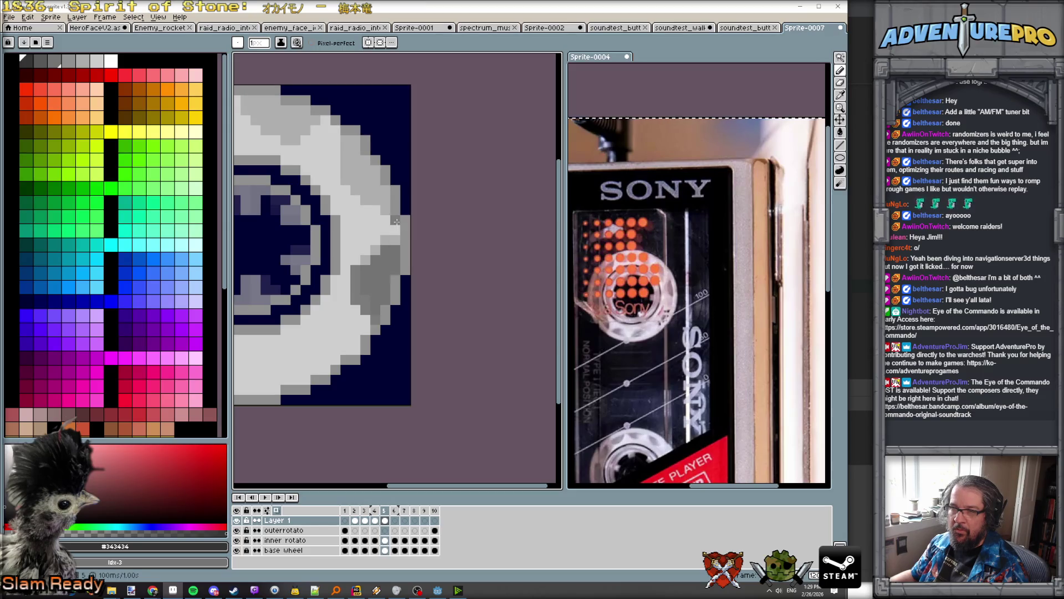
Step: Build frame 5's upper rim notch pixel by pixel, extending it up toward the top
left_click(387, 212)
left_click(388, 219)
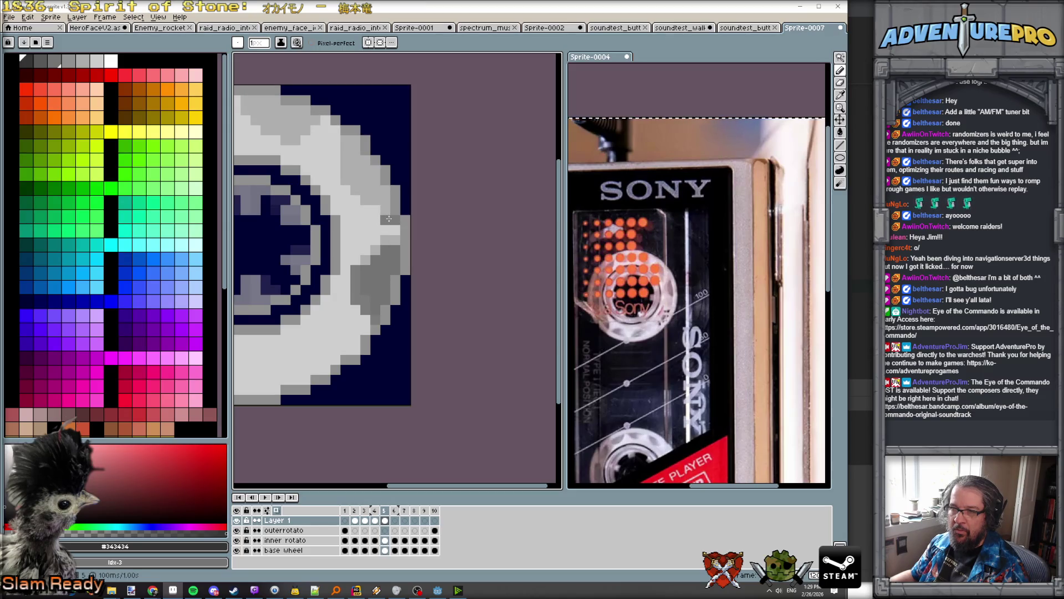
left_click(385, 203)
left_click(385, 190)
left_click(345, 151)
left_click(355, 146)
left_click(366, 200)
left_click(375, 211)
left_click(376, 201)
left_click(375, 185)
left_click(375, 172)
left_click(365, 186)
left_click(365, 170)
left_click(367, 159)
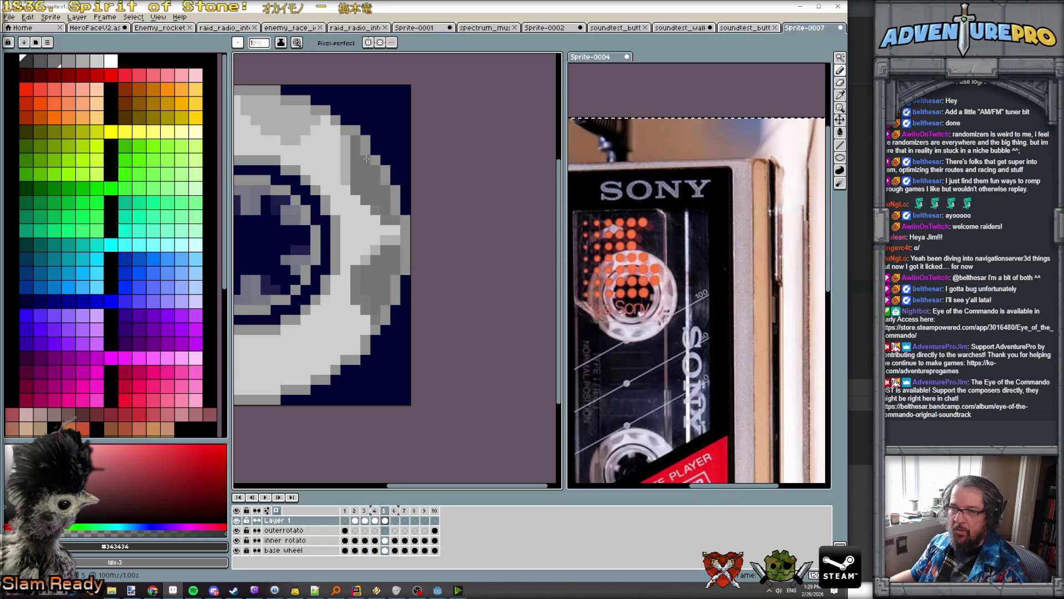
left_click(400, 212)
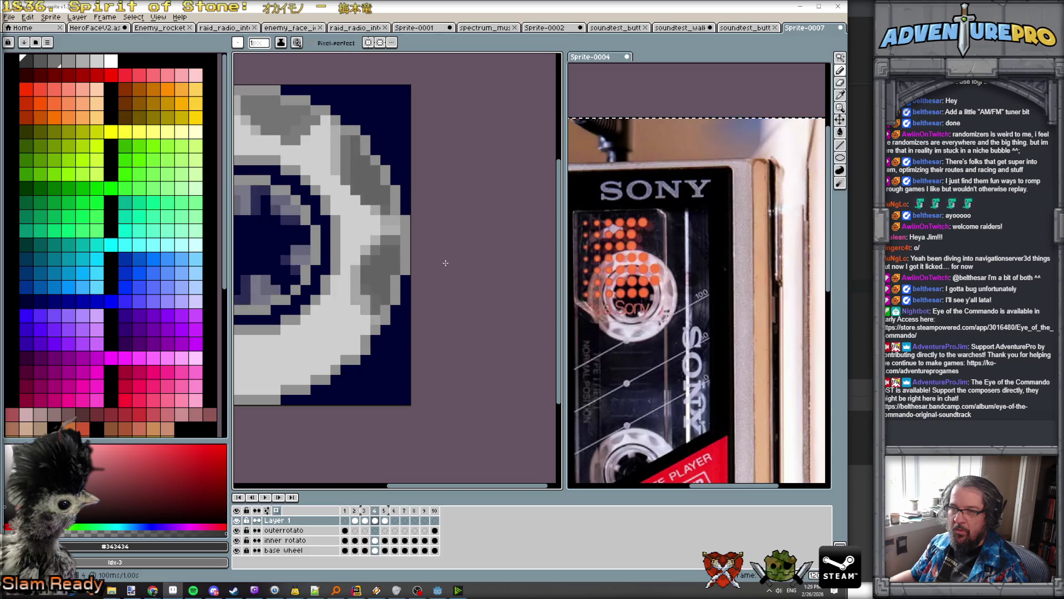
Step: Darken notch pixels and a segment along the outer ring edge, comparing with frame 4
scroll(423, 237, "down", 2)
scroll(370, 195, "up", 2)
key("Left")
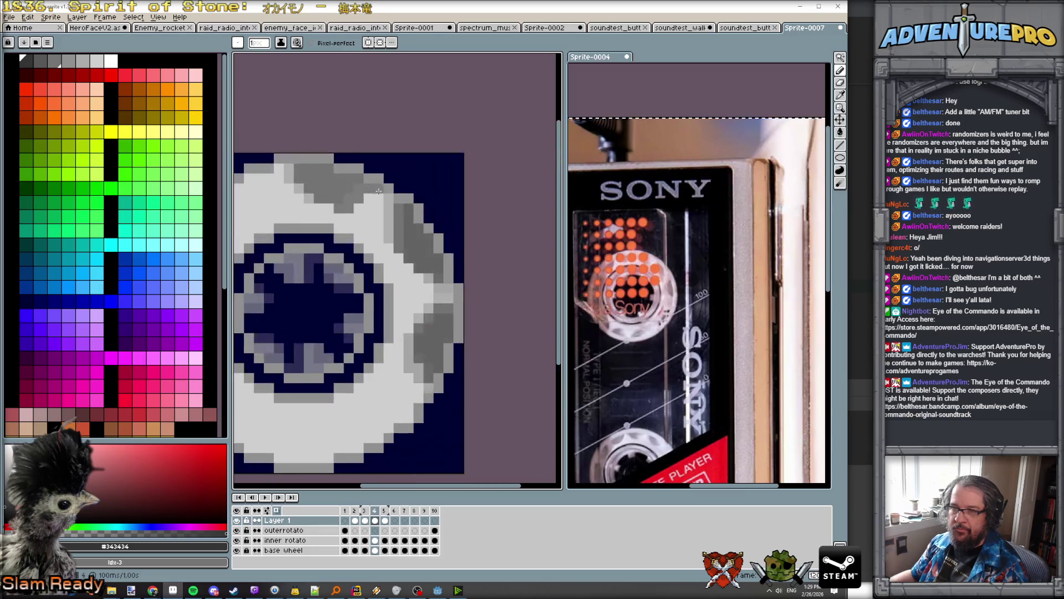
key("Right")
left_click(368, 197)
left_click(359, 207)
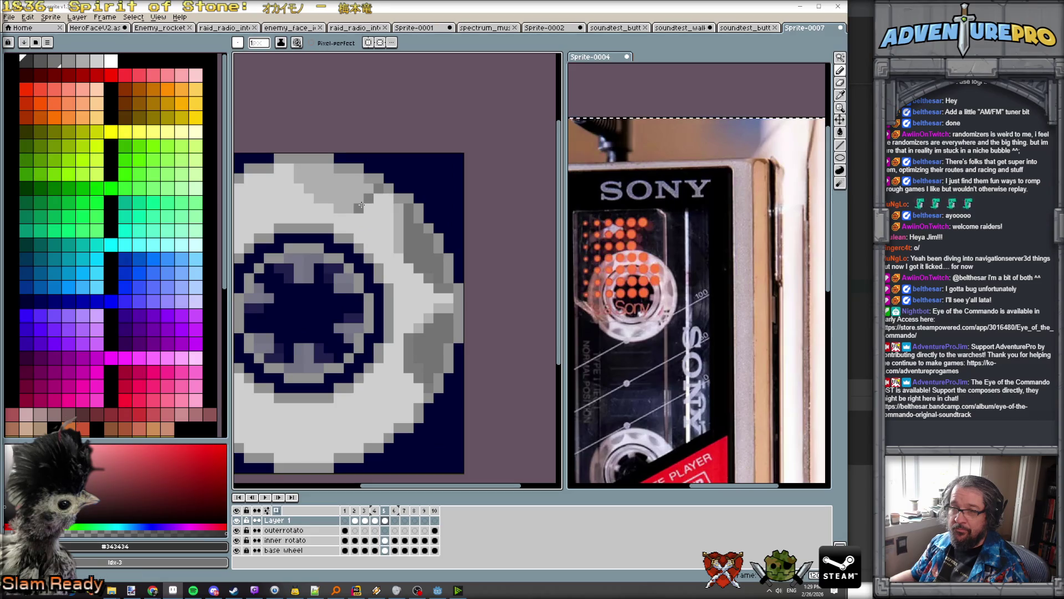
left_click(320, 191)
mouse_move(300, 173)
left_mouse_down()
mouse_move(330, 176)
mouse_move(345, 201)
left_mouse_up()
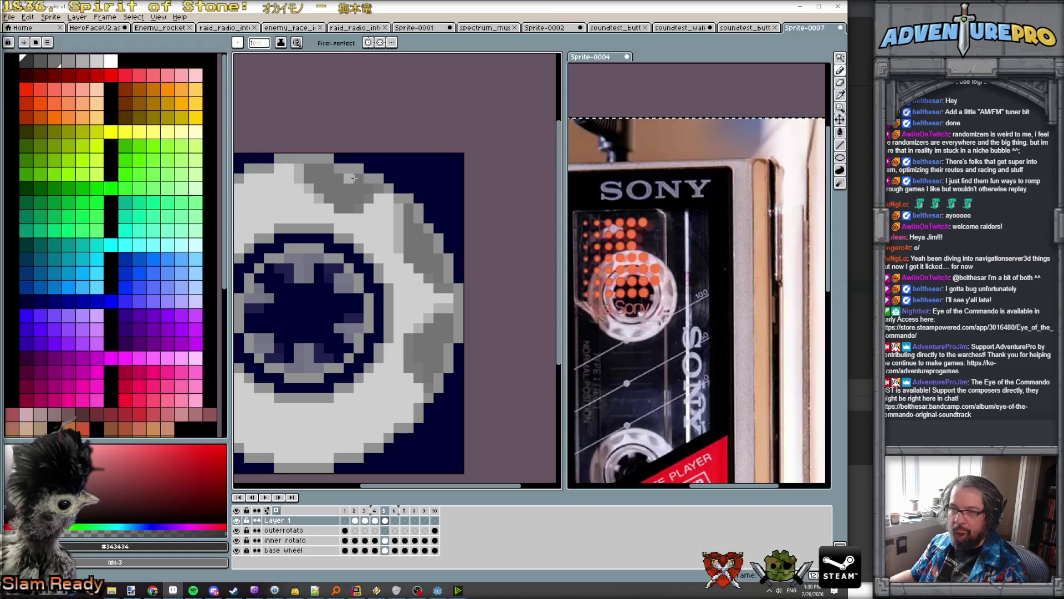
key("Left")
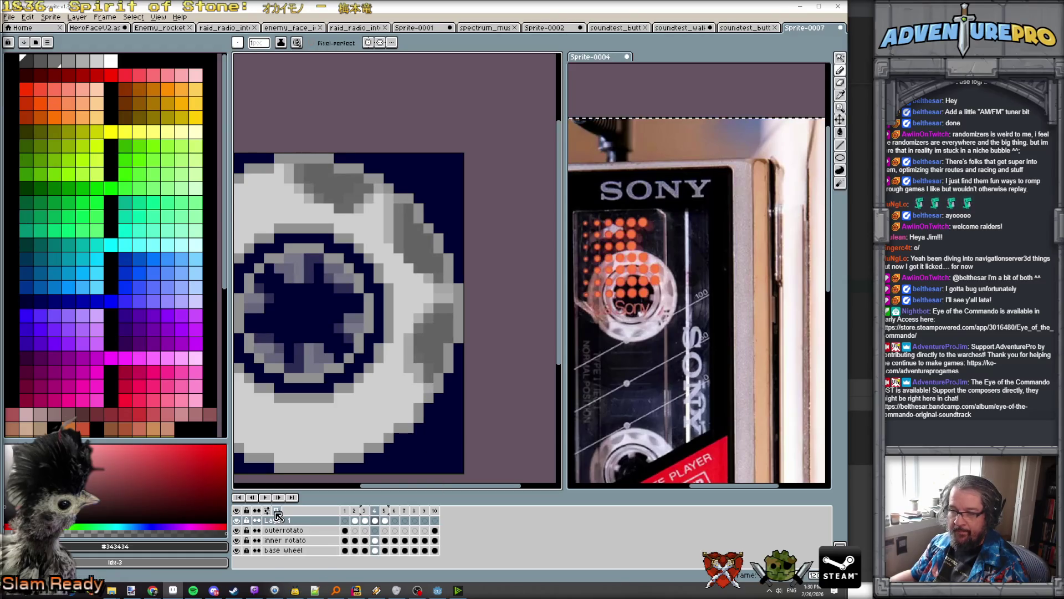
Step: Flip back and forth between frames 4, 5 and 6 to preview the reel's spin
key("Right")
key("Left")
key("Right")
key("Right")
key("Left")
key("Left")
scroll(429, 257, "down", 4)
key("Right")
key("Right")
key("Left")
key("Left")
key("Left")
key("Right")
key("Right")
key("Right")
scroll(454, 270, "up", 3)
scroll(436, 299, "up", 2)
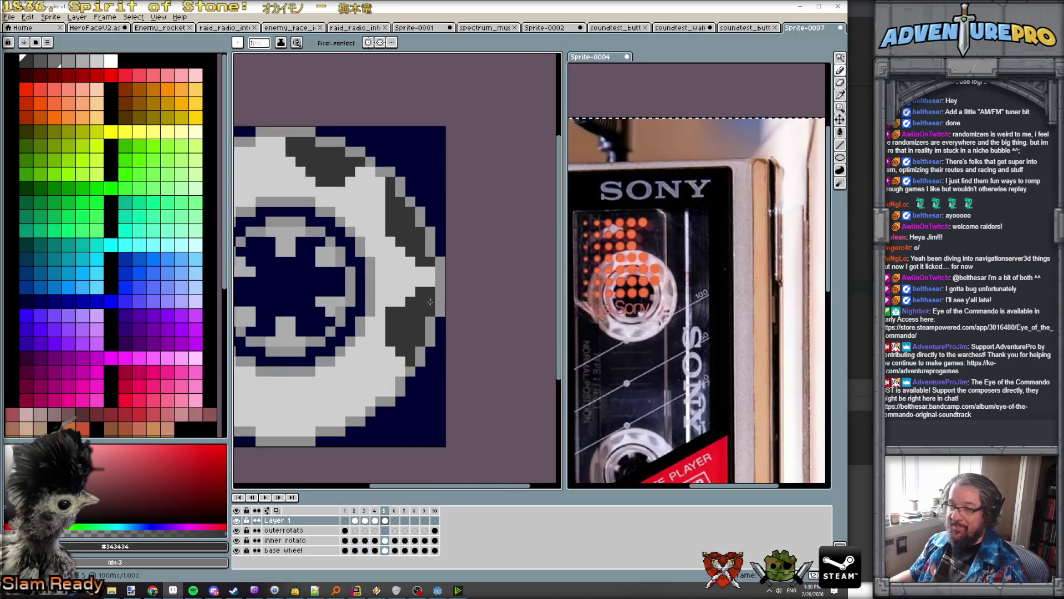
Step: Select light grey #cccccc from the palette as the drawing colour
left_click(395, 302, "alt")
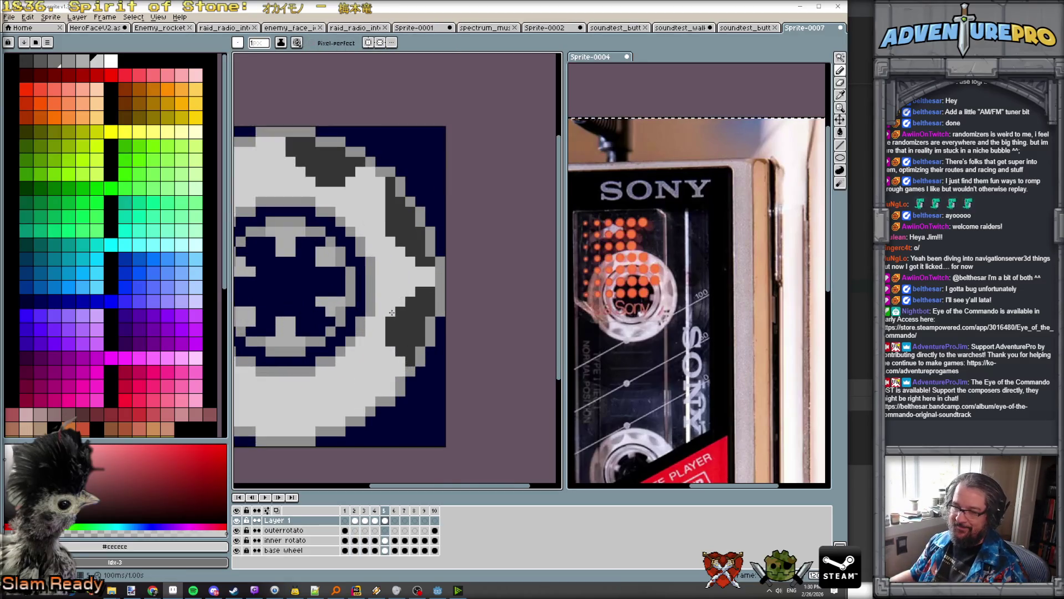
scroll(409, 312, "down", 3)
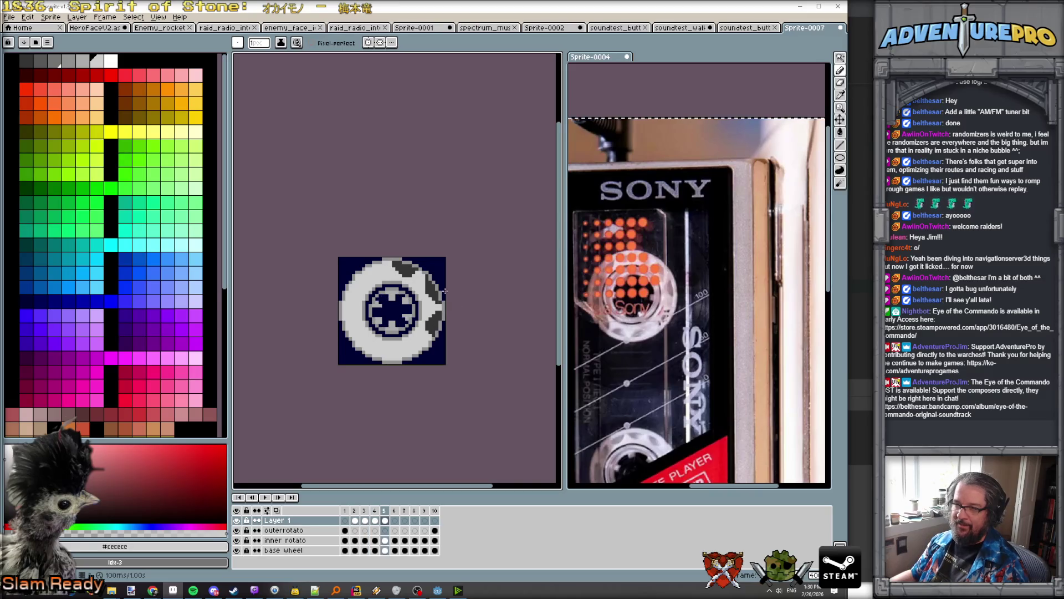
scroll(423, 276, "up", 1)
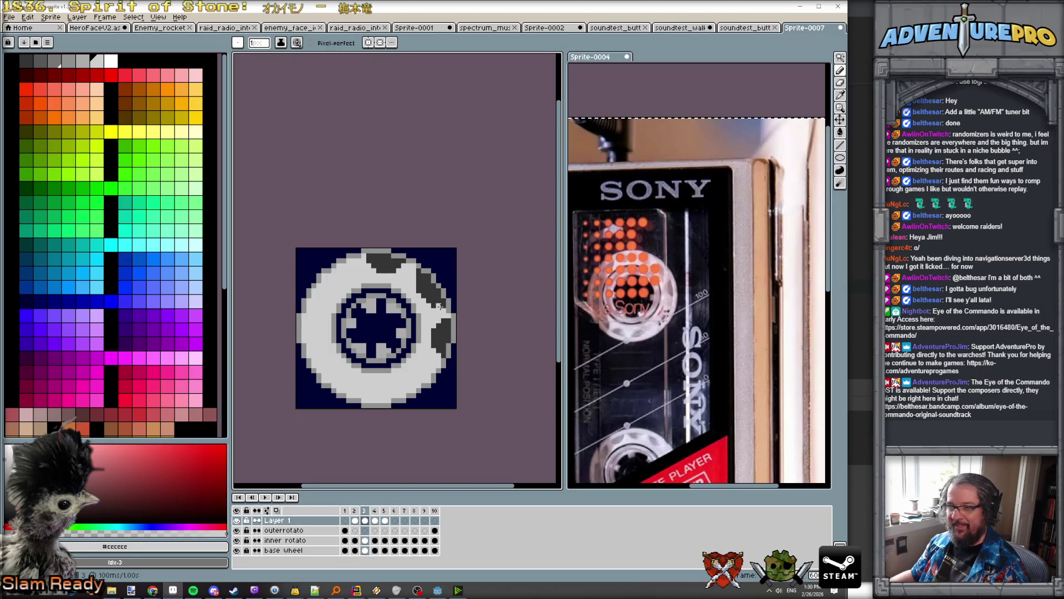
Step: Pick dark grey #343434 from the wheel and fix a rim notch pixel on frame 3
scroll(418, 280, "up", 2)
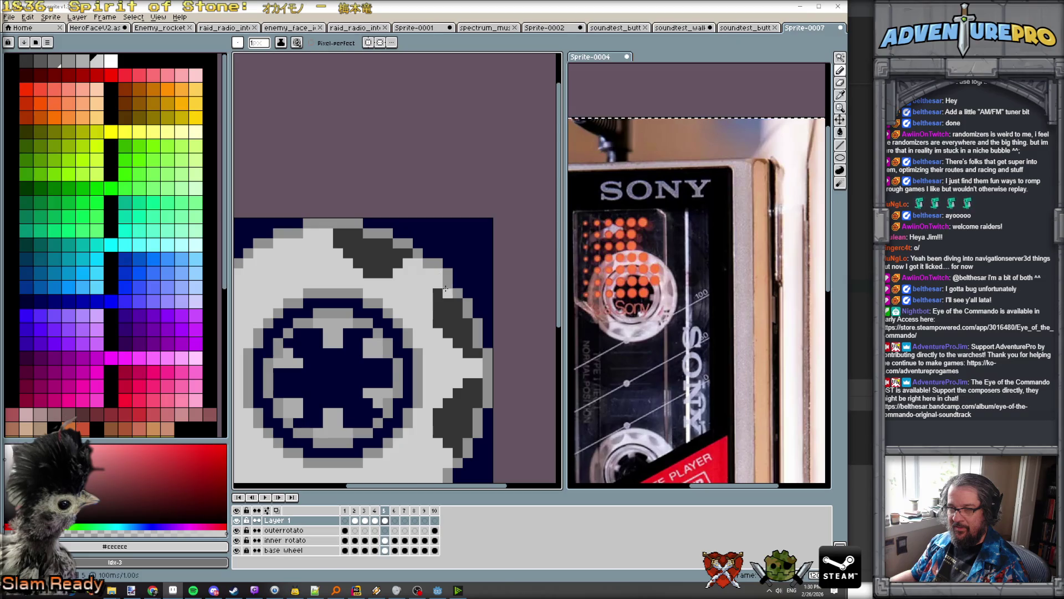
scroll(492, 398, "down", 3)
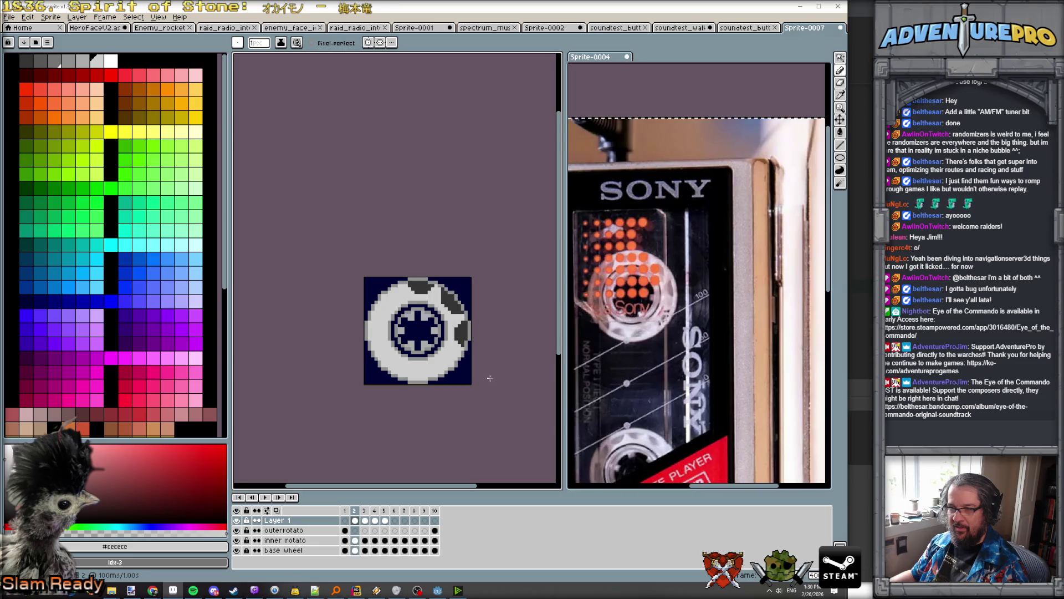
scroll(452, 284, "up", 2)
left_click(440, 306, "alt")
left_click(440, 298)
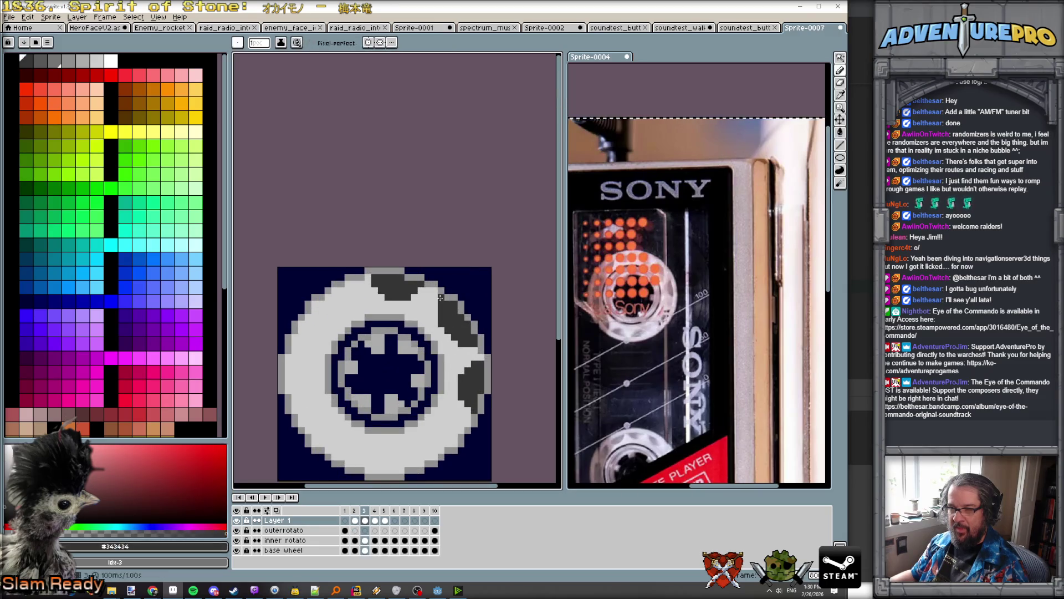
Step: Advance to frames 4 and 5 to compare their notches
key("period")
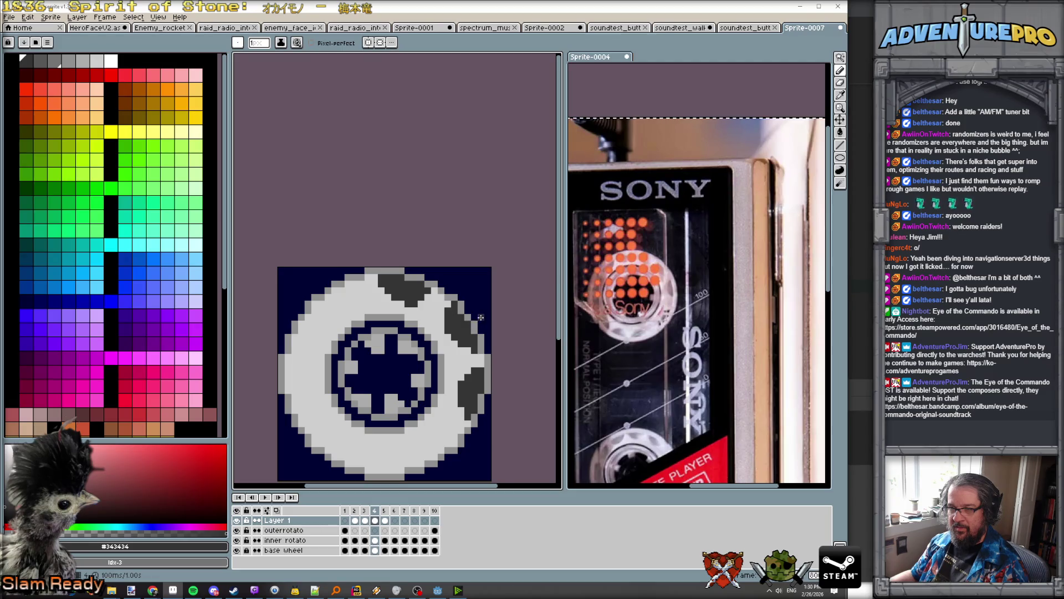
scroll(480, 317, "down", 2)
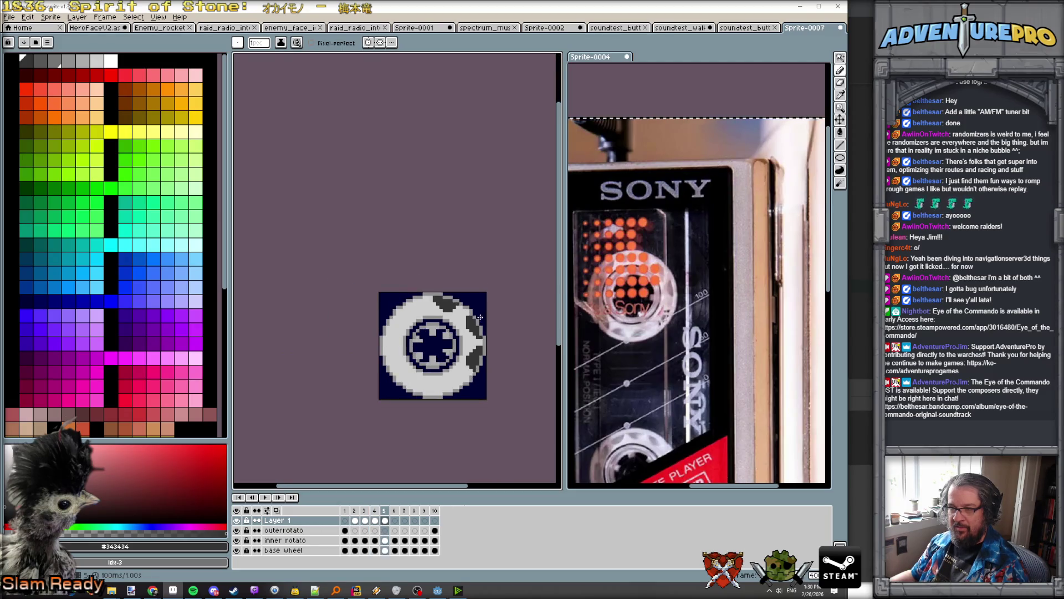
scroll(479, 316, "up", 1)
key("period")
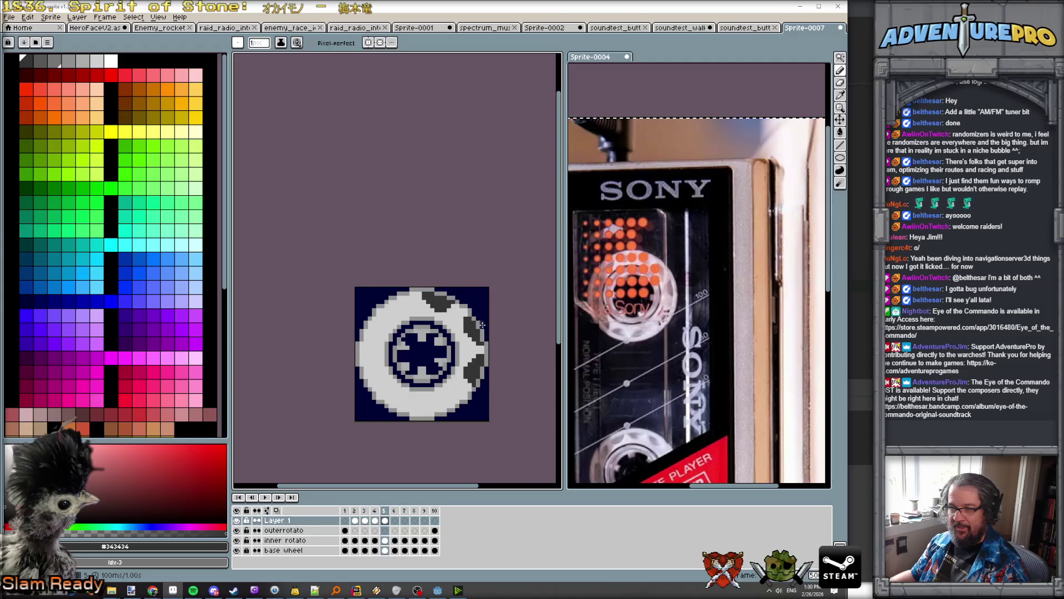
scroll(482, 380, "up", 1)
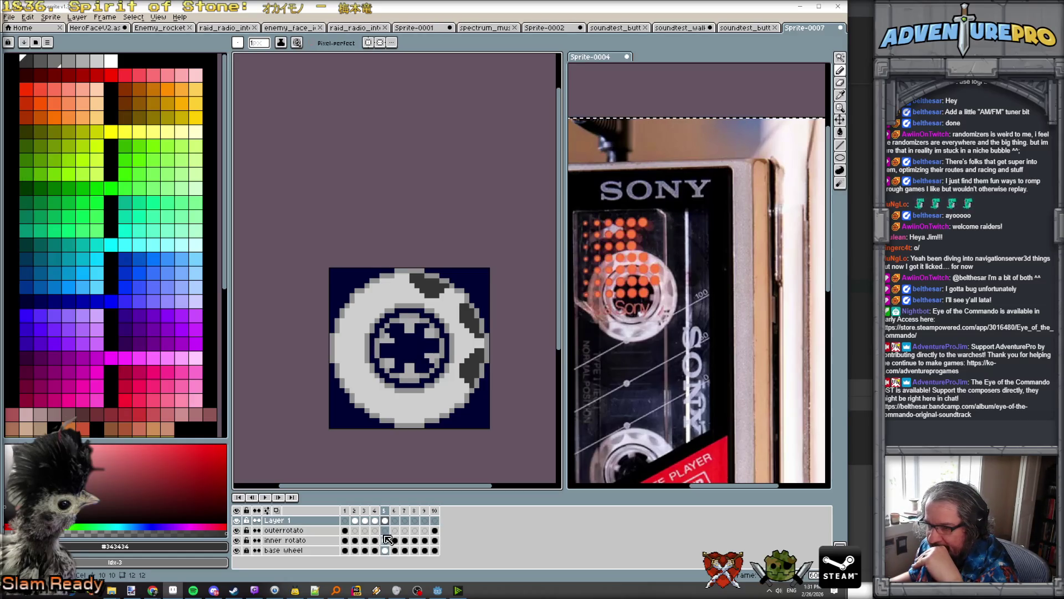
Step: Click through frames 1 to 5 in the timeline to review the rotation
left_click(353, 521)
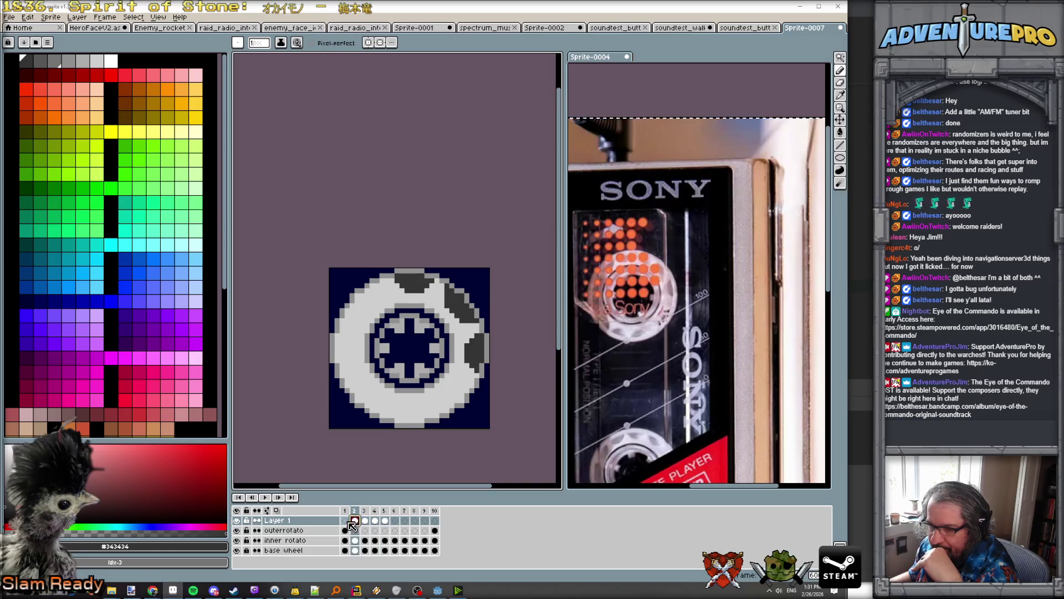
left_click(348, 521)
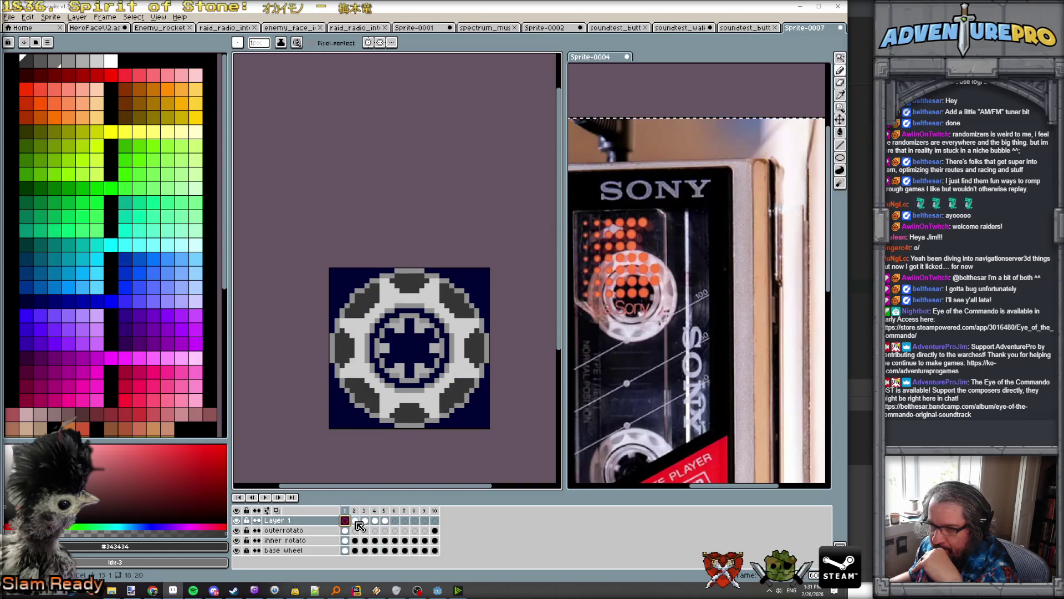
left_click(356, 522)
left_click(365, 522)
left_click(375, 521)
left_click(386, 521)
scroll(472, 413, "up", 2)
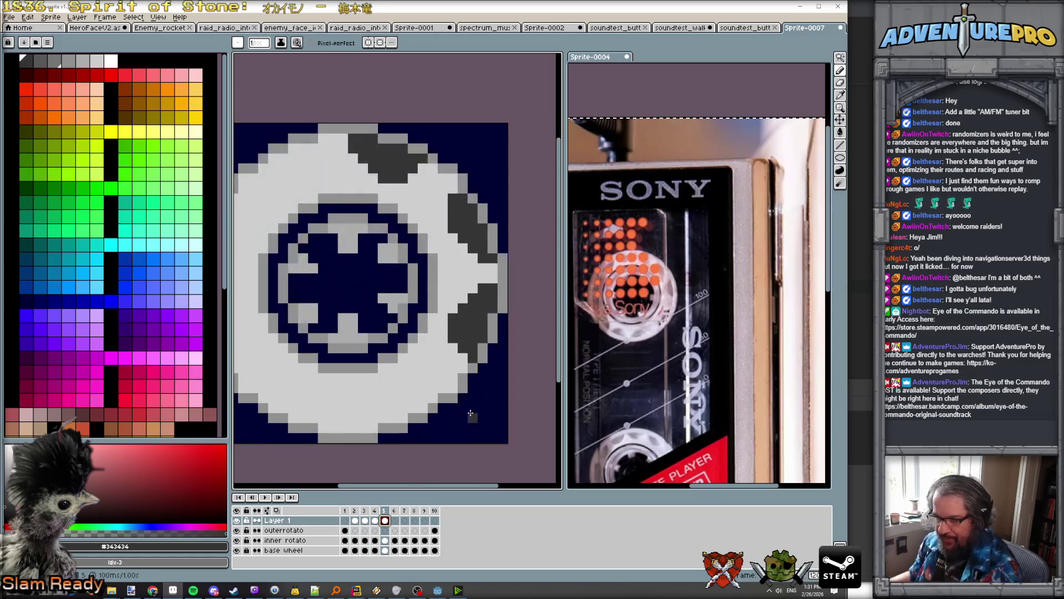
Step: With onion skin on, paint frame 6's grey right-edge pixels and darker upper and right rim notches
left_click(276, 510)
left_click(492, 298)
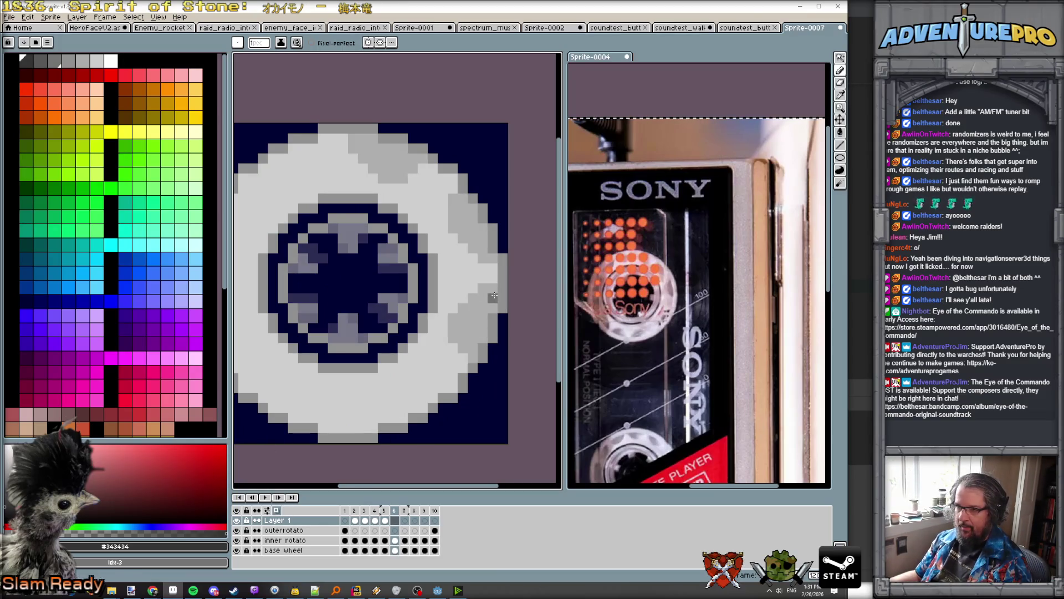
left_click(492, 268)
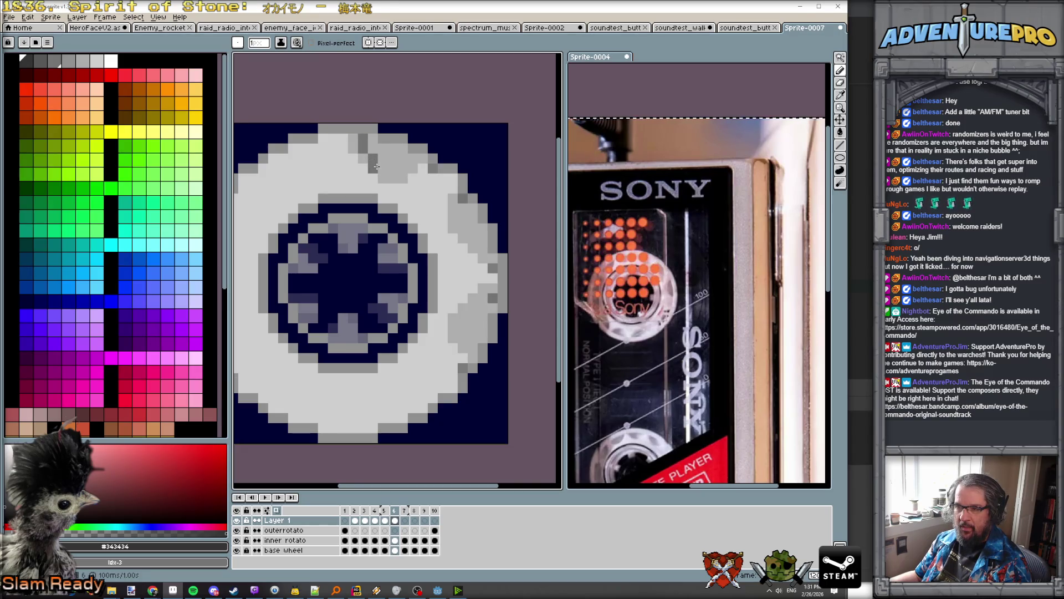
left_click(393, 188)
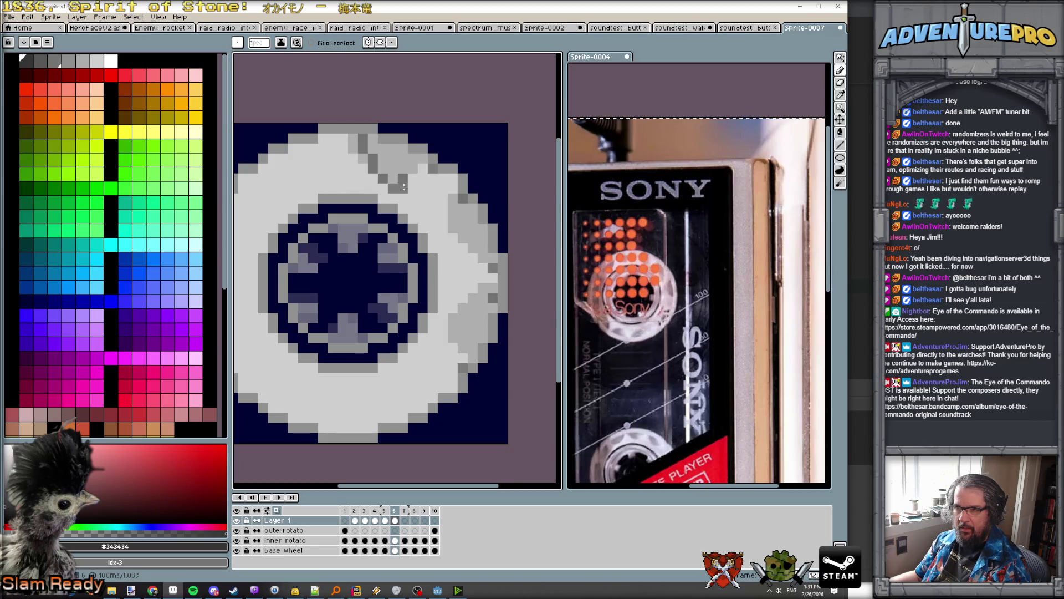
mouse_move(413, 178)
left_mouse_down()
mouse_move(421, 166)
mouse_move(391, 166)
mouse_move(375, 141)
mouse_move(423, 161)
left_mouse_up()
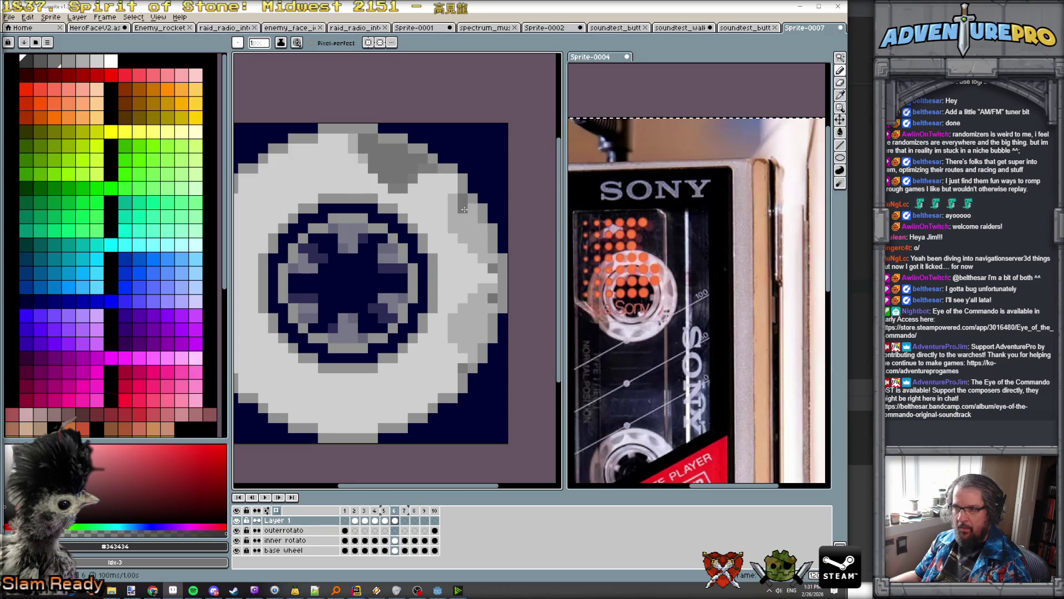
mouse_move(452, 225)
left_mouse_down()
mouse_move(485, 268)
mouse_move(483, 234)
mouse_move(463, 209)
mouse_move(463, 235)
left_mouse_up()
Step: Compare with frame 5, then extend the dark grey notch down the lower right rim
key("comma")
key("period")
scroll(487, 260, "down", 1)
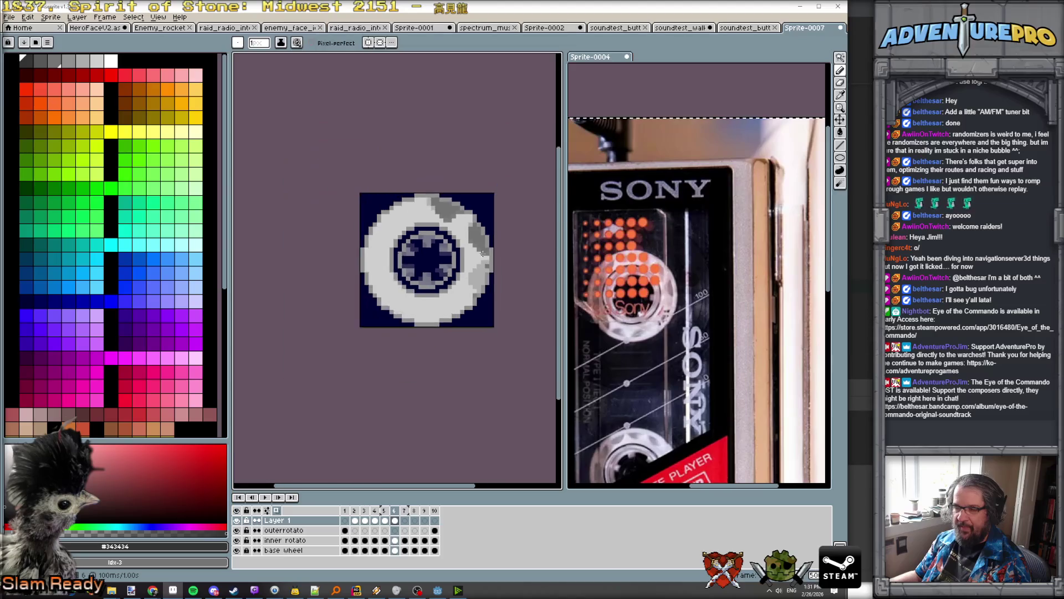
scroll(483, 262, "up", 1)
mouse_move(469, 270)
left_mouse_down()
mouse_move(452, 282)
mouse_move(451, 313)
mouse_move(465, 307)
mouse_move(471, 275)
mouse_move(480, 291)
left_mouse_up()
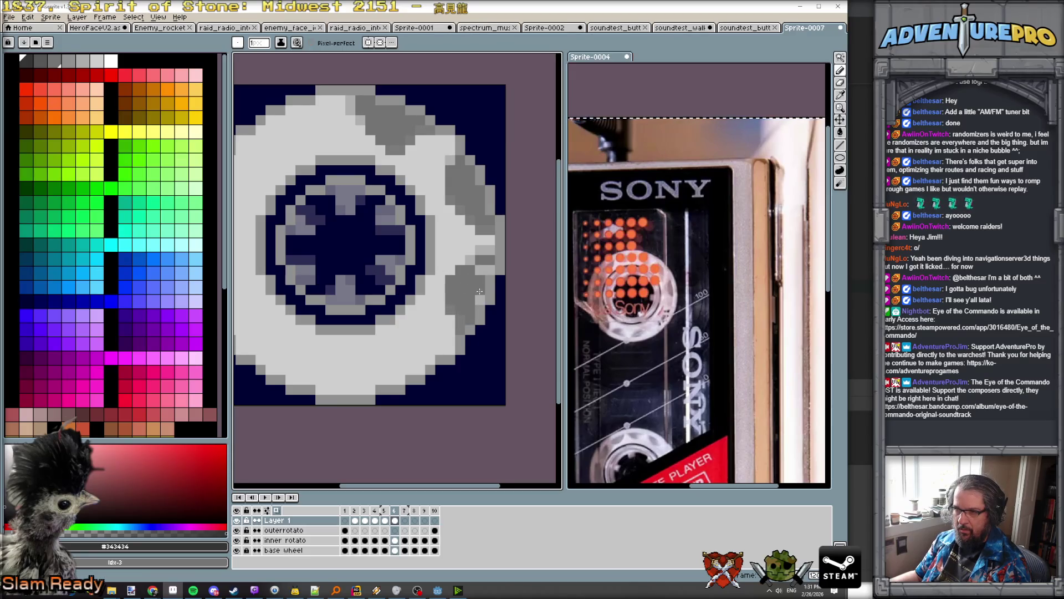
left_click(453, 315)
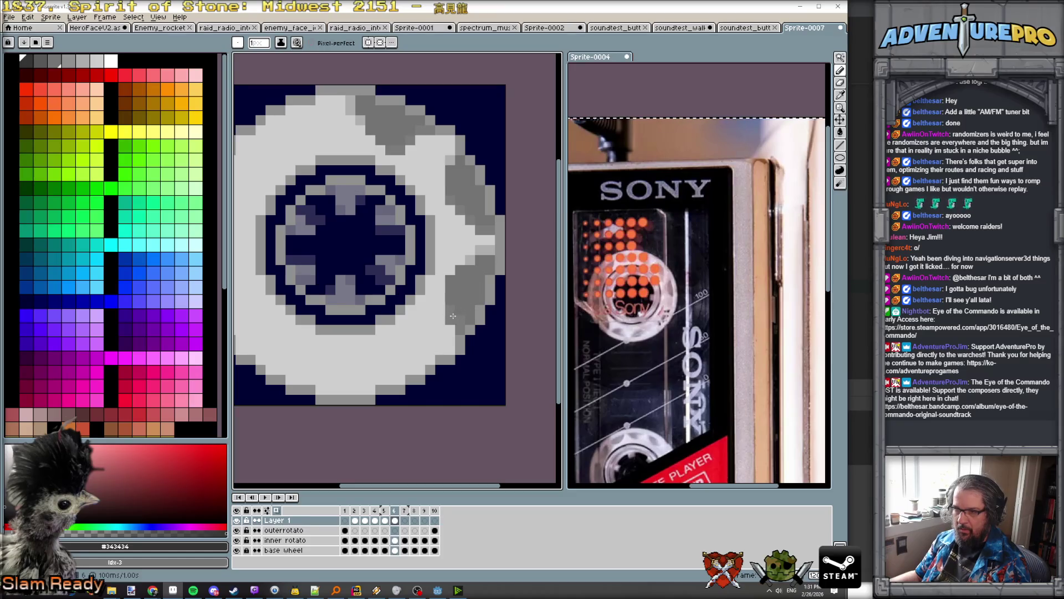
scroll(452, 315, "down", 3)
scroll(474, 314, "up", 3)
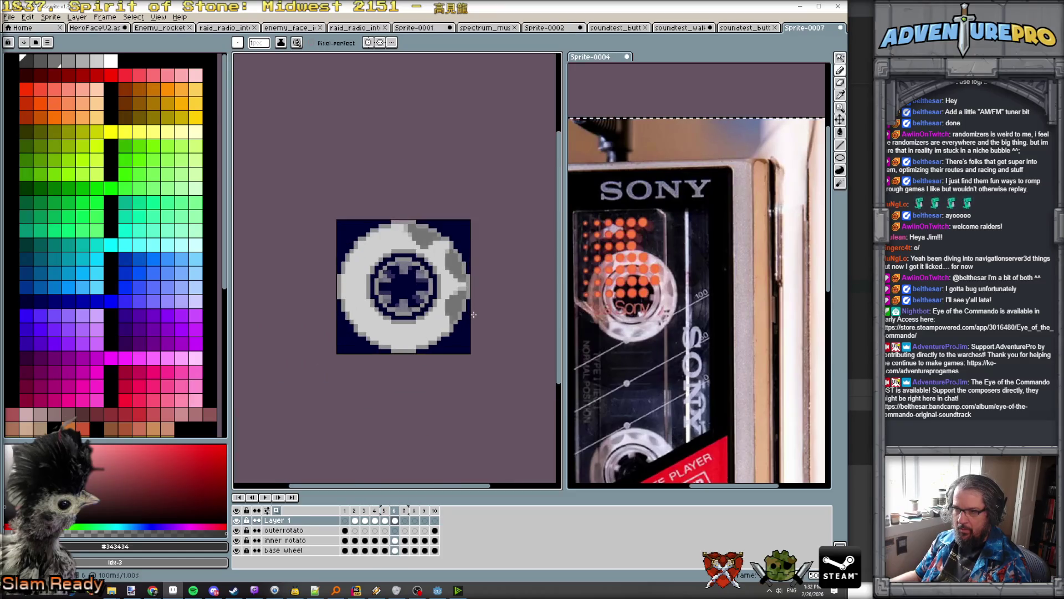
key("Right")
Step: After comparing with frame 6, dot darker grey pixels along frame 7's upper-right edge and top notch
key("Left")
key("Left")
key("Right")
scroll(474, 315, "down", 3)
key("Left")
key("Right")
key("Right")
scroll(454, 327, "up", 3)
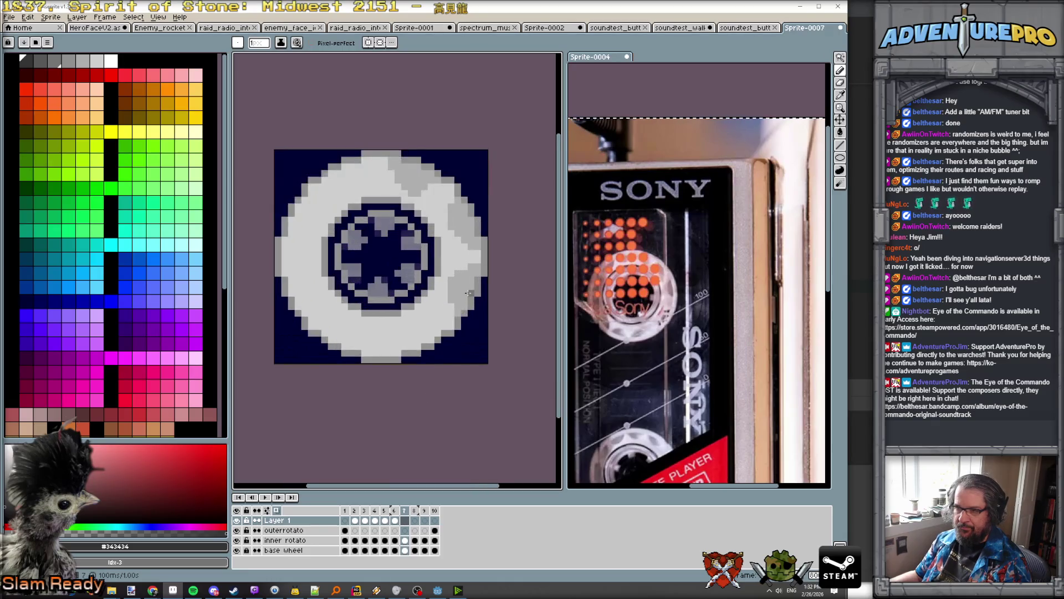
scroll(445, 328, "up", 1)
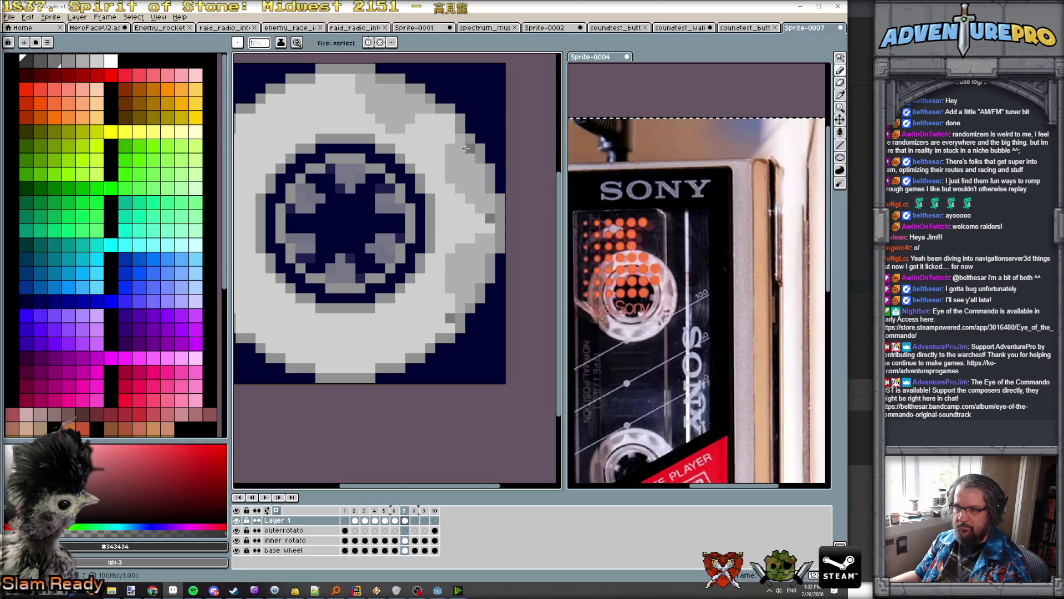
left_click(470, 148)
left_click(440, 118)
left_click(410, 89)
mouse_move(368, 80)
left_mouse_down()
mouse_move(407, 133)
mouse_move(413, 126)
mouse_move(383, 87)
mouse_move(403, 108)
mouse_move(418, 100)
left_mouse_up()
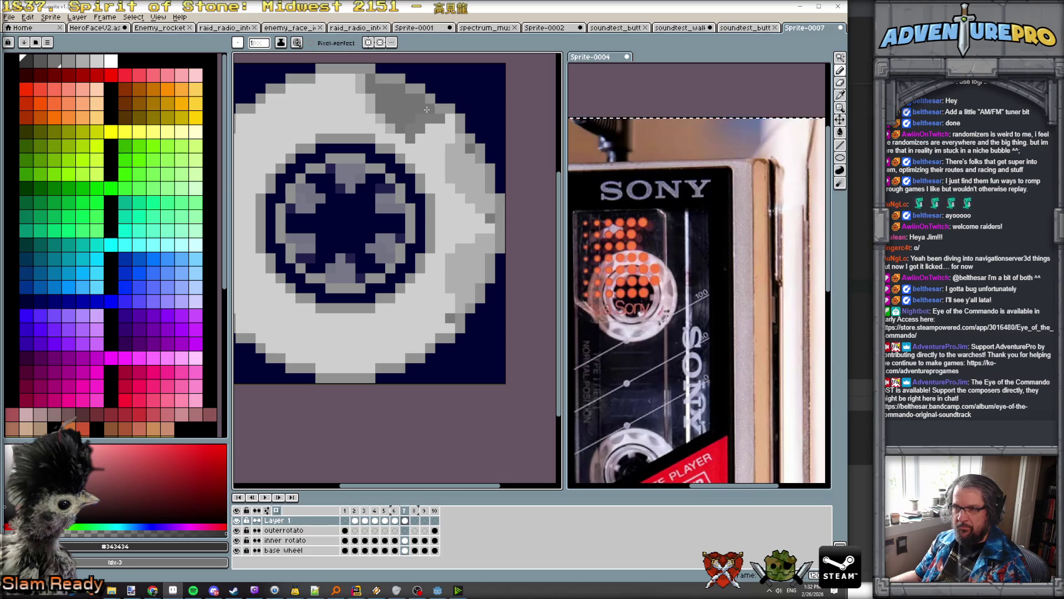
Step: Paint a short notch column on the right rim and extend it lower
scroll(427, 110, "down", 1)
scroll(440, 146, "up", 1)
left_click_drag(446, 133, 447, 153)
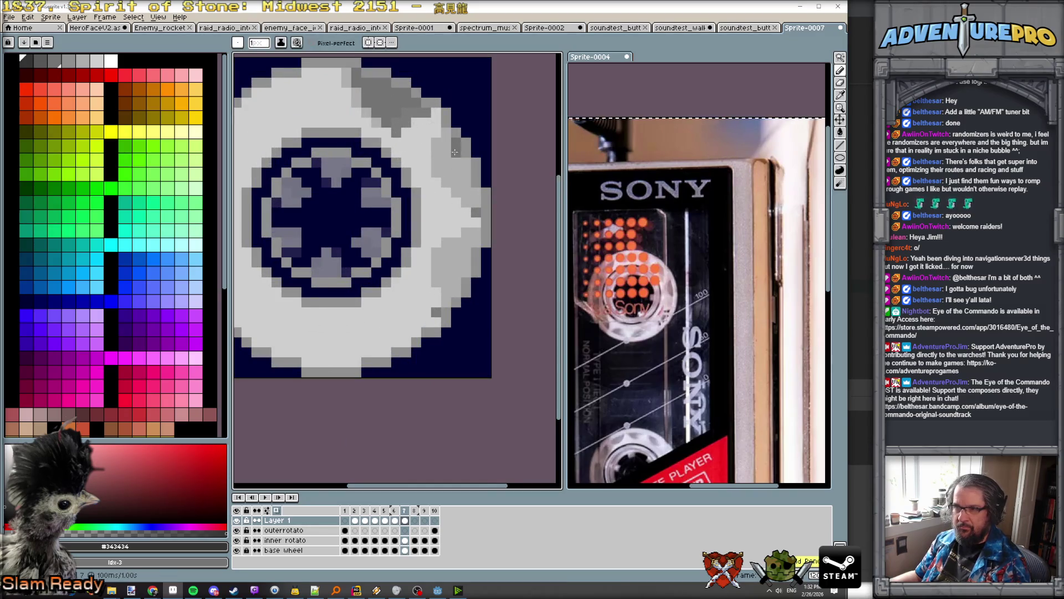
mouse_move(437, 159)
left_mouse_down()
mouse_move(437, 186)
mouse_move(460, 215)
mouse_move(471, 209)
mouse_move(450, 196)
mouse_move(450, 165)
mouse_move(467, 162)
mouse_move(459, 188)
left_mouse_up()
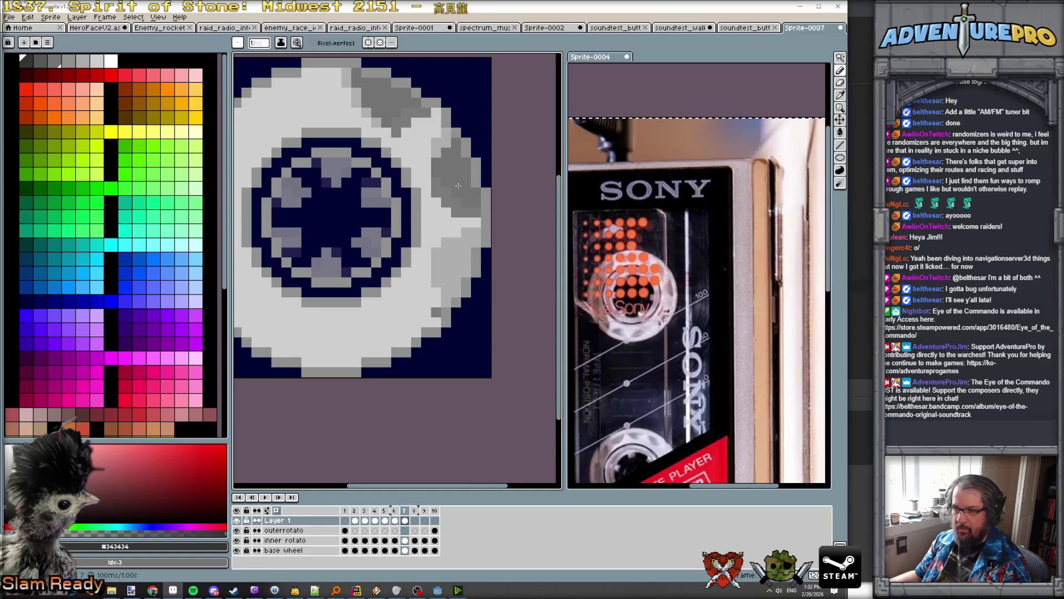
Step: Flip between frames 6 and 7, then paint darker grey notches further down the right rim
scroll(458, 185, "down", 3)
scroll(458, 183, "up", 2)
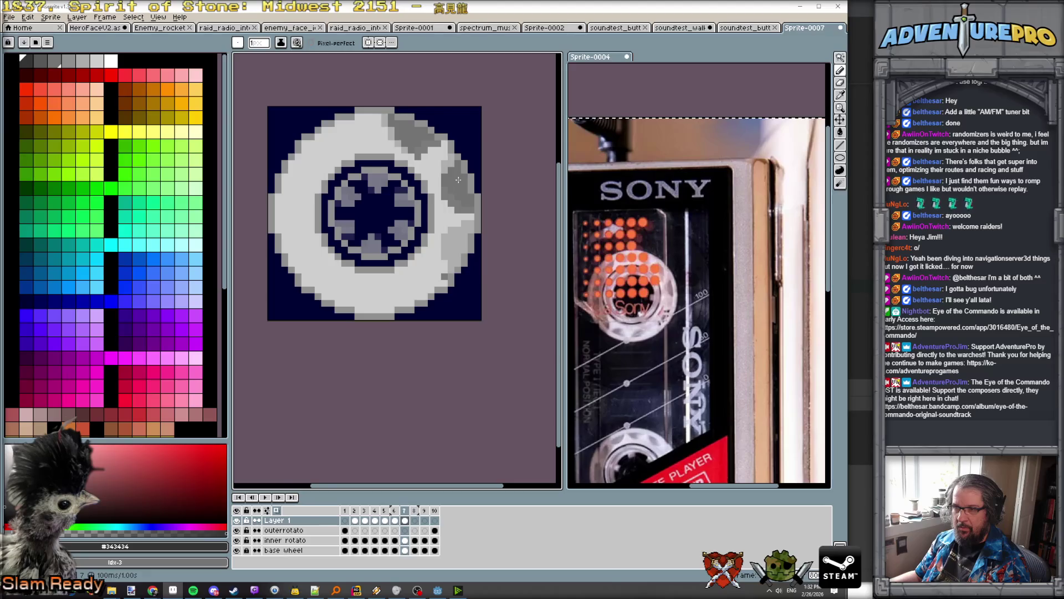
scroll(482, 222, "up", 1)
key("Left")
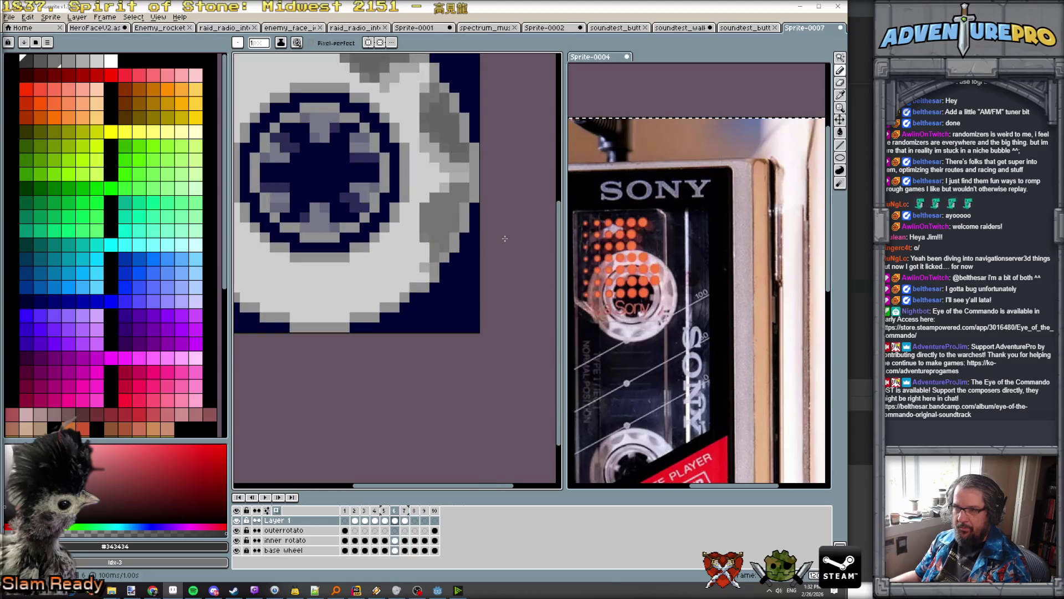
key("Right")
key("Left")
key("Right")
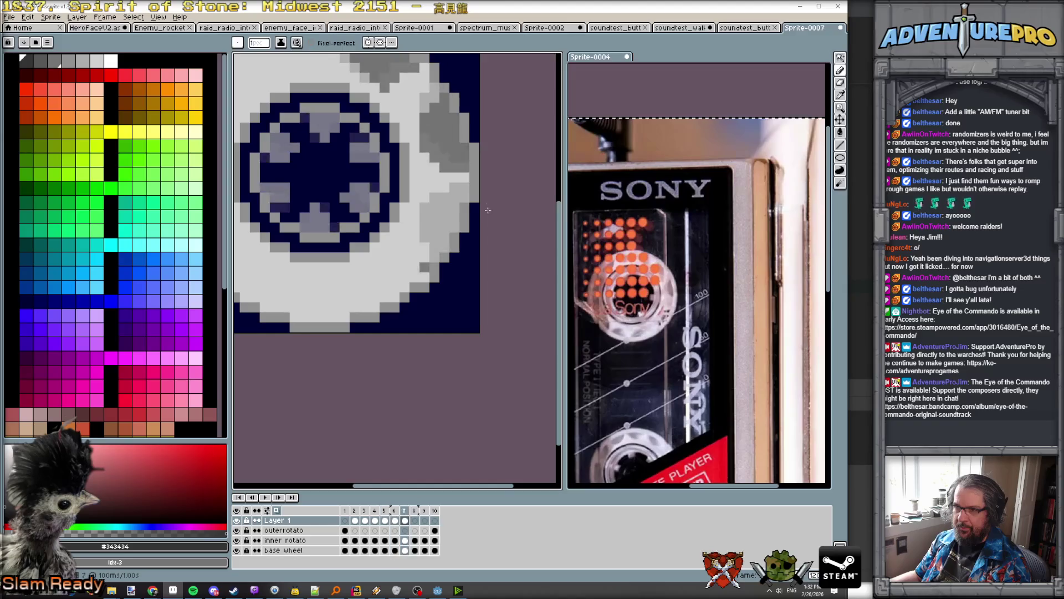
key("Left")
key("Right")
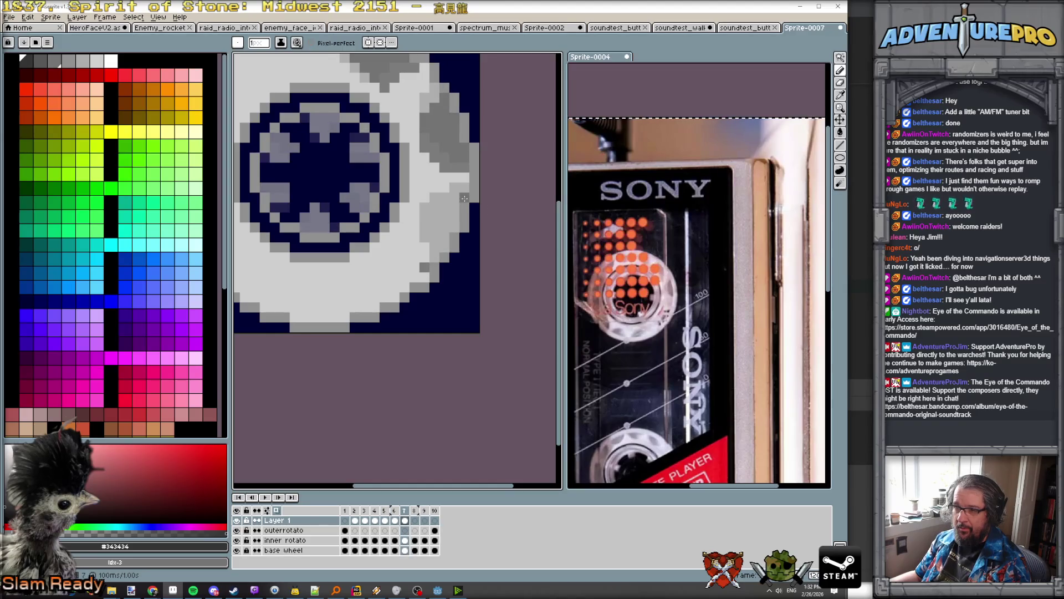
left_click_drag(423, 217, 423, 238)
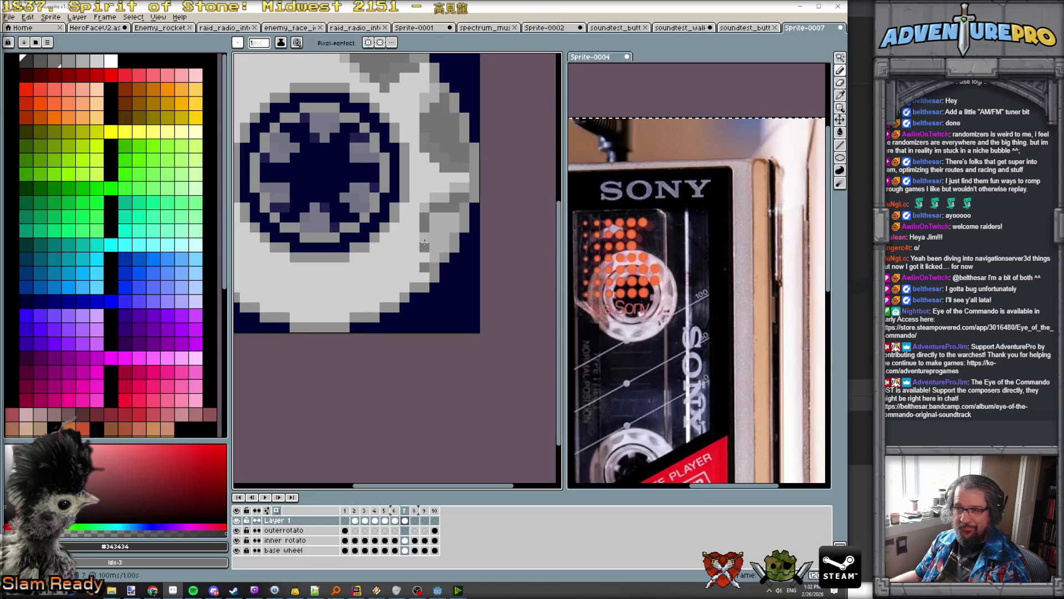
mouse_move(424, 253)
left_mouse_down()
mouse_move(435, 258)
mouse_move(436, 233)
left_mouse_up()
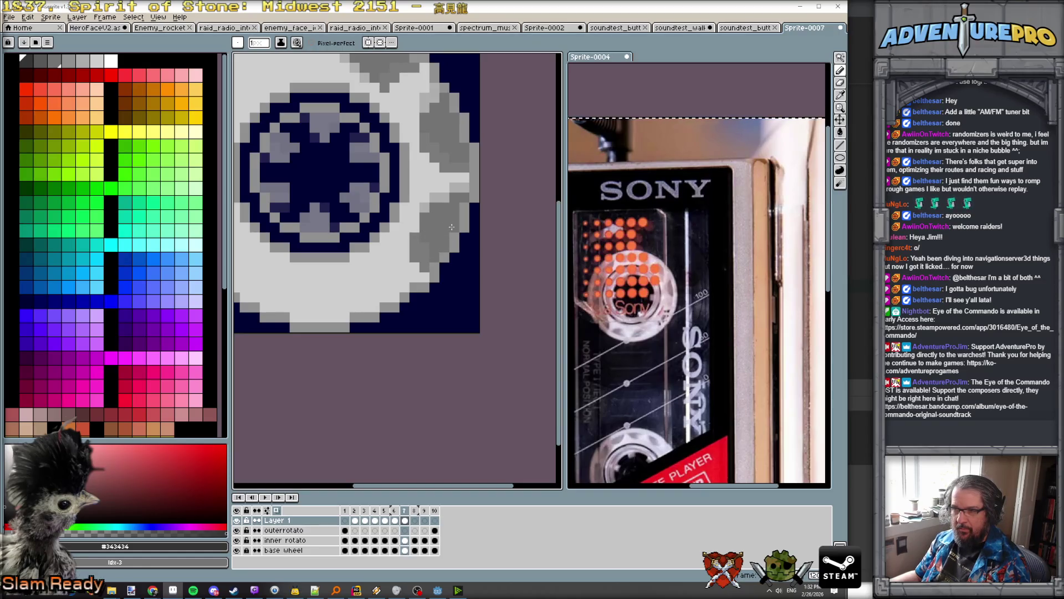
scroll(443, 218, "down", 2)
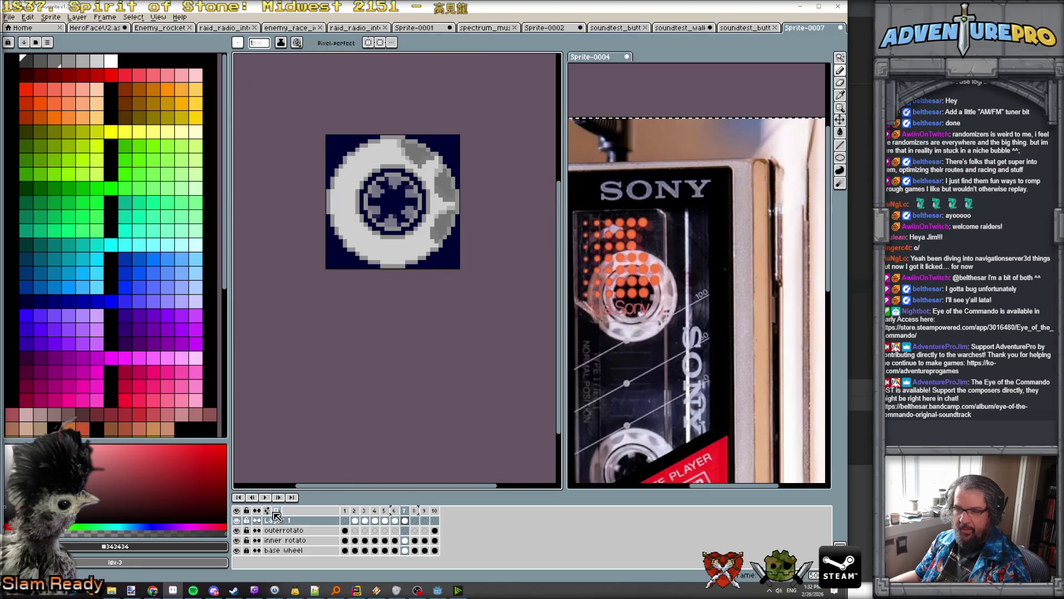
Step: Step back and forth through frames 2 to 7 to compare the spoke and notch poses
key("F3")
key("Left")
key("Left")
key("Left")
key("Right")
key("Right")
key("Right")
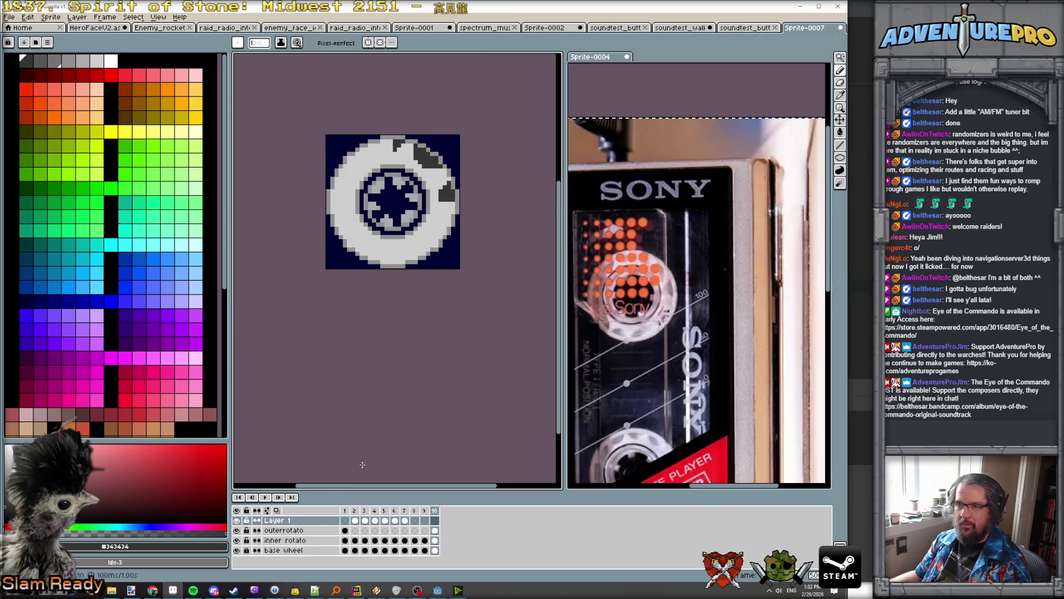
key("Right")
key("Left")
key("Left")
key("Left")
key("Right")
key("Right")
key("Right")
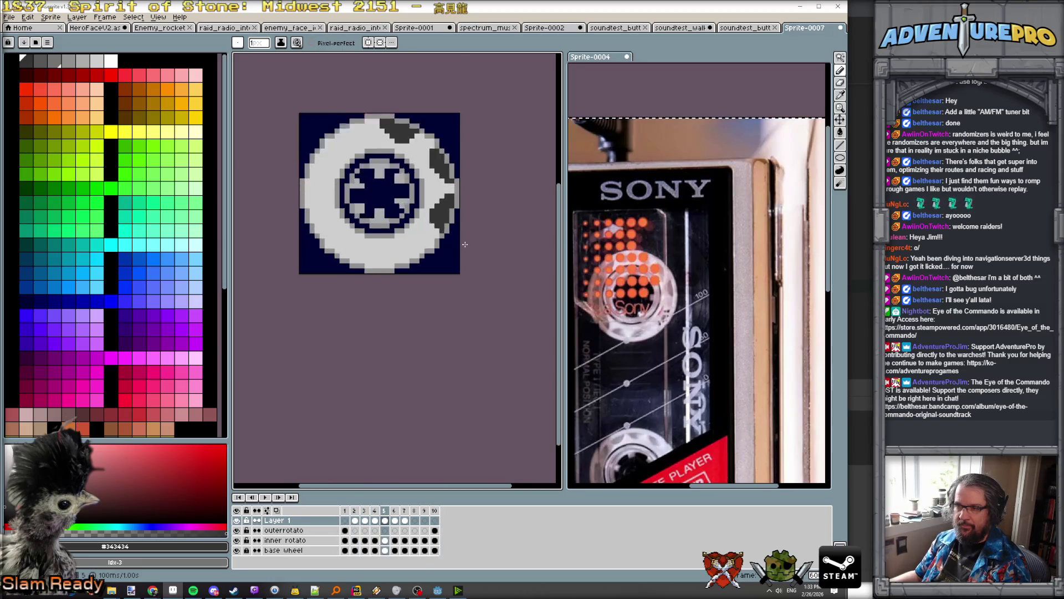
scroll(463, 237, "up", 3)
key("Left")
key("Right")
key("Left")
key("Right")
key("Right")
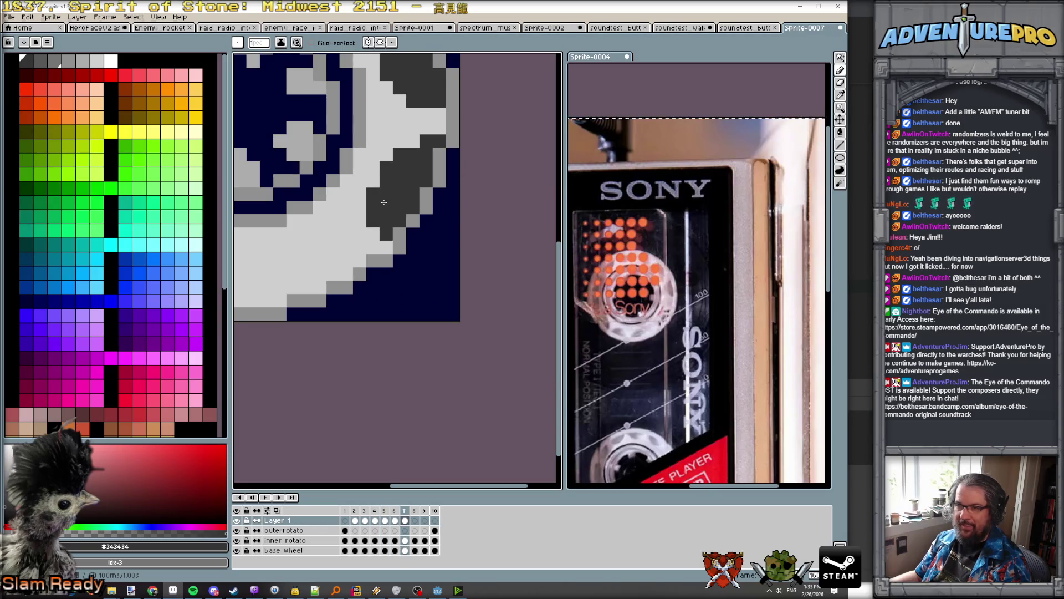
key("Left")
key("Right")
key("Left")
Step: Switch tools with E, flick between neighbouring frames, and move on to frame 8
key("Right")
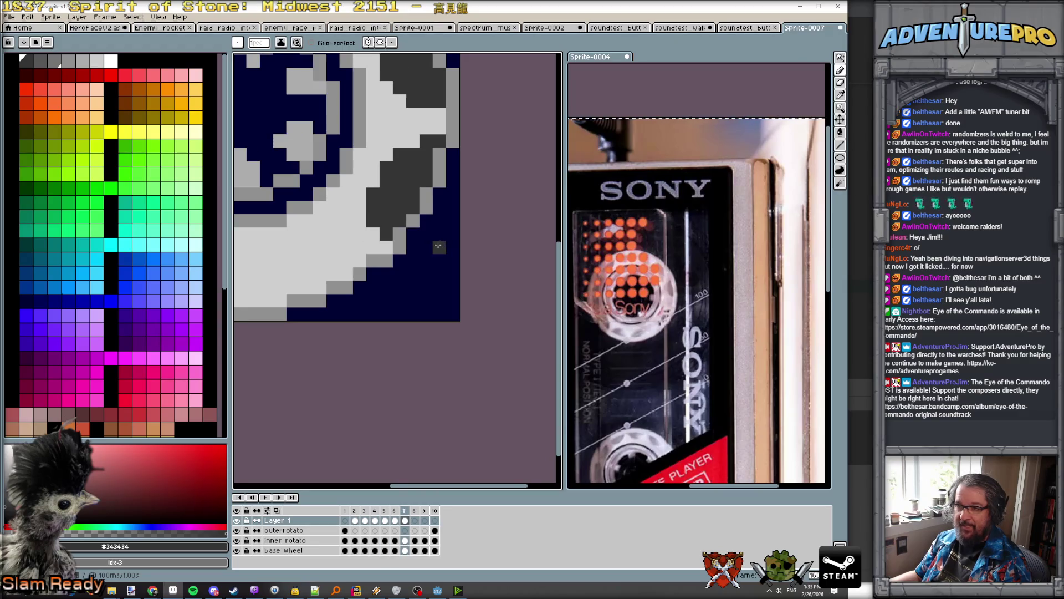
key("e")
key("Left")
key("Right")
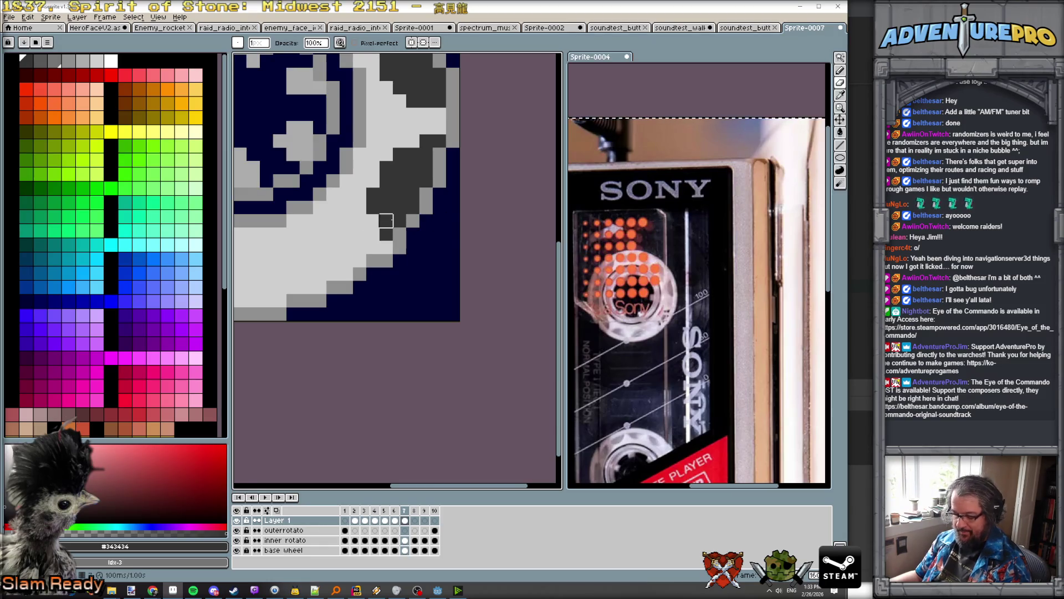
key("Left")
key("Right")
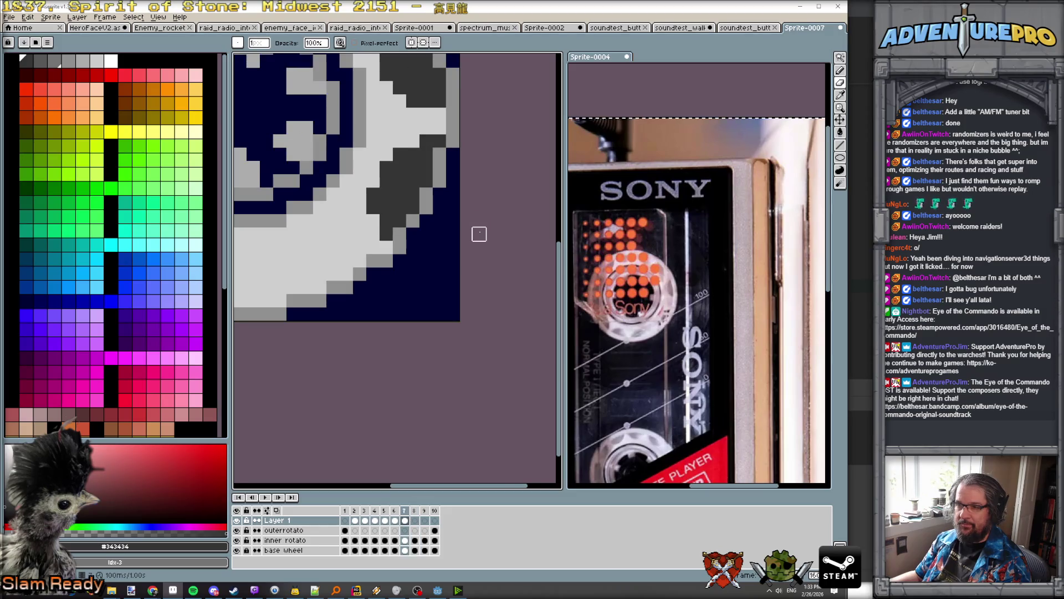
scroll(479, 234, "down", 3)
key("Left")
key("Right")
key("Right")
key("Left")
key("Left")
key("Left")
key("Right")
key("Right")
key("Right")
key("Right")
key("Right")
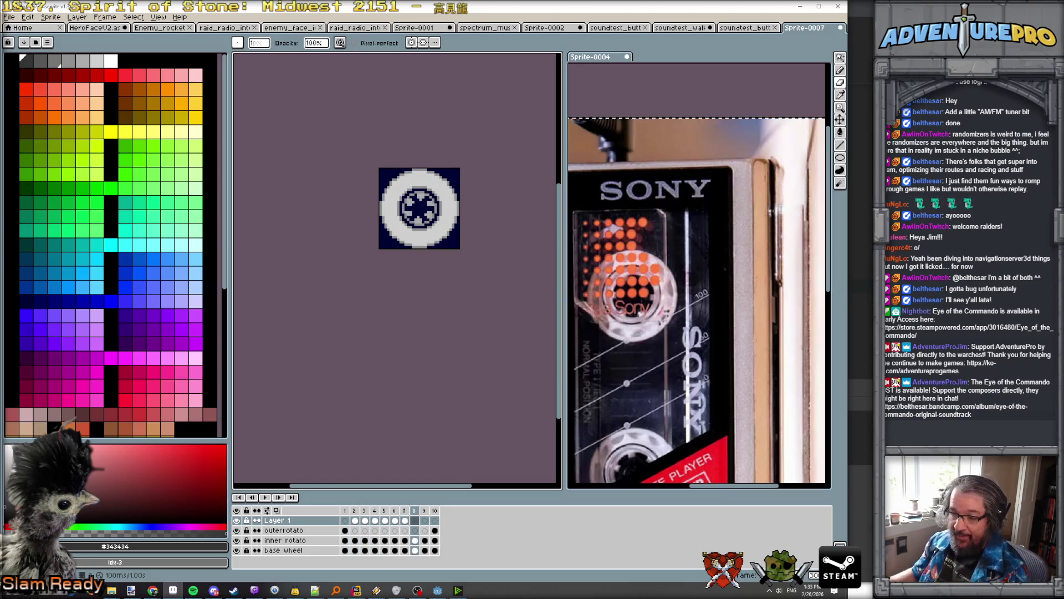
Step: Turn on onion skinning and step through frames 8 to 10, ending back on frame 8
left_click(277, 510)
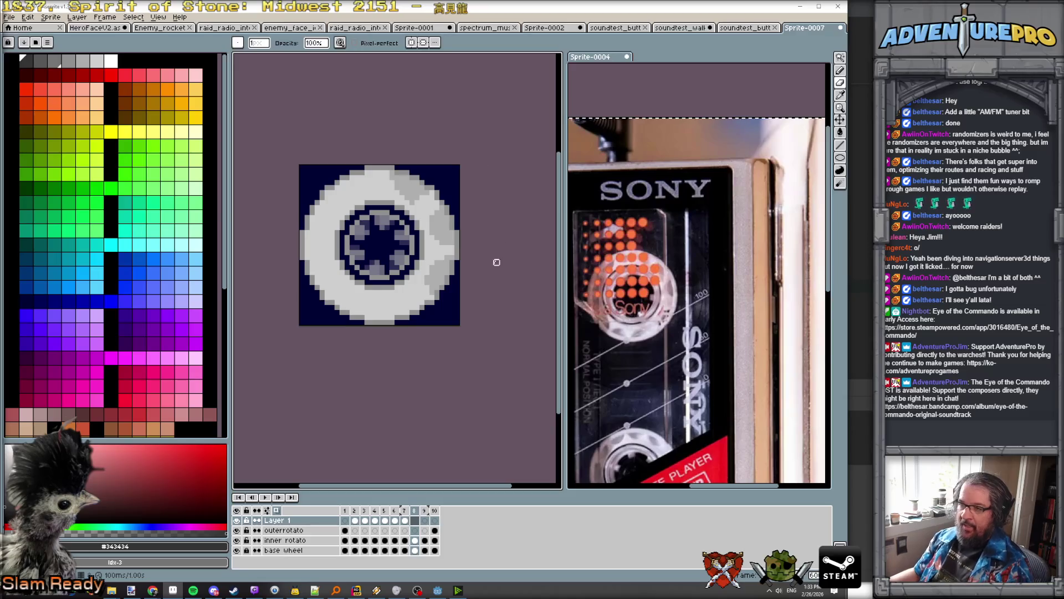
scroll(467, 347, "up", 1)
key("period")
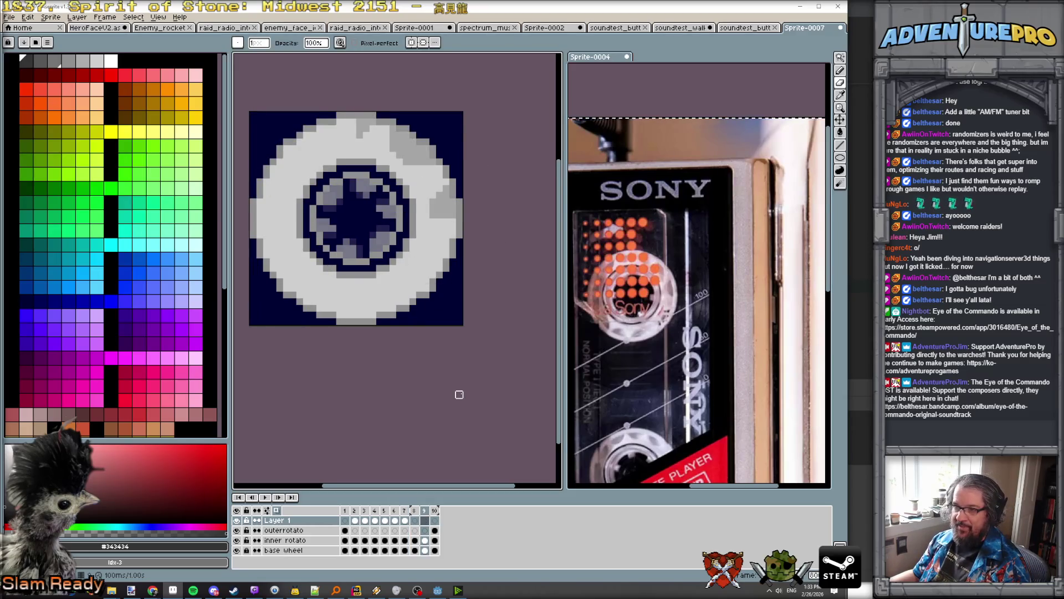
key("period")
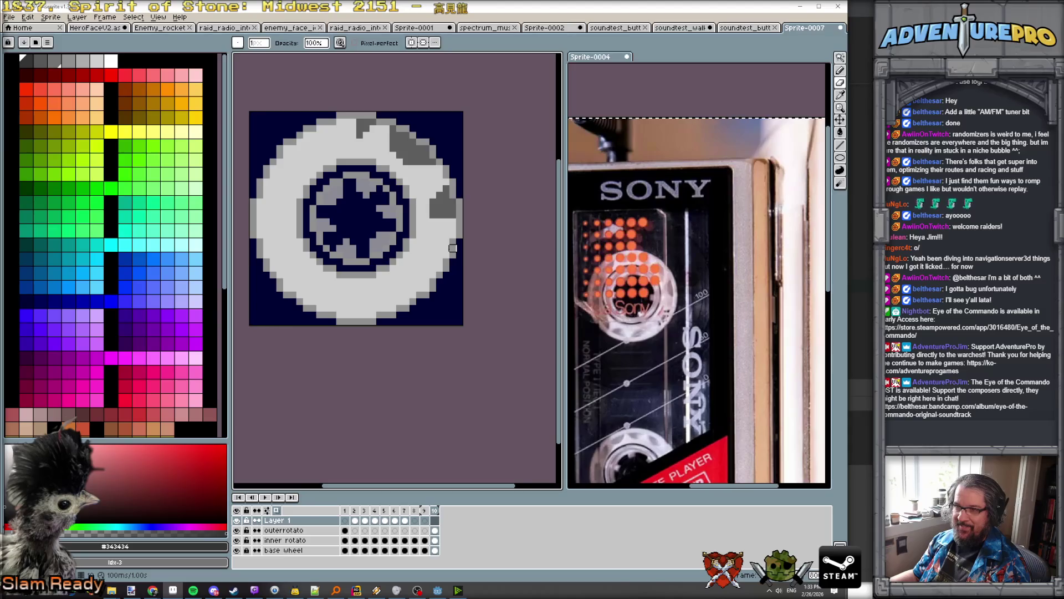
key("comma")
key("comma")
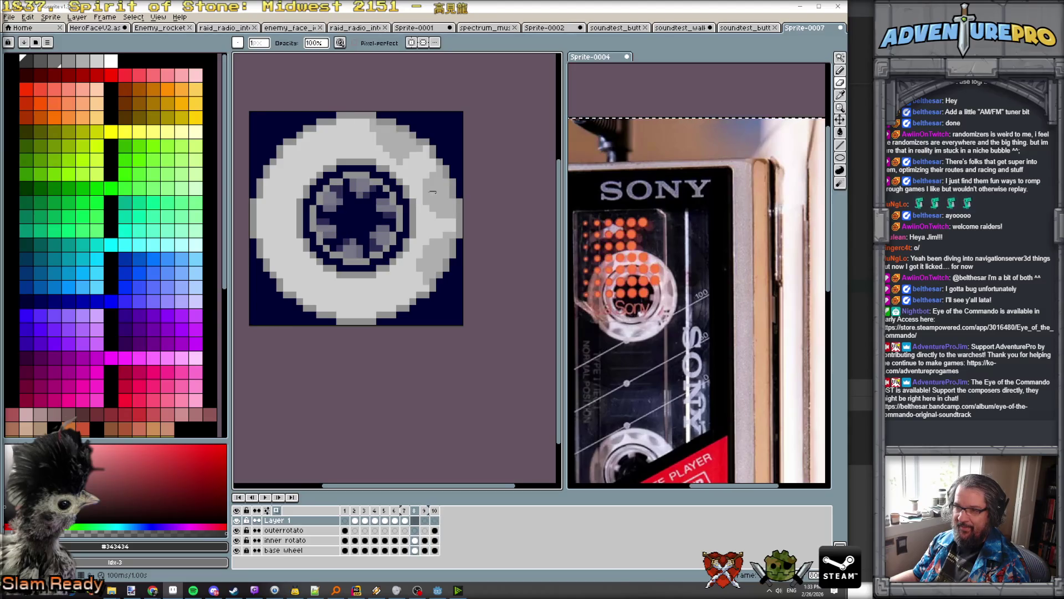
Step: Pencil mid-grey notch pixels onto the right, upper-right and top rim of frame 8, then frame 9
key("e")
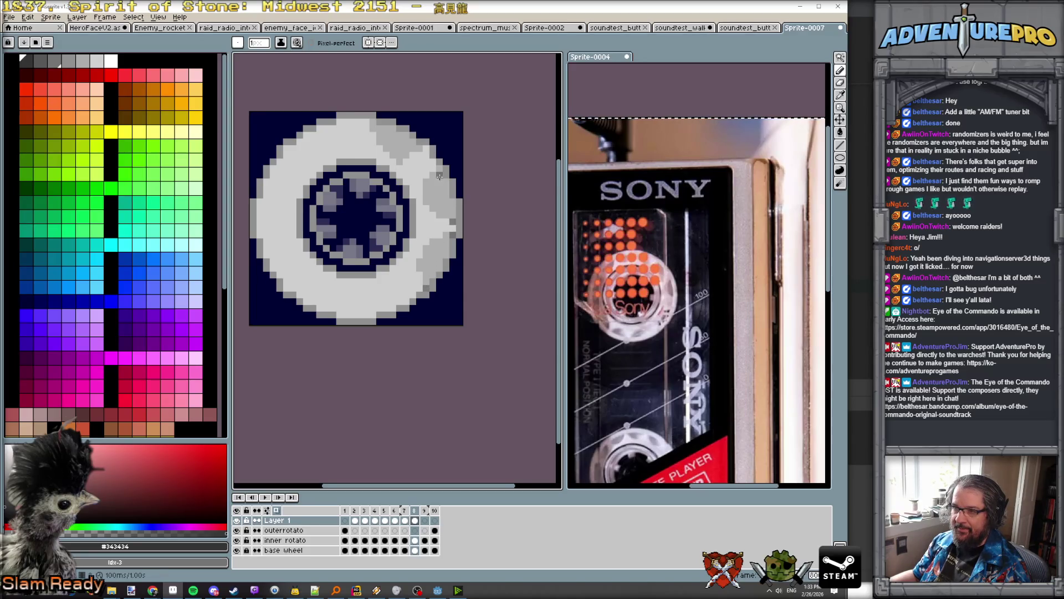
scroll(440, 177, "up", 2)
scroll(440, 176, "down", 1)
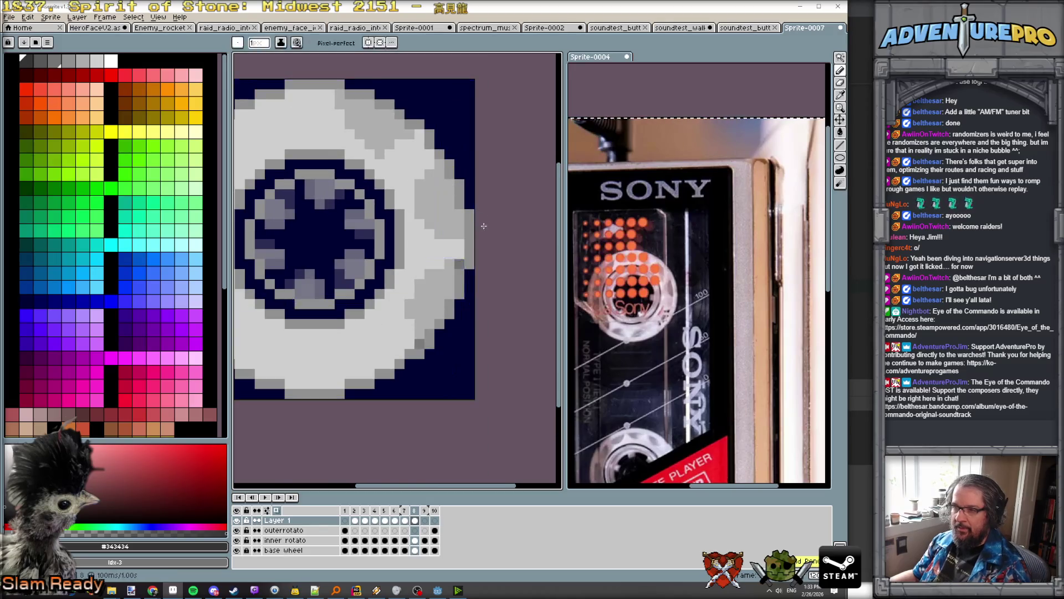
left_click(473, 251)
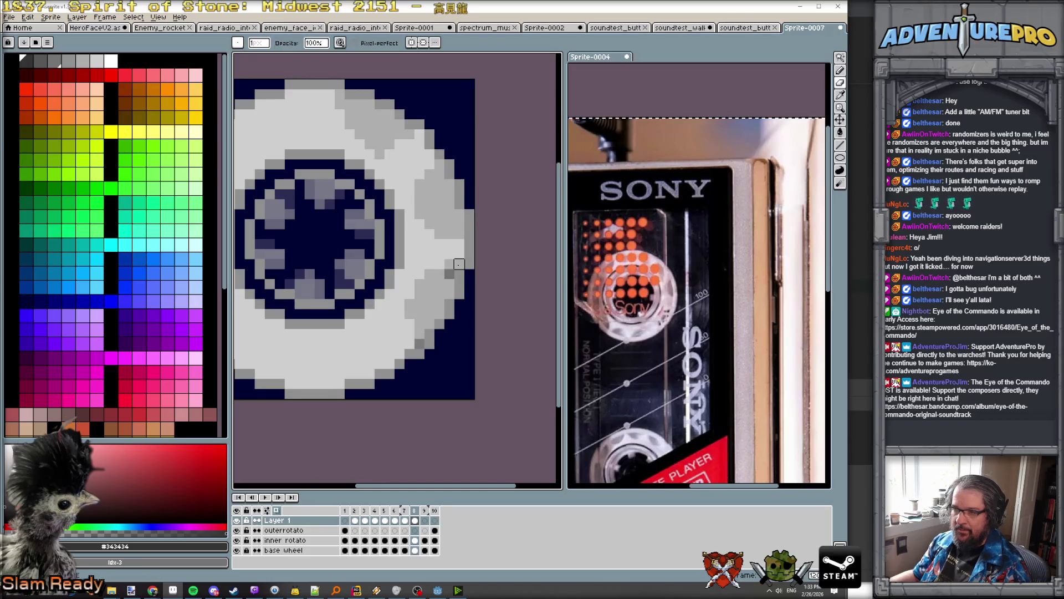
left_click(459, 244)
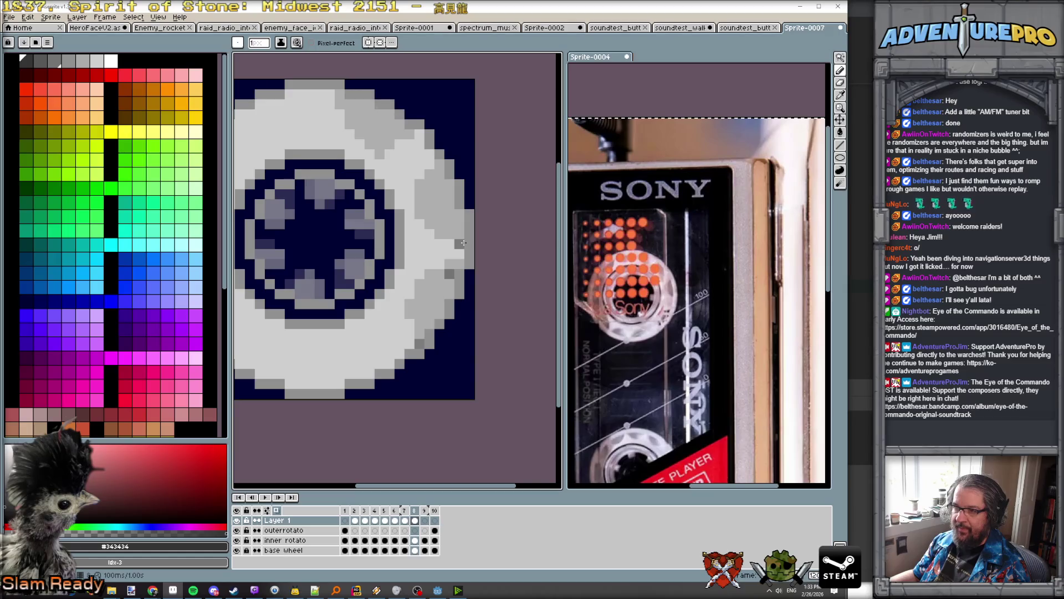
left_click(439, 174)
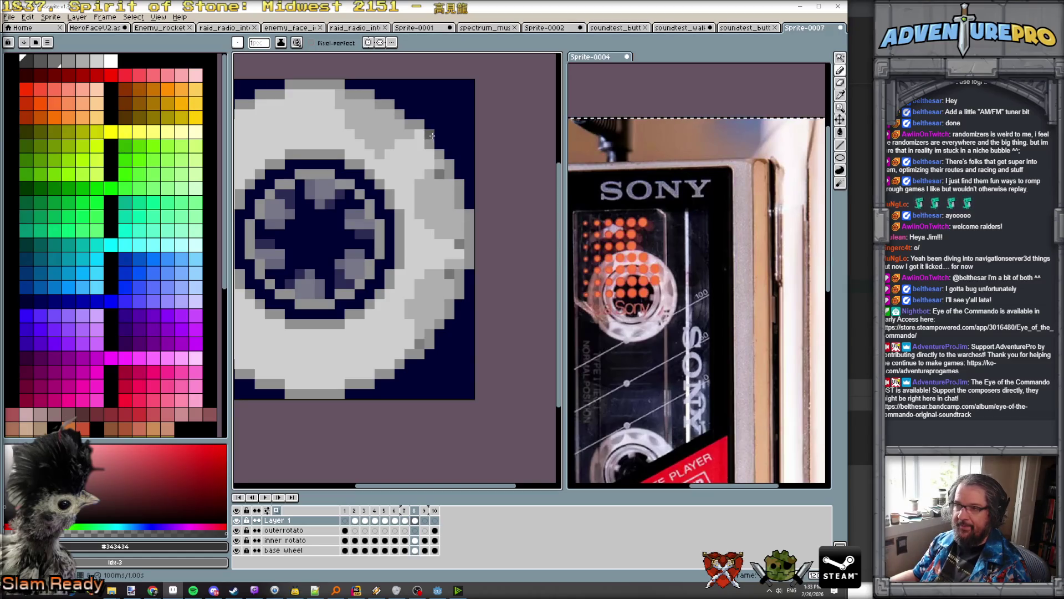
left_click(349, 104)
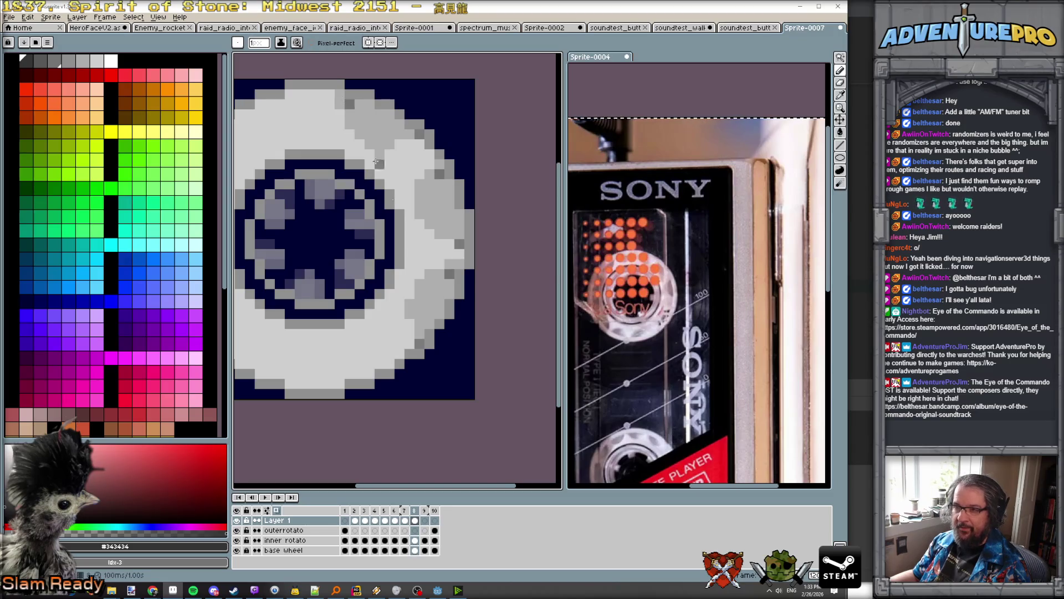
key("period")
left_click(459, 253)
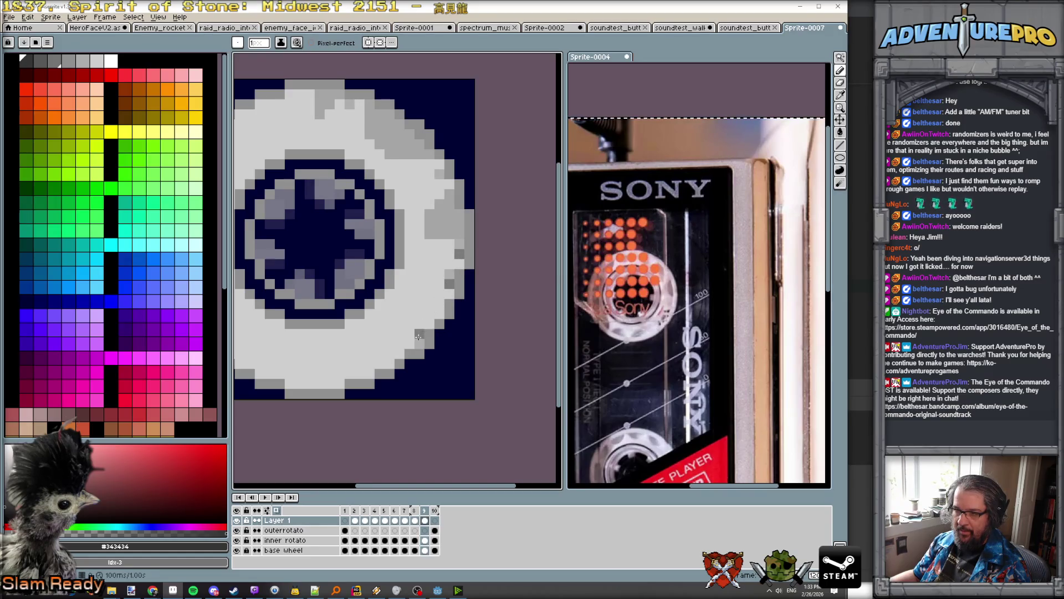
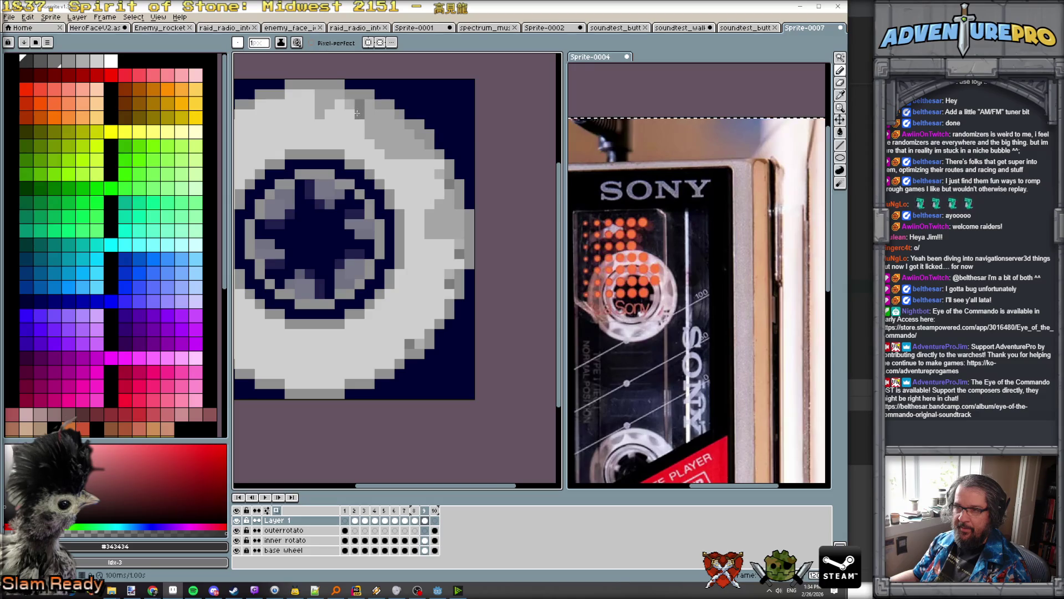
Step: Turn on onion skin and paint a dark grey run along the top of the wheel rim in frame 8
key("Right")
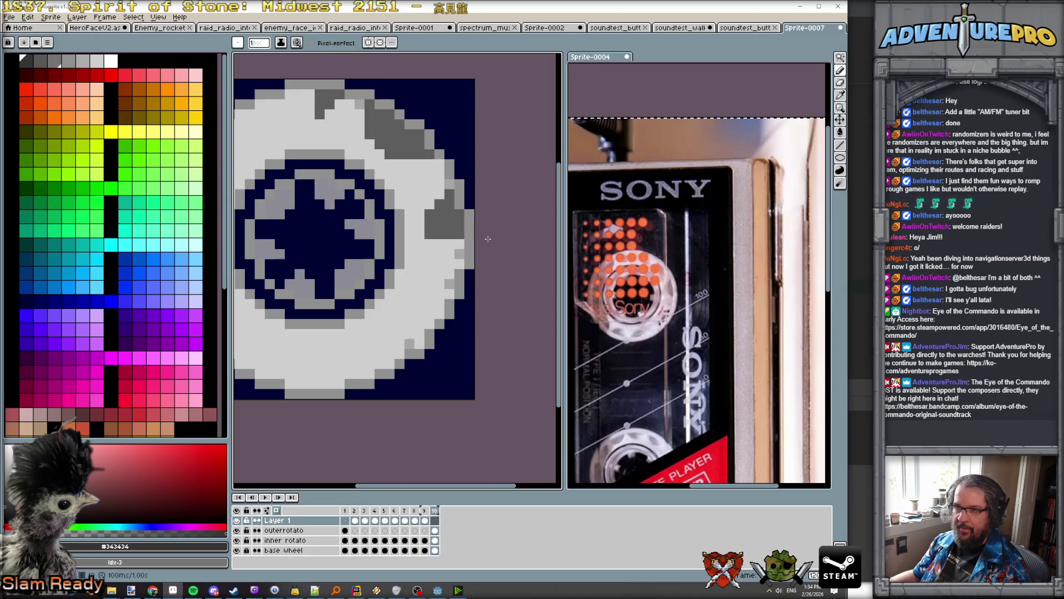
key("Left")
key("Left")
key("Left")
scroll(385, 276, "up", 1)
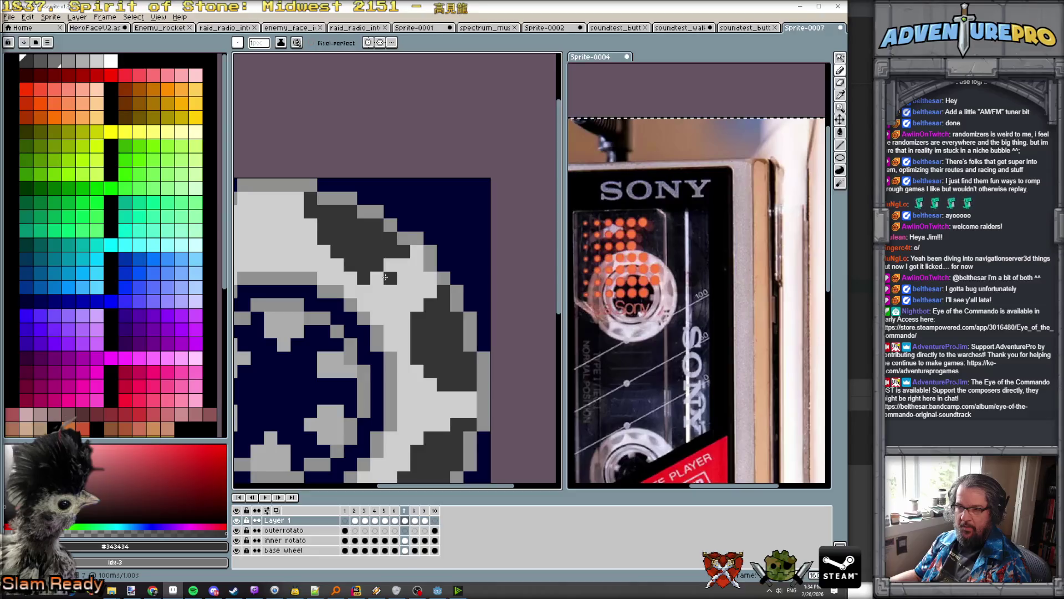
scroll(349, 257, "down", 3)
scroll(350, 257, "up", 3)
scroll(350, 257, "down", 3)
scroll(350, 257, "up", 2)
key("Right")
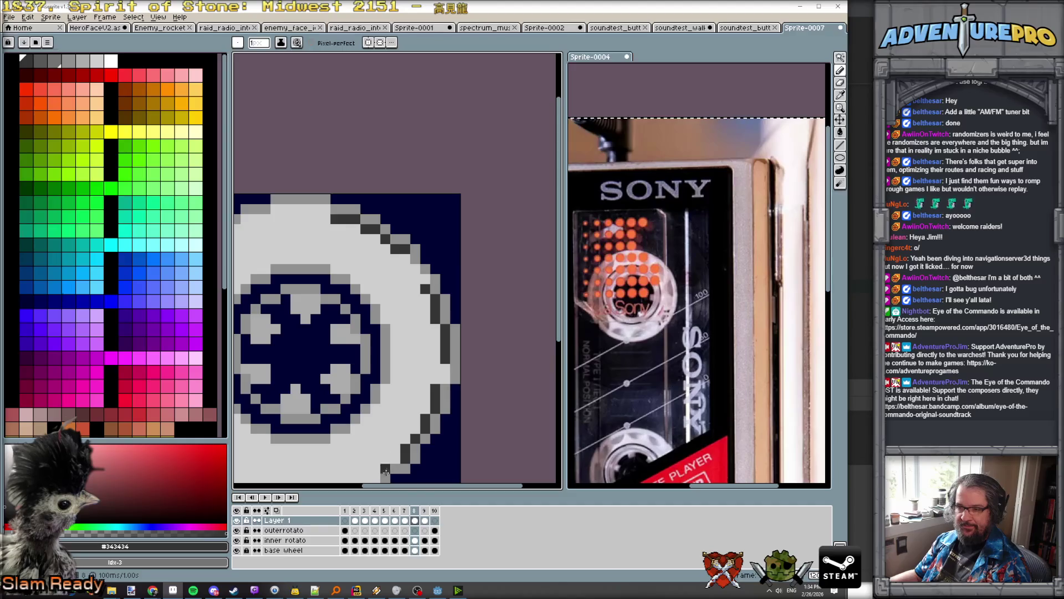
left_click(276, 510)
key("Right")
key("Left")
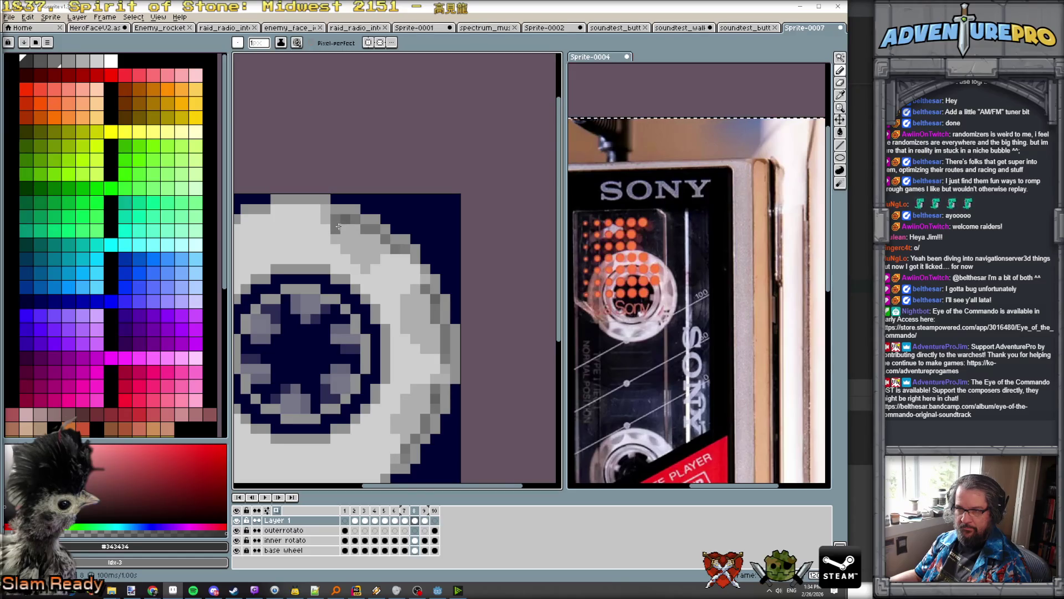
mouse_move(344, 236)
left_mouse_down()
mouse_move(365, 267)
mouse_move(388, 259)
mouse_move(355, 243)
mouse_move(385, 249)
left_mouse_up()
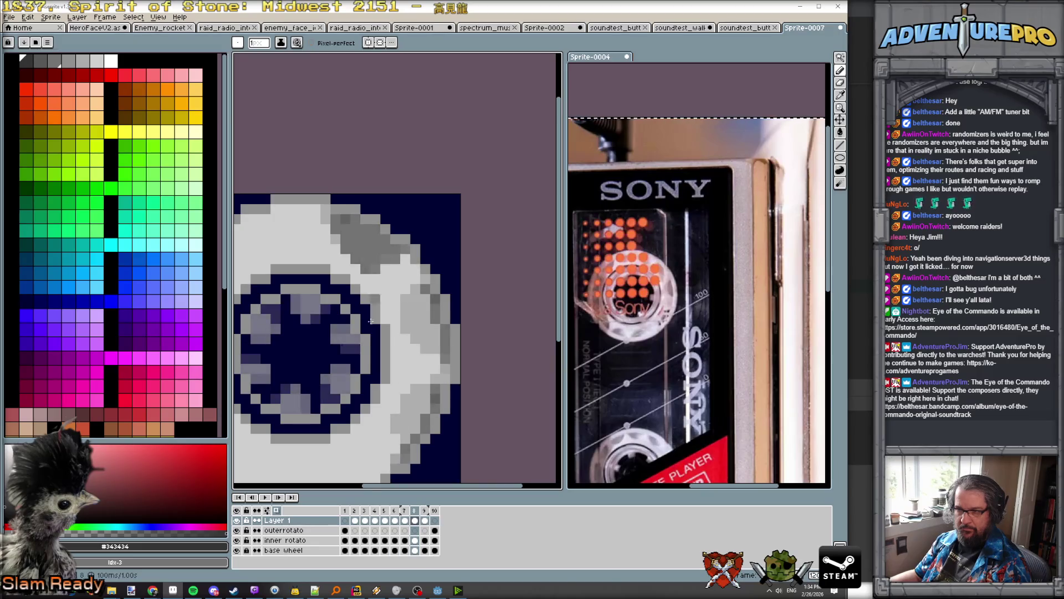
Step: Paint dark grey pixels down the wheel's right and lower-right rim in frame 8
left_click(277, 512)
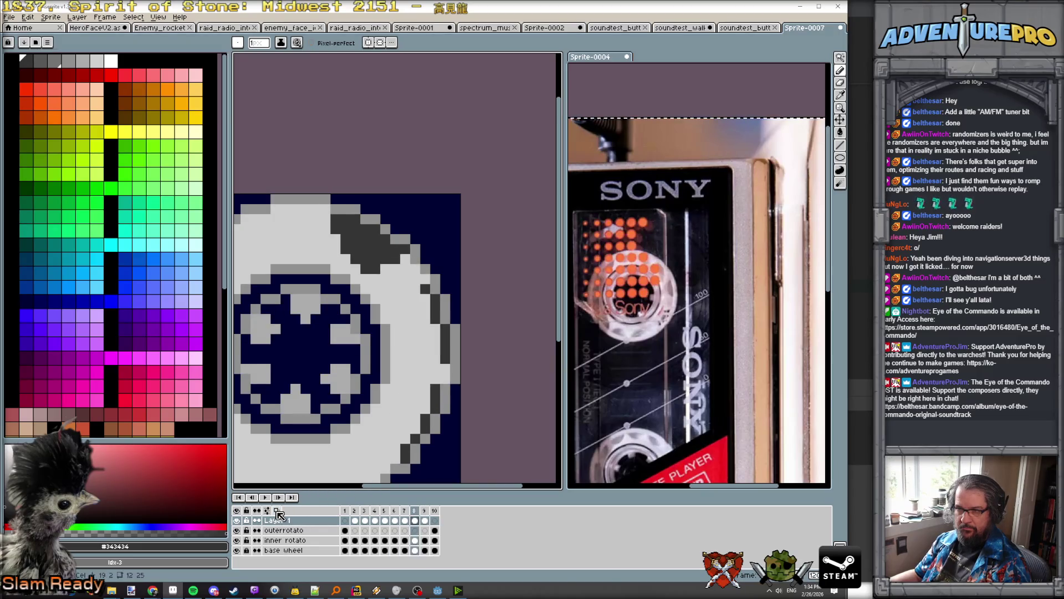
left_click(277, 513)
left_click(277, 513)
left_click(277, 512)
left_click(277, 513)
left_click(277, 512)
left_click(277, 513)
left_click(426, 297)
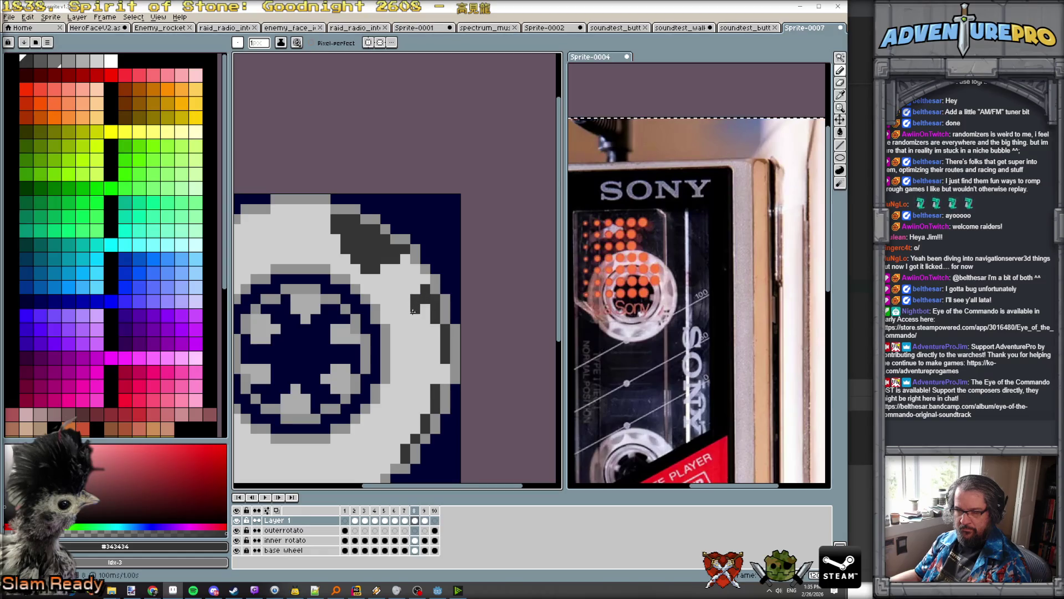
mouse_move(415, 307)
left_mouse_down()
mouse_move(413, 346)
mouse_move(427, 316)
mouse_move(434, 323)
left_mouse_up()
left_click(437, 369)
left_click(425, 348)
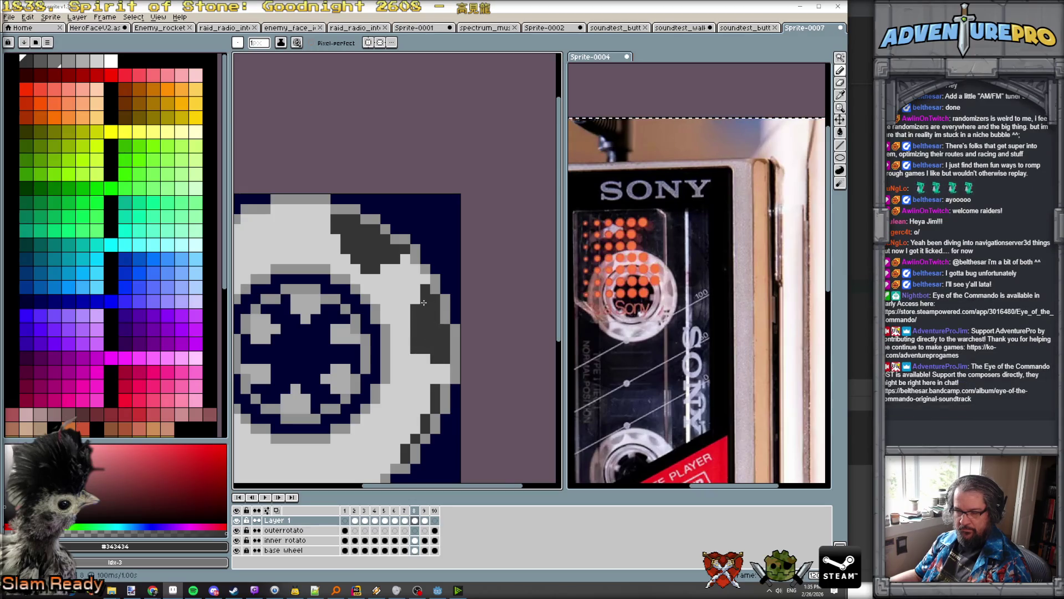
left_click_drag(415, 351, 410, 329)
Step: Compare with frame 7 and add one more dark grey pixel to frame 8's rim
key("comma")
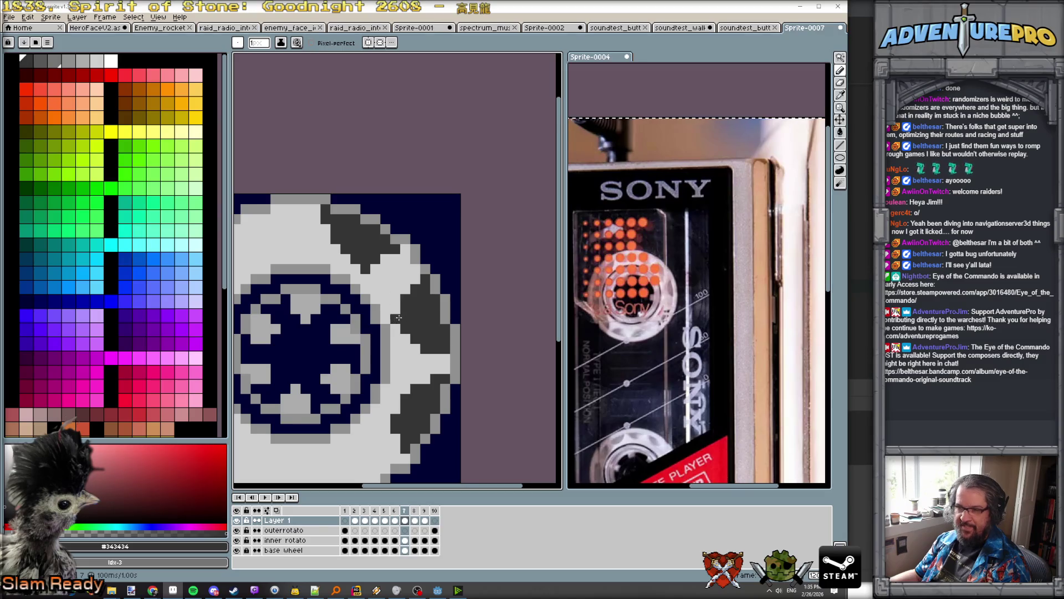
key("period")
left_click(406, 329)
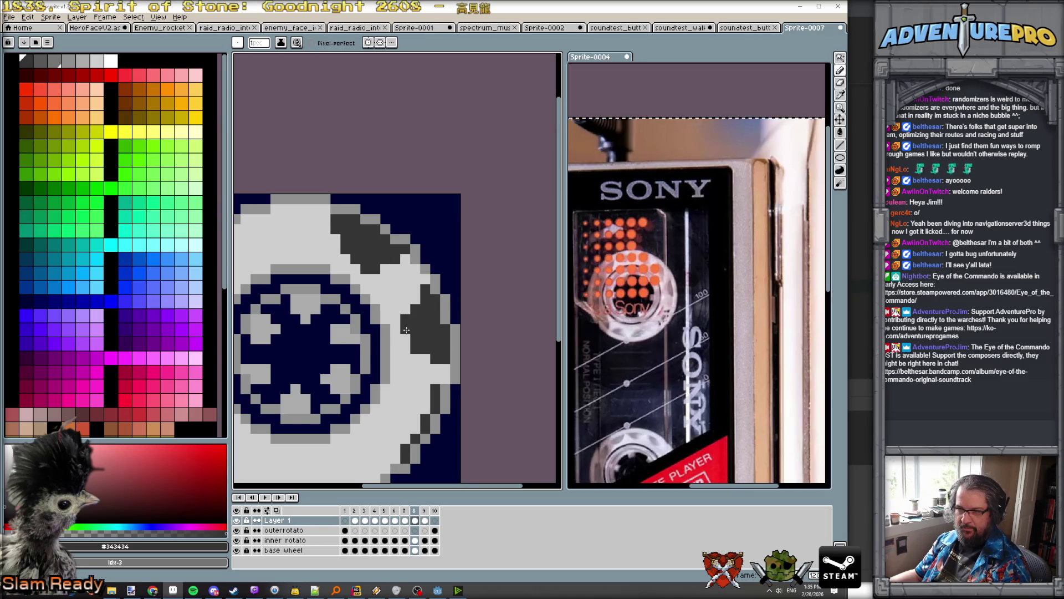
scroll(407, 336, "down", 3)
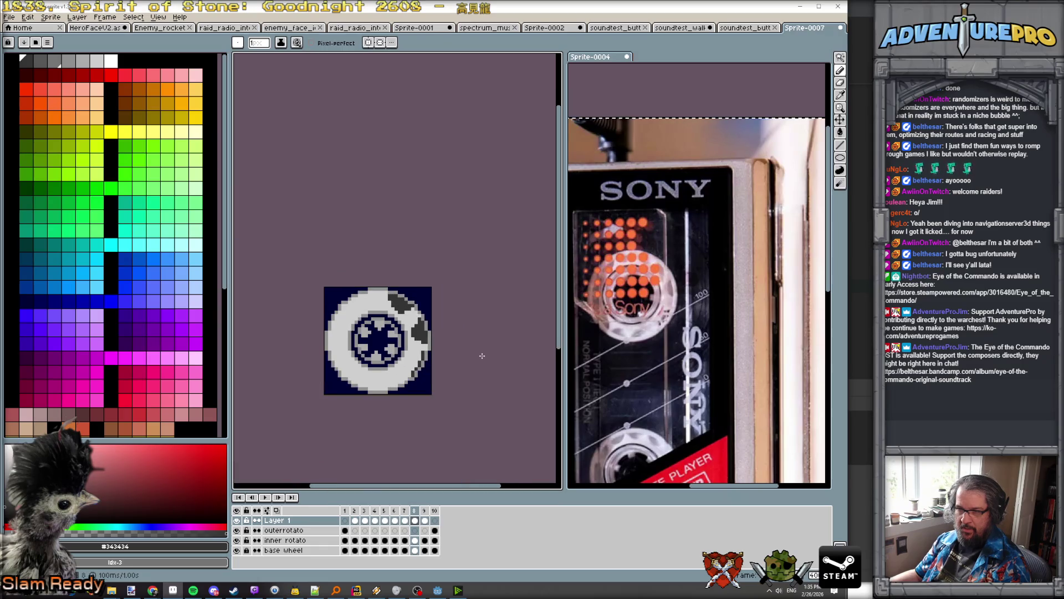
Step: Fill in a dark grey block on the lower-right rim in frame 8
scroll(430, 358, "up", 3)
key("comma")
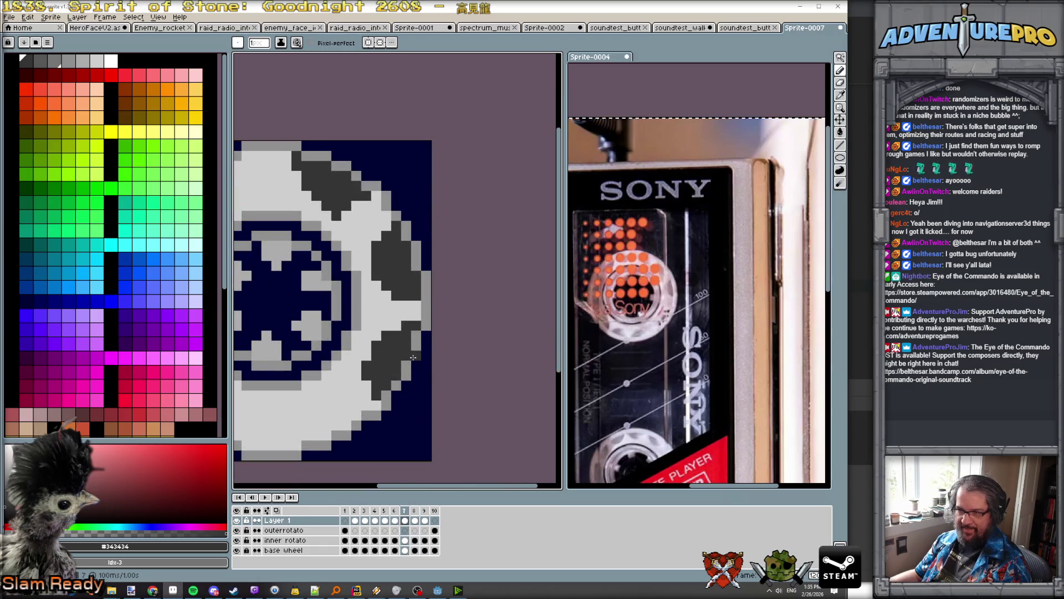
key("period")
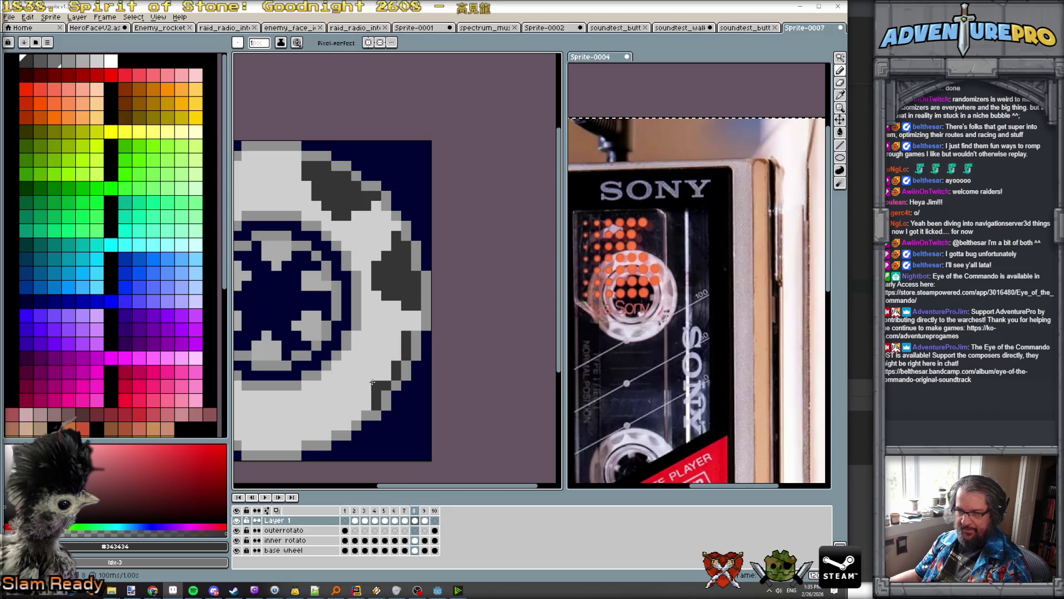
mouse_move(388, 361)
left_mouse_down()
mouse_move(395, 347)
mouse_move(365, 380)
left_mouse_up()
left_click(387, 394)
left_click(368, 386)
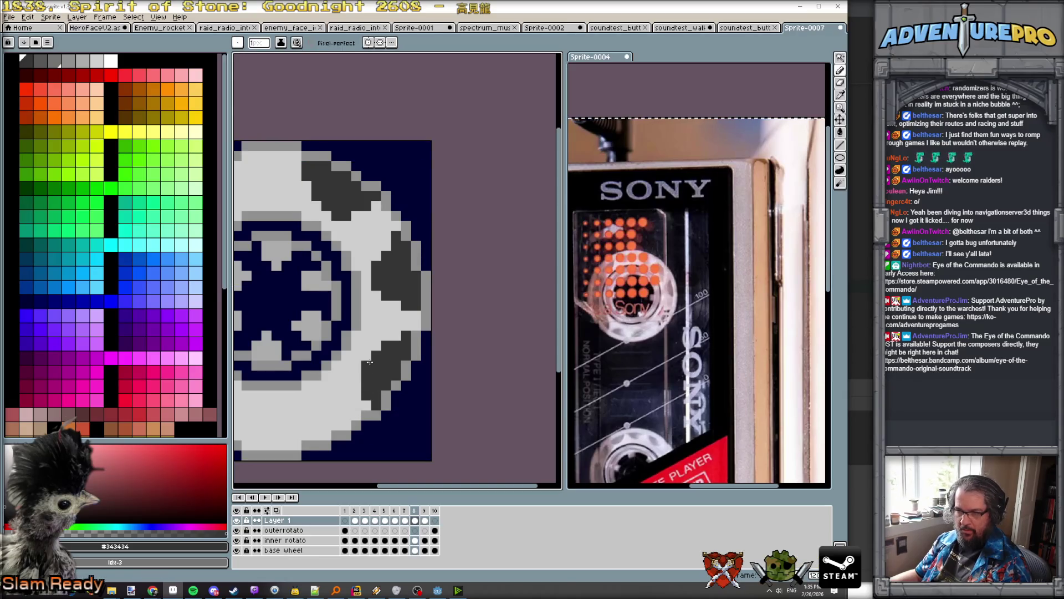
left_click_drag(368, 385, 371, 366)
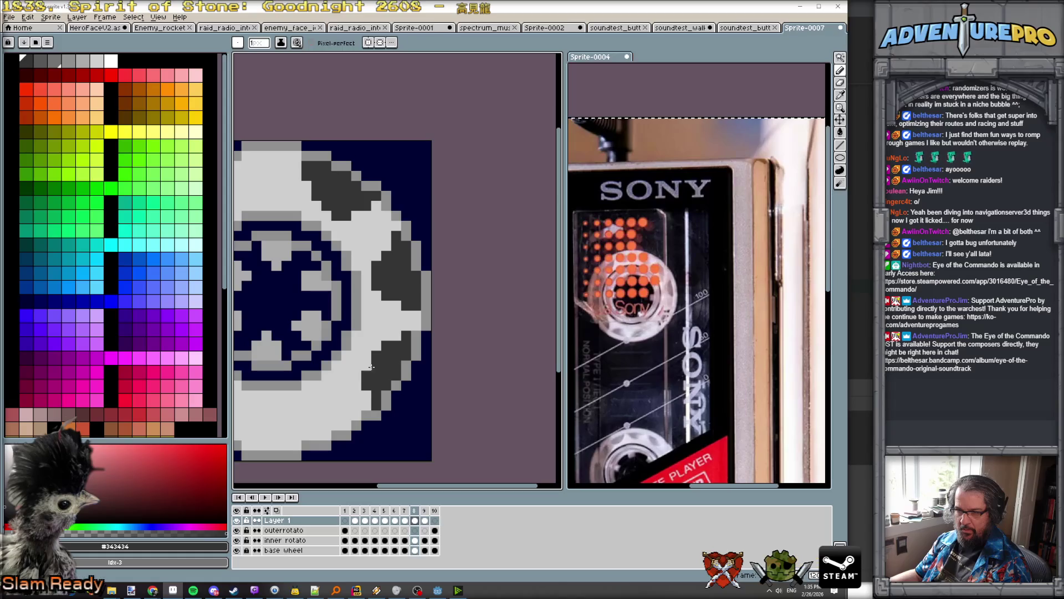
scroll(413, 367, "down", 3)
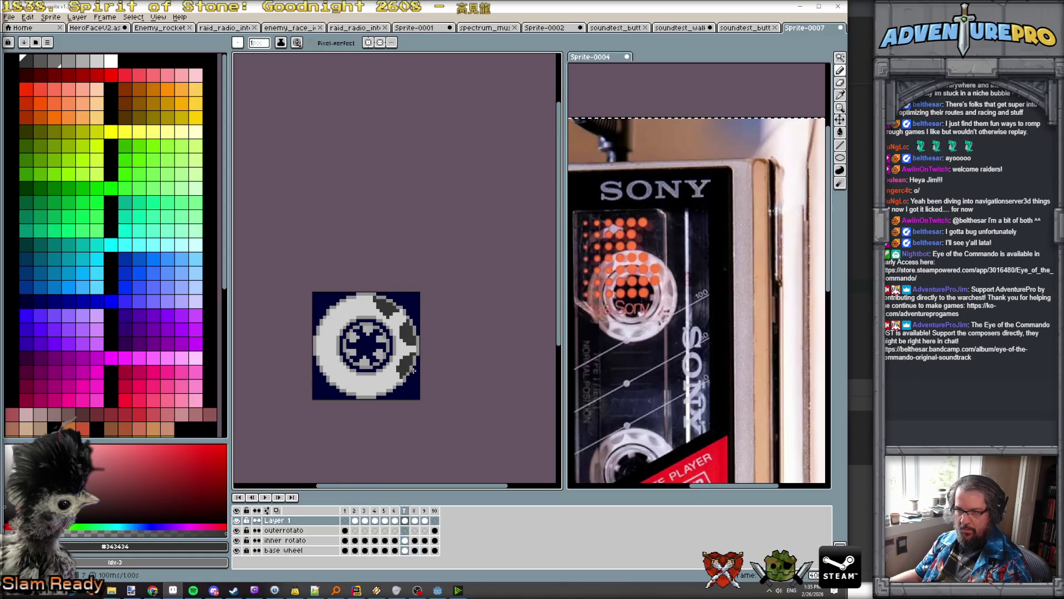
Step: Draw dark grey strokes up the right and upper-right rim in frame 9
key("Right")
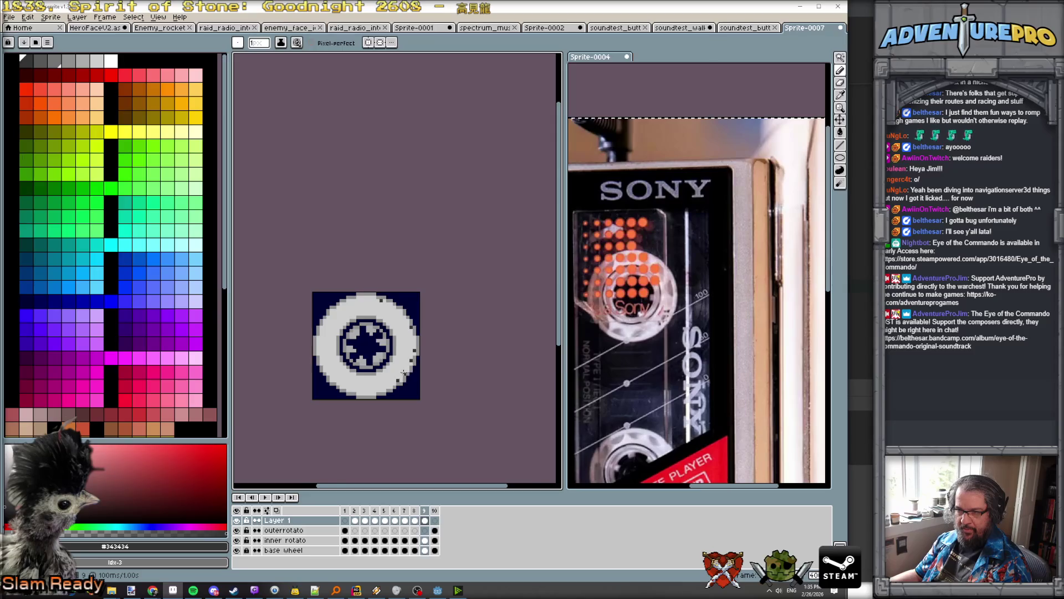
scroll(404, 372, "up", 3)
key("Left")
key("Right")
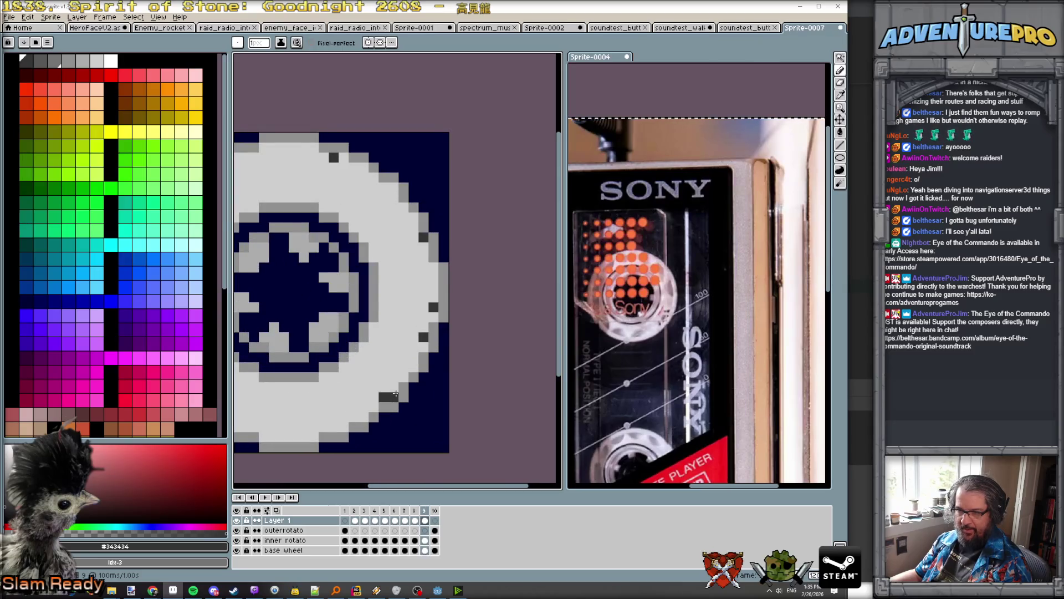
left_click_drag(393, 394, 426, 339)
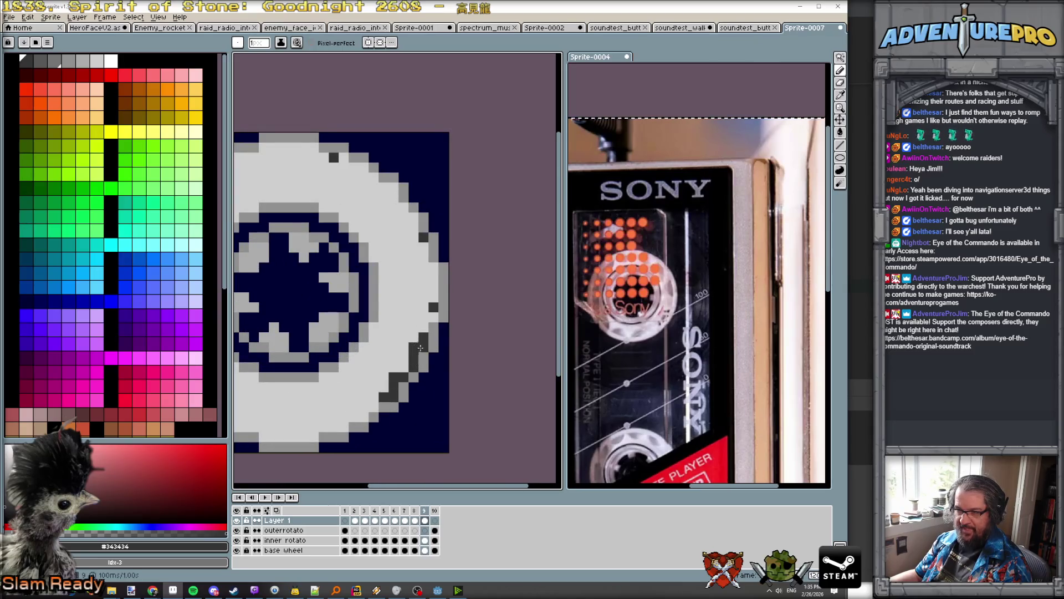
left_click_drag(429, 303, 424, 243)
left_click(361, 168)
key("comma")
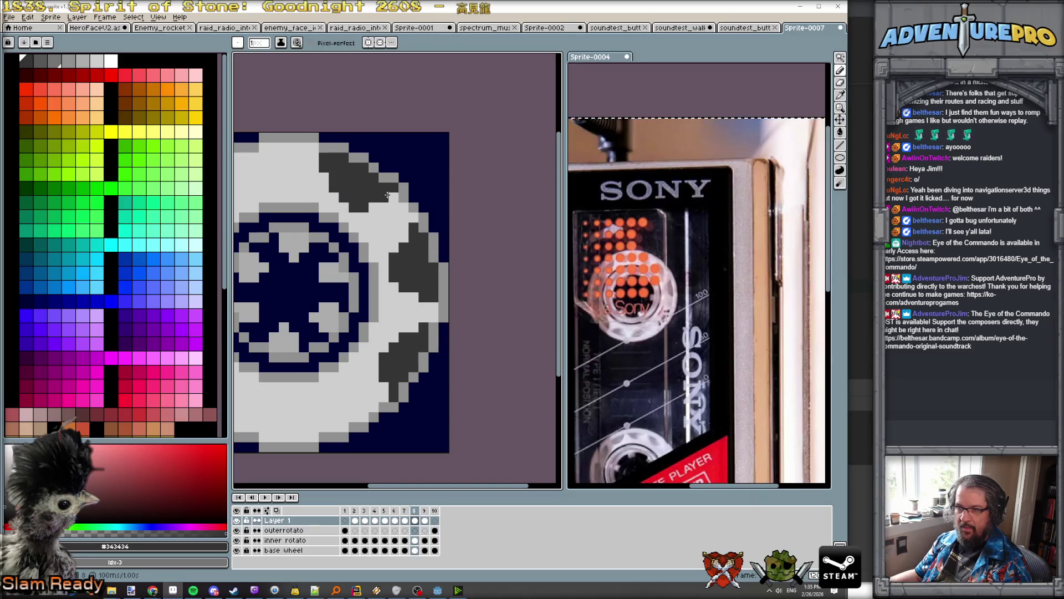
key("period")
left_click_drag(394, 197, 339, 158)
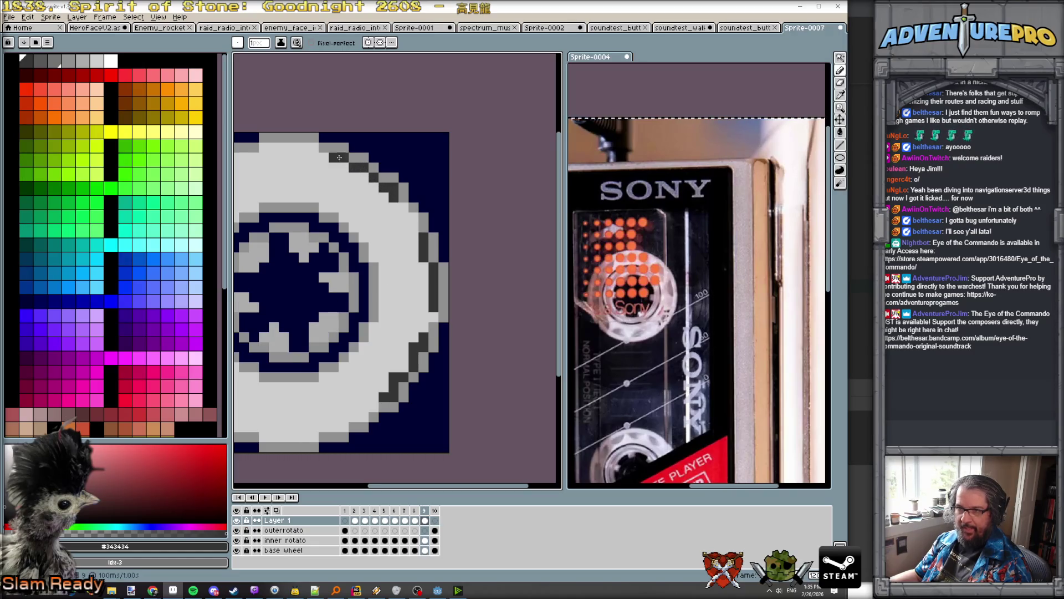
scroll(375, 238, "down", 2)
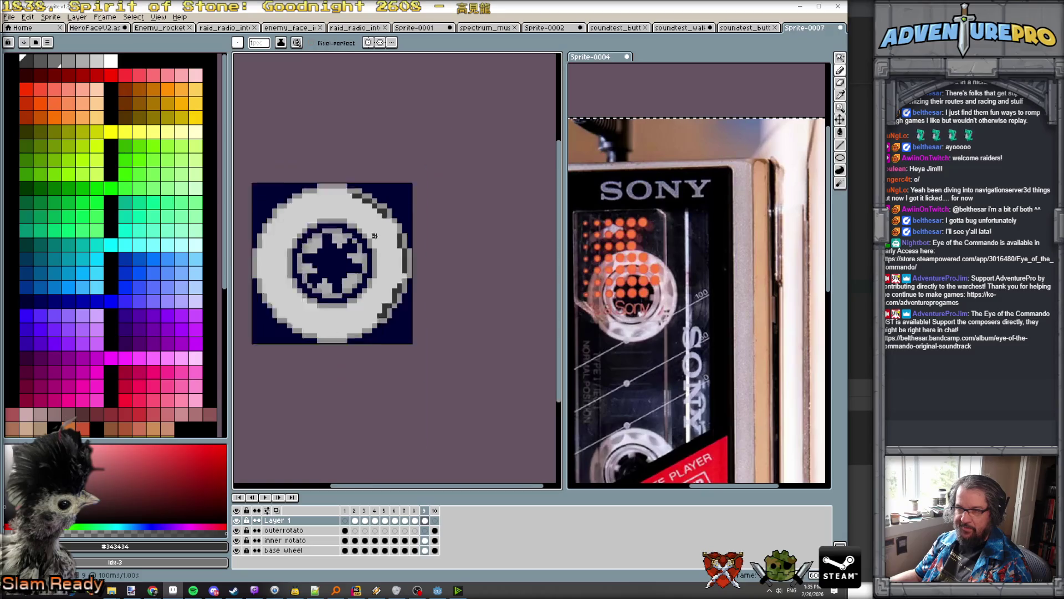
Step: Play the reel animation to preview the spin, then stop it
left_click(270, 498)
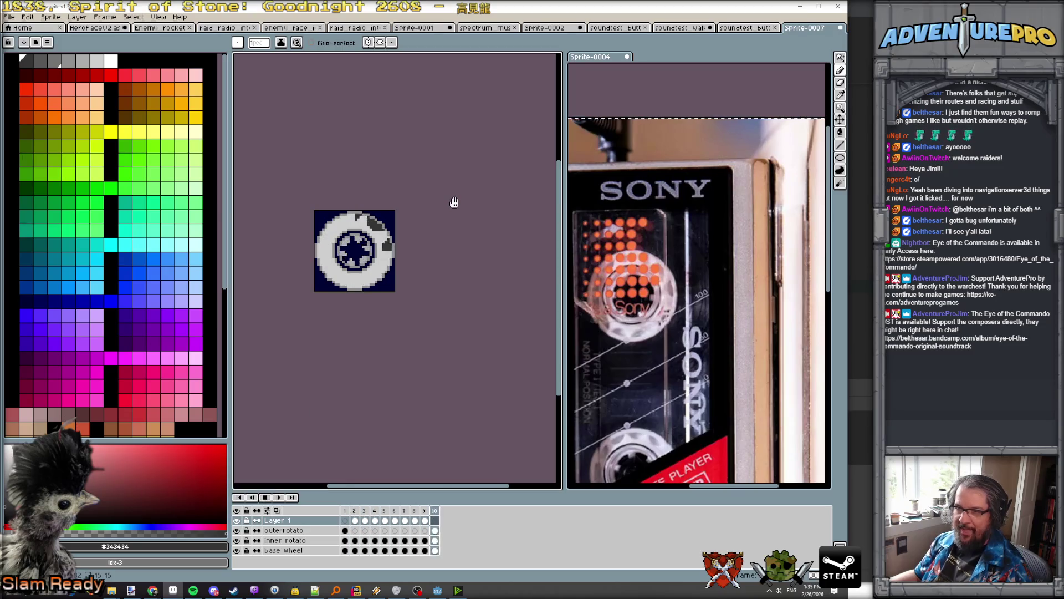
scroll(395, 234, "up", 1)
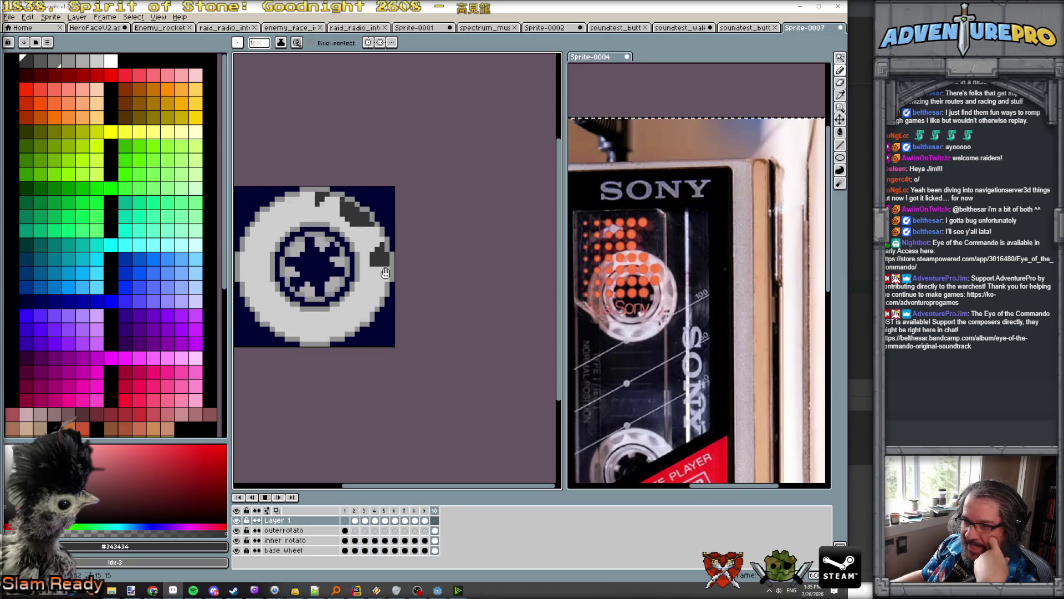
scroll(387, 275, "down", 1)
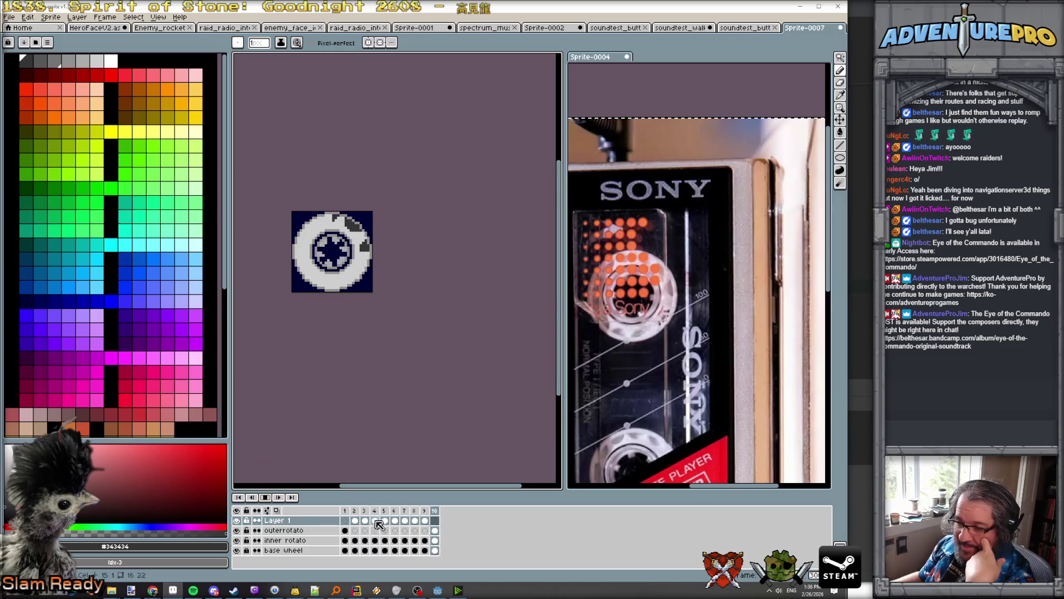
left_click(279, 498)
Step: Set a new frame duration for all ten frames and preview the retimed animation
left_click_drag(344, 510, 437, 515)
type("p")
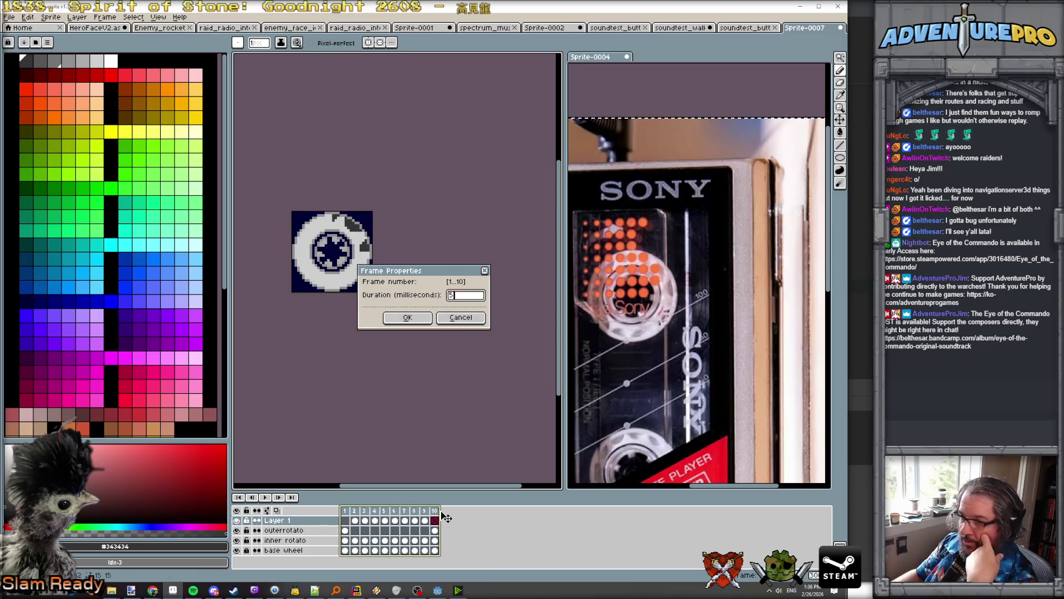
type("0")
key("Return")
left_click(266, 498)
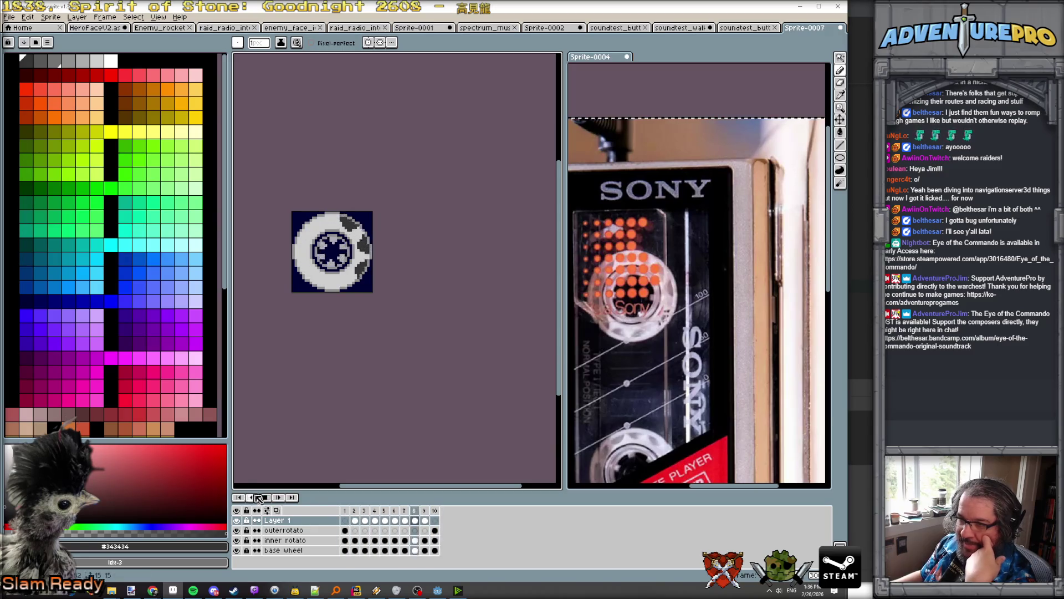
left_click(266, 497)
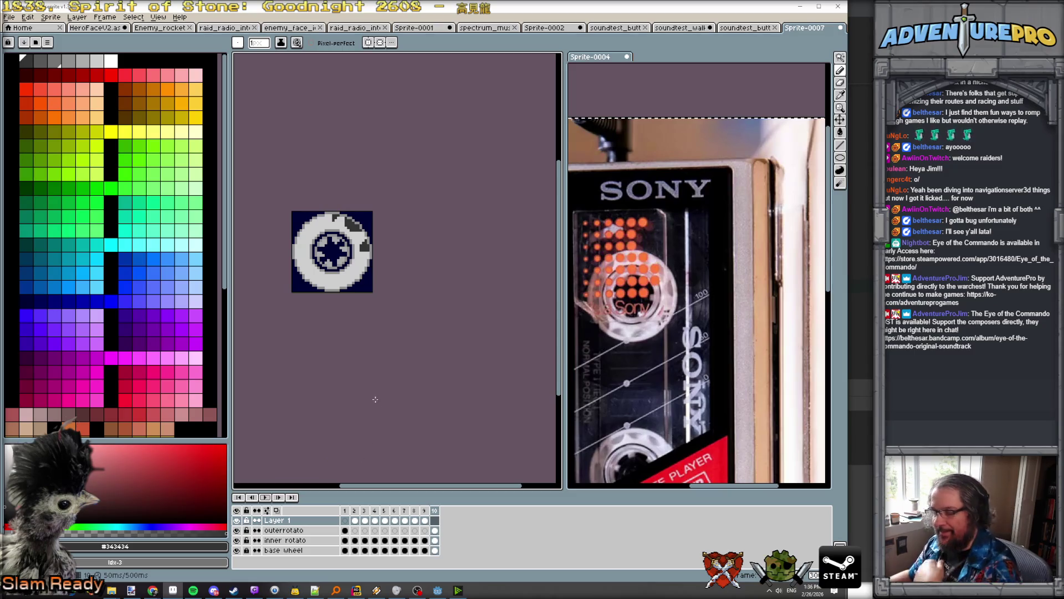
Step: Compare adjacent frames and widen the dark grey band on the lower-right rim in frame 9
scroll(370, 298, "up", 2)
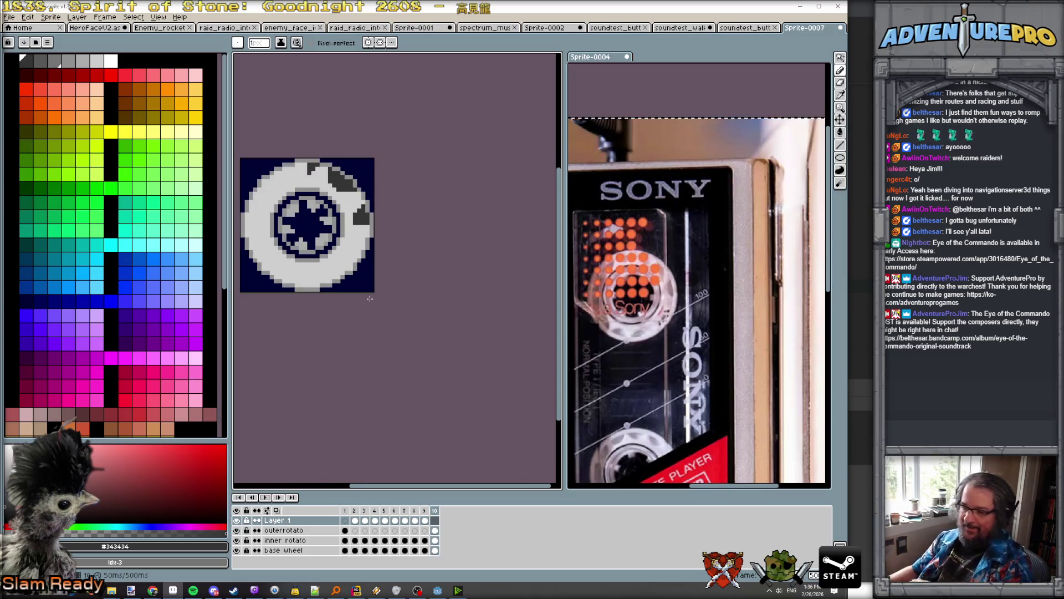
key("Left")
key("Left")
key("Left")
key("Left")
key("Left")
key("Right")
key("Right")
key("Right")
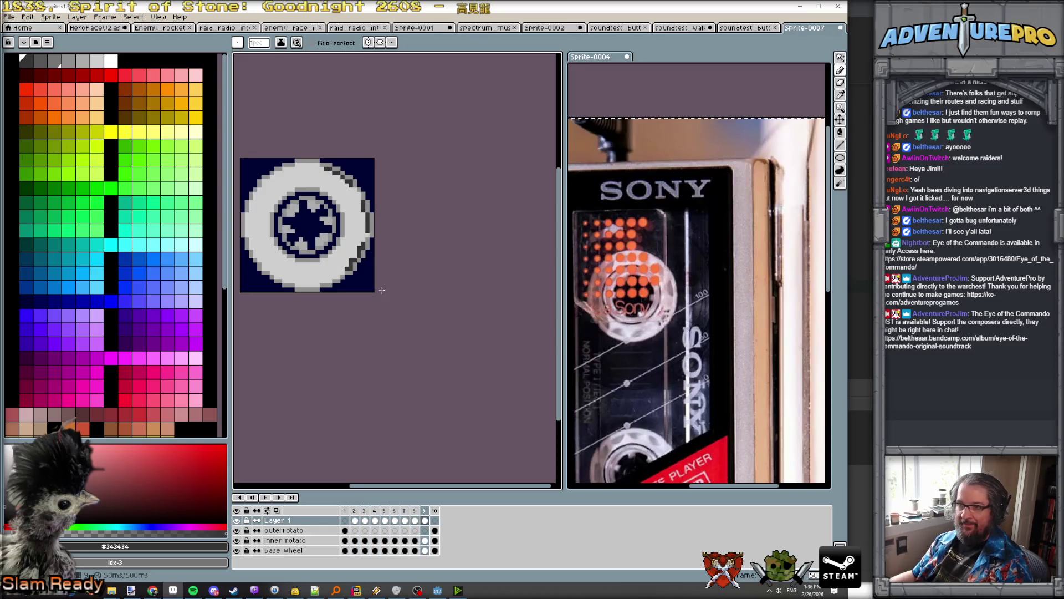
scroll(382, 290, "up", 1)
key("Left")
key("Right")
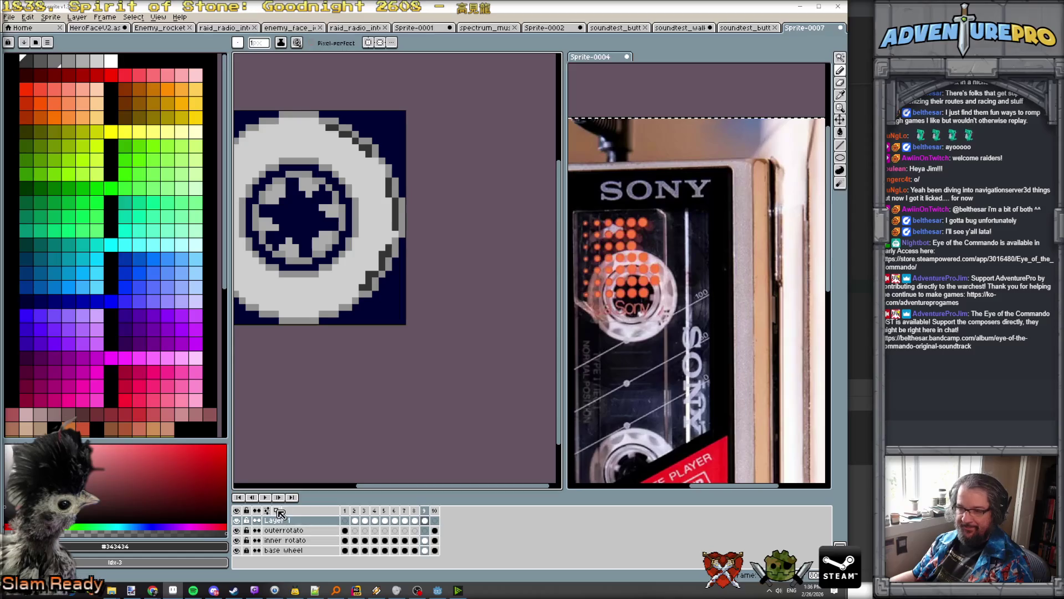
scroll(367, 273, "up", 2)
key("Left")
key("Right")
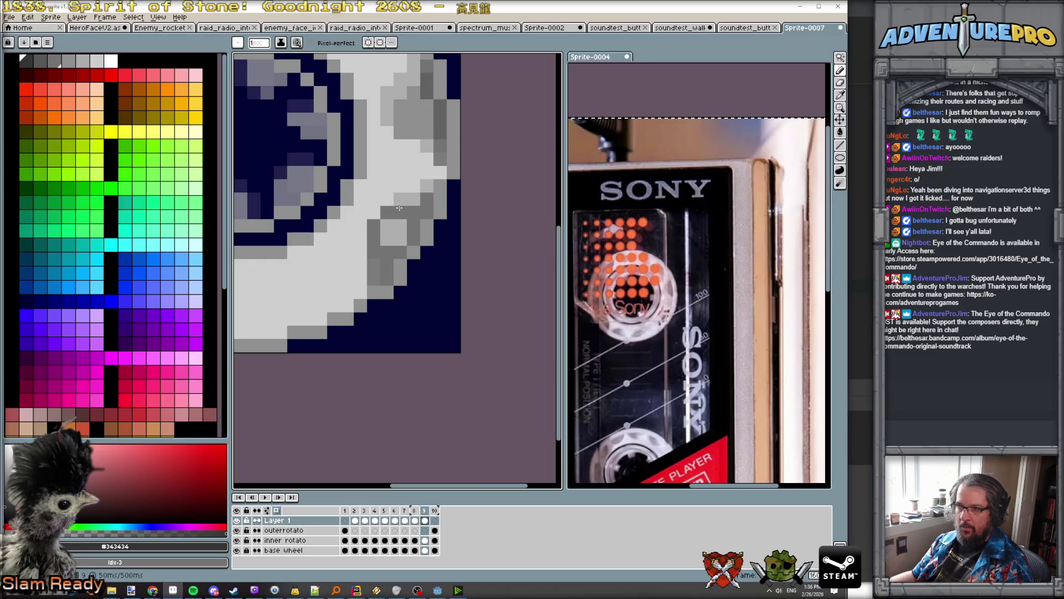
mouse_move(400, 227)
left_mouse_down()
mouse_move(357, 245)
mouse_move(366, 267)
left_mouse_up()
scroll(366, 267, "down", 3)
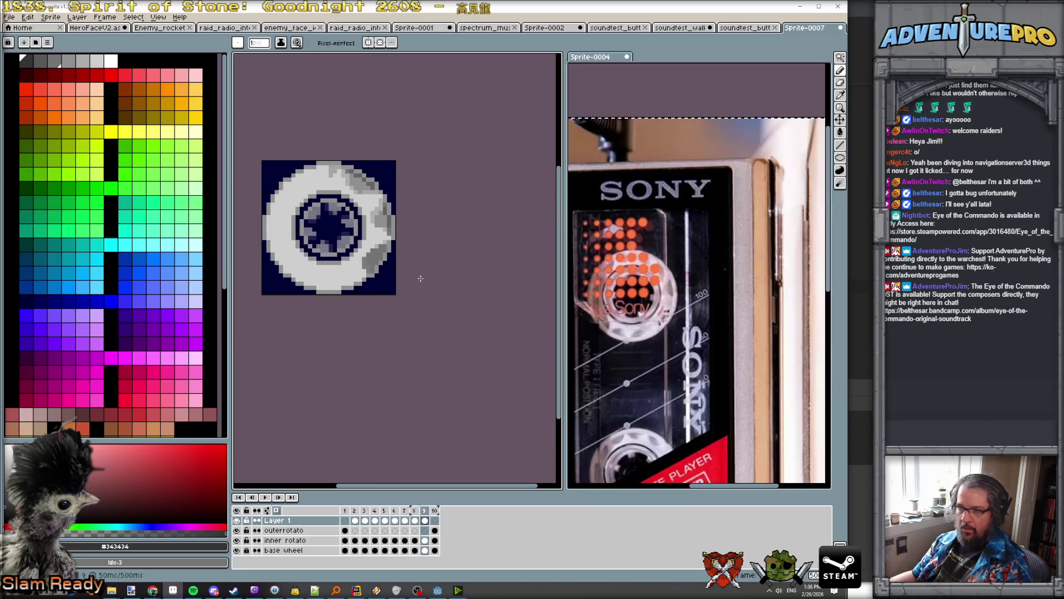
Step: Turn off onion skin and paint a dark grey notch on the wheel's right edge in frame 9
left_click(277, 510)
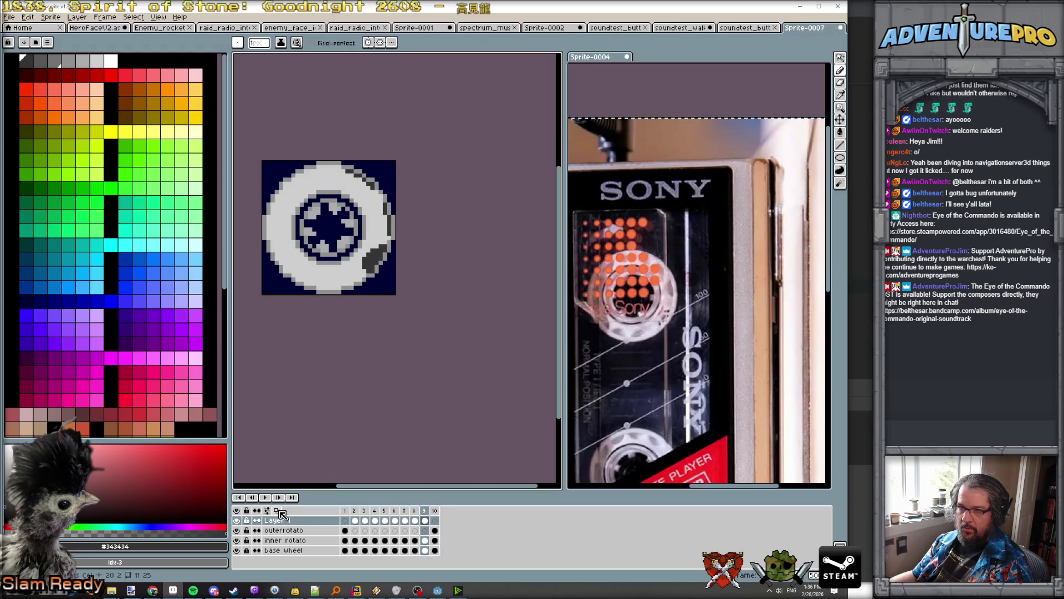
scroll(385, 218, "up", 3)
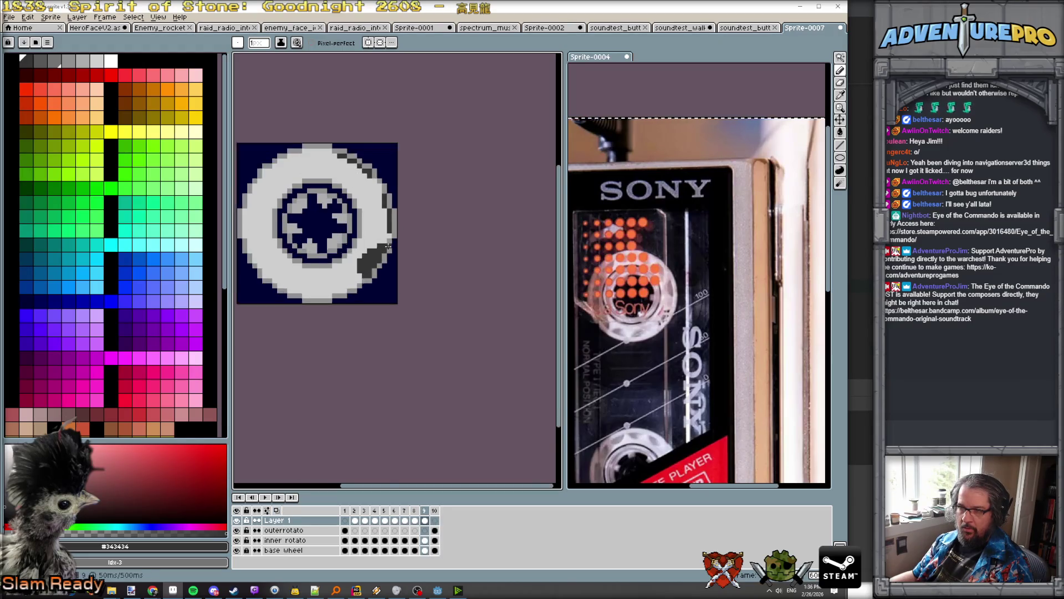
mouse_move(383, 209)
left_mouse_down()
mouse_move(378, 174)
mouse_move(369, 210)
left_mouse_up()
key("comma")
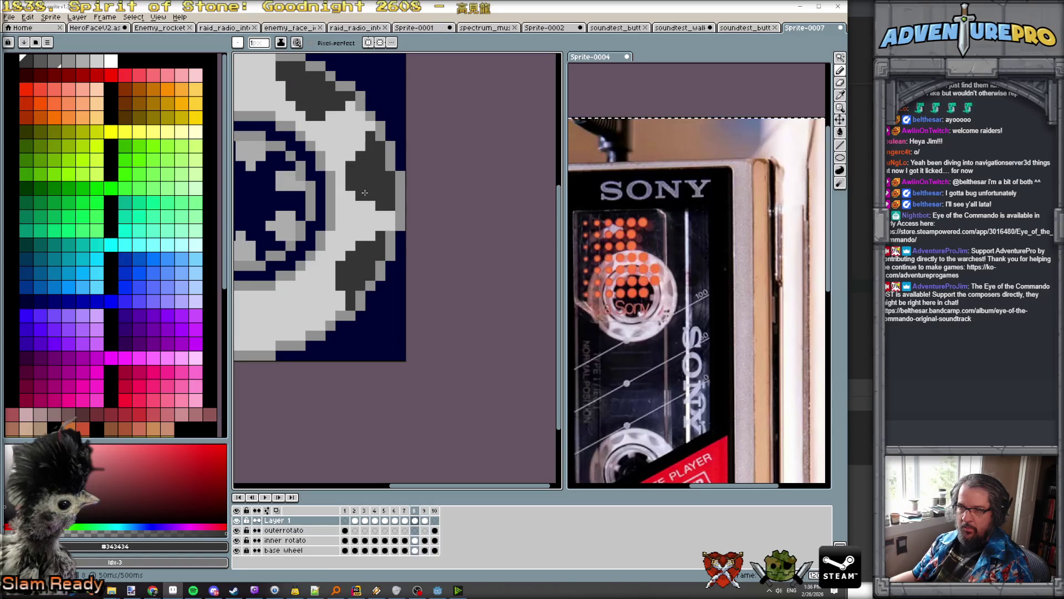
key("period")
mouse_move(350, 176)
left_mouse_down()
mouse_move(350, 187)
mouse_move(359, 179)
left_mouse_up()
Step: Add single dark pixels to frame 9's notch, comparing against frame 8
key("comma")
key("period")
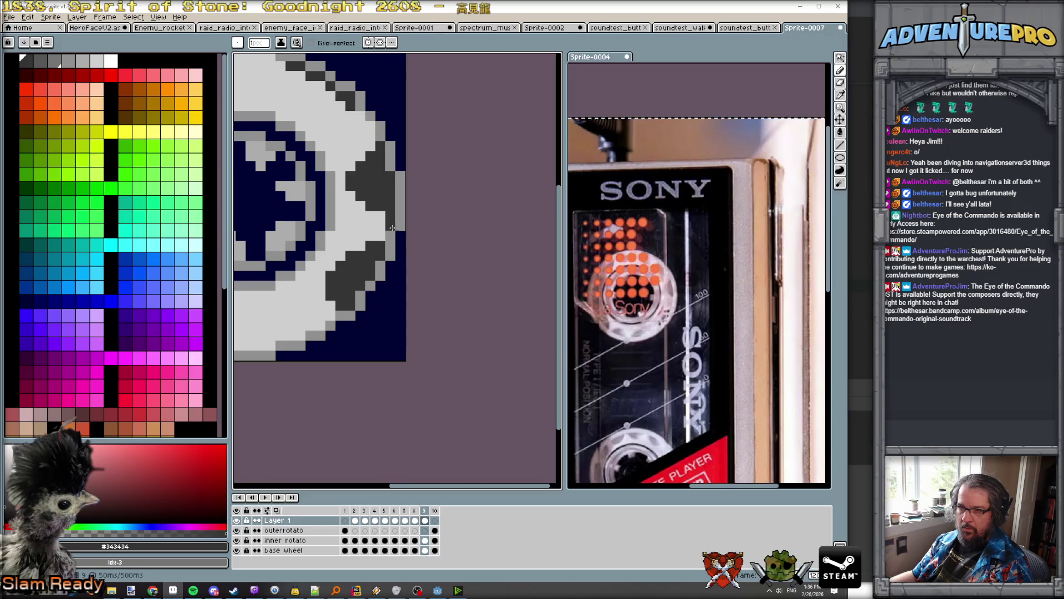
key("comma")
key("period")
left_click(349, 196)
left_click(361, 205)
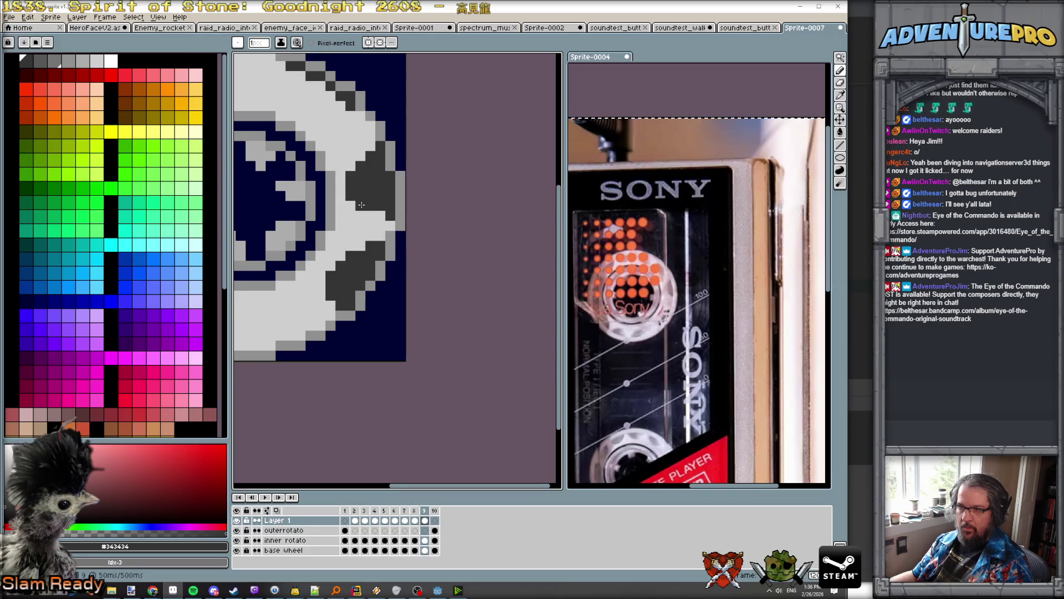
key("comma")
key("period")
key("comma")
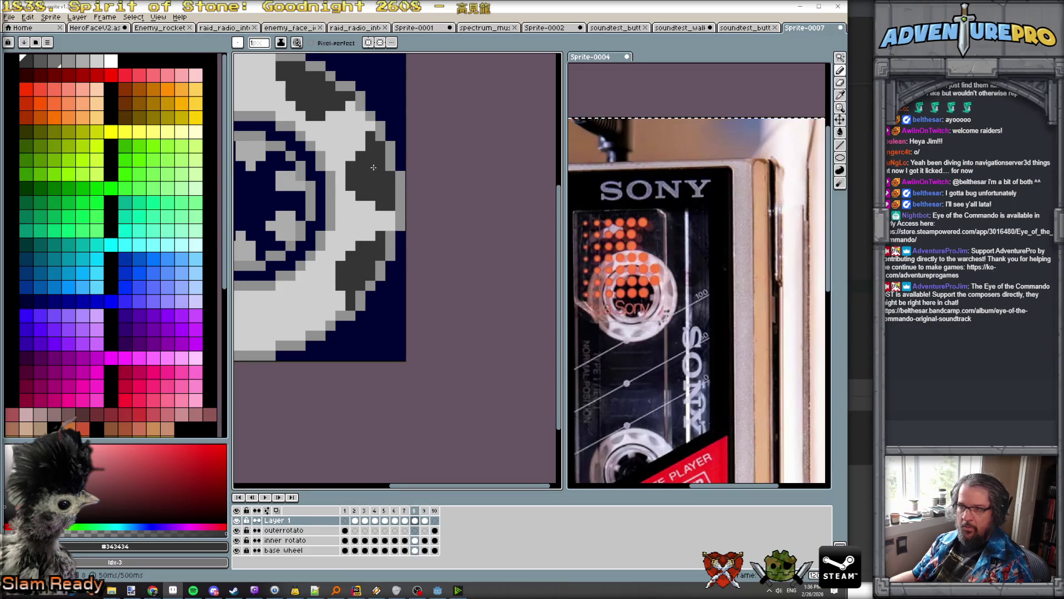
Step: Recentre the wheel and paint a diagonal line of dark grey pixels on frame 9's rim
scroll(388, 177, "up", 1)
scroll(373, 150, "down", 2)
left_click_drag(373, 151, 488, 317)
scroll(425, 265, "up", 1)
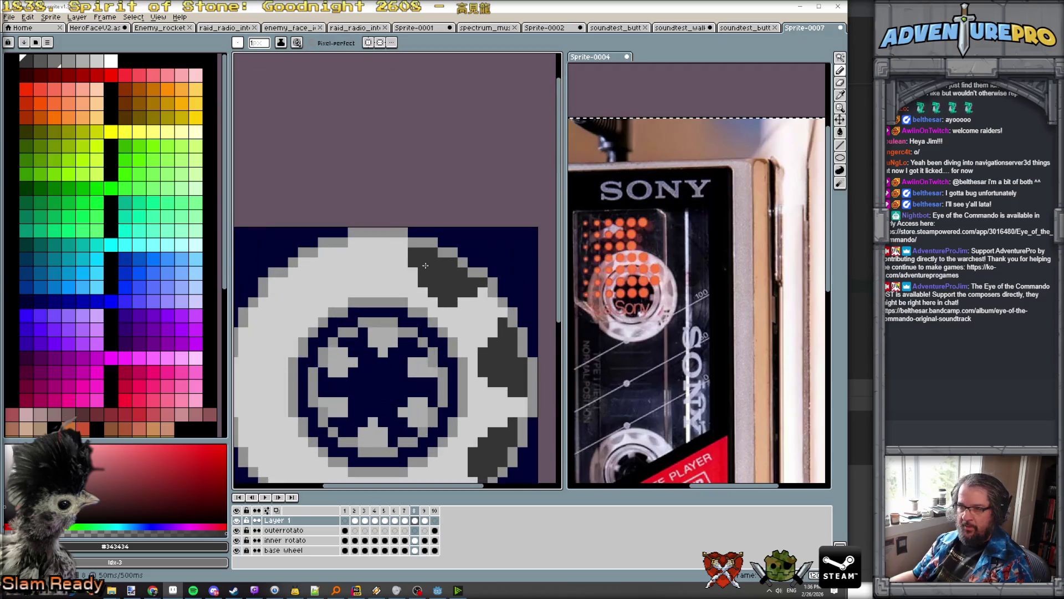
key("period")
key("comma")
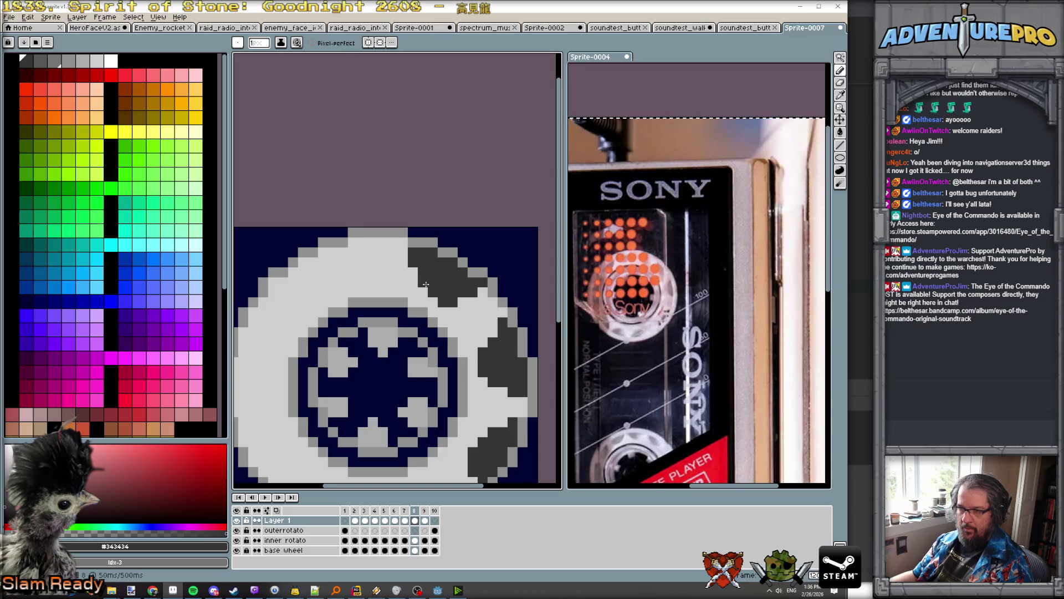
key("period")
mouse_move(422, 282)
left_mouse_down()
mouse_move(443, 303)
mouse_move(468, 290)
mouse_move(425, 260)
mouse_move(435, 283)
mouse_move(460, 286)
left_mouse_up()
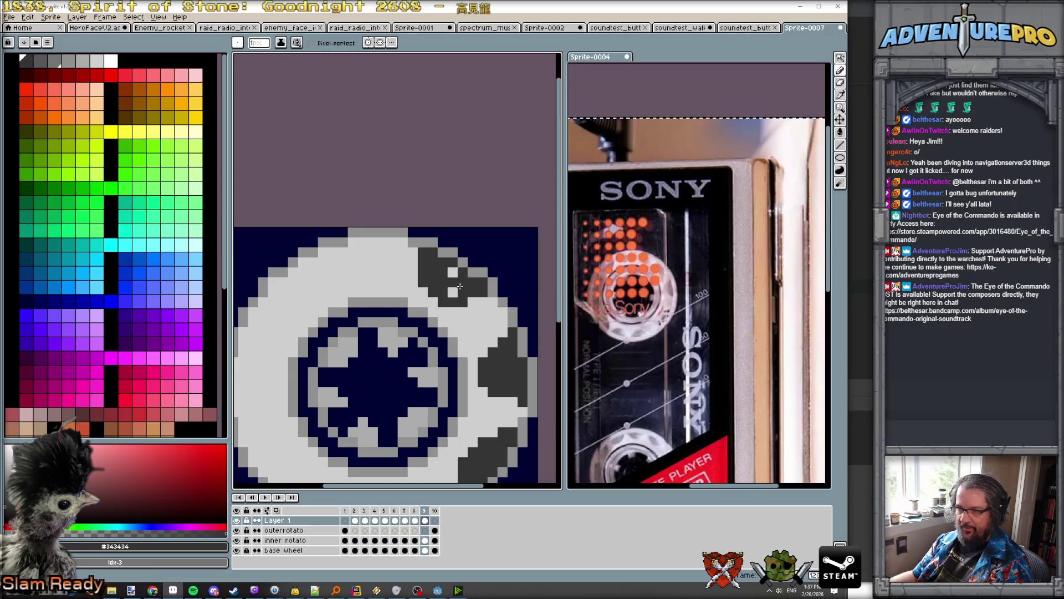
Step: Check the motion between frames 8 and 9, then select frame 10 of the outerrotato layer
key("comma")
key("period")
key("comma")
key("period")
scroll(497, 333, "down", 3)
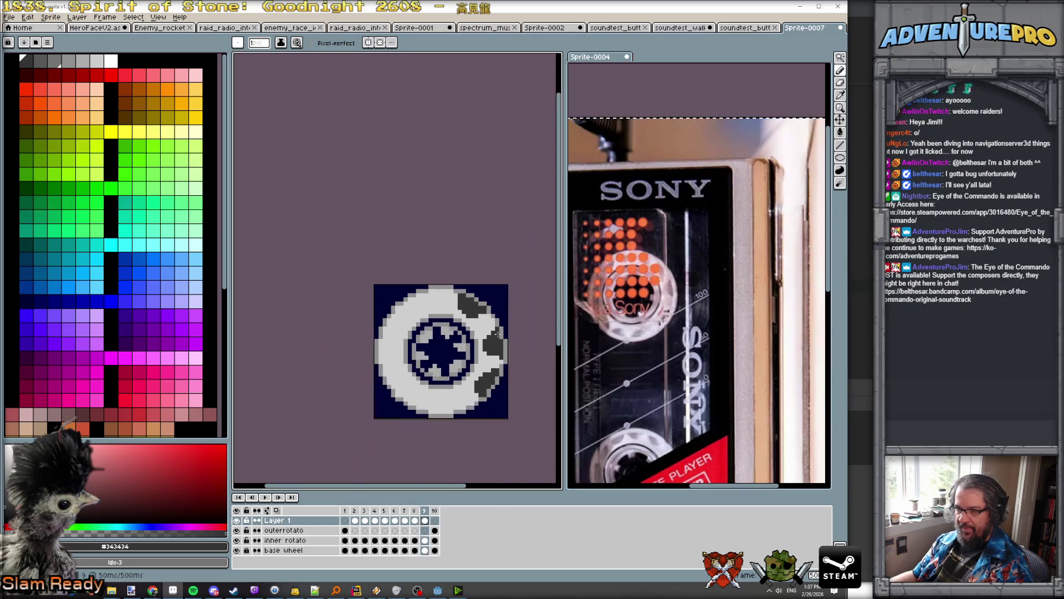
key("period")
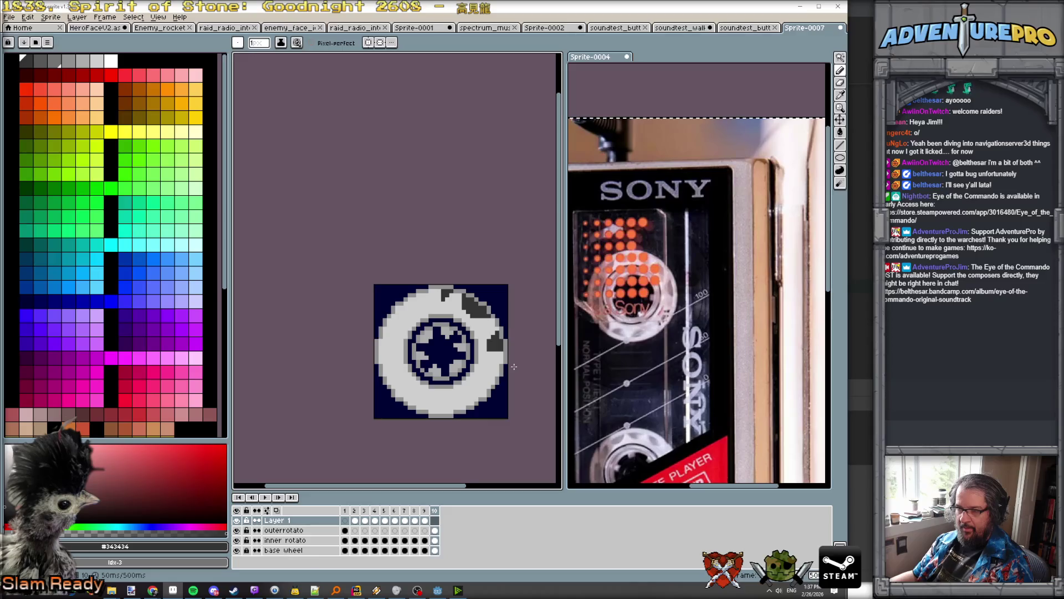
left_click(435, 531)
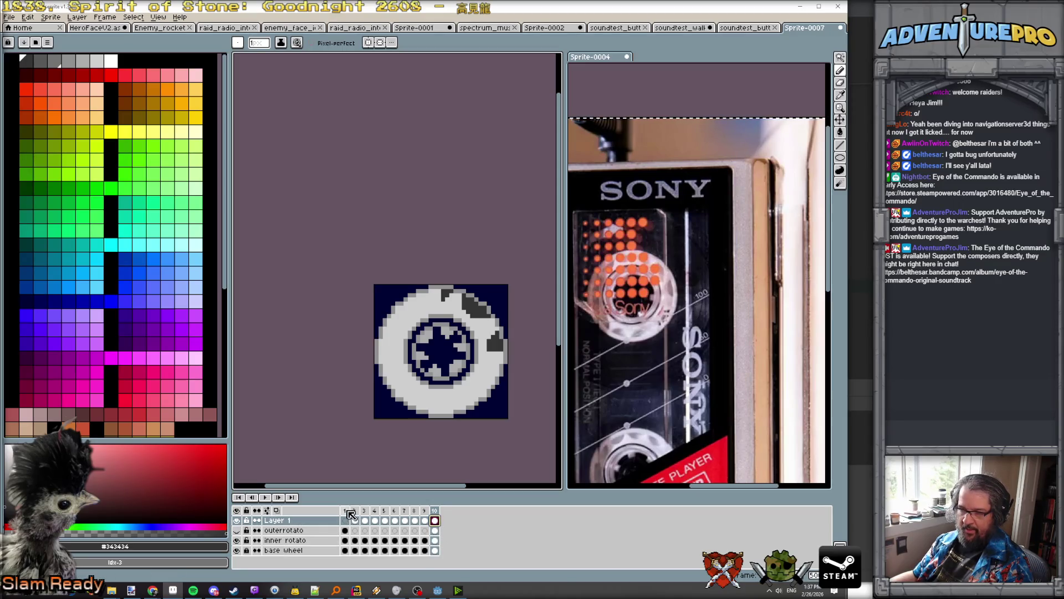
Step: Play the animation once and add a new empty Layer 2
key("Return")
left_click_drag(358, 523, 436, 524)
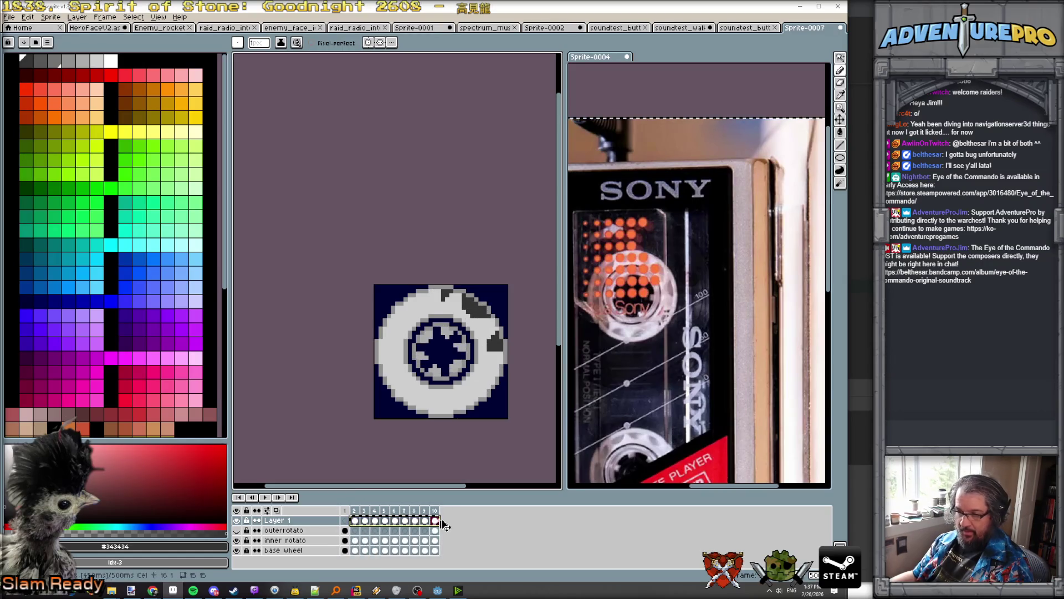
left_click(26, 20)
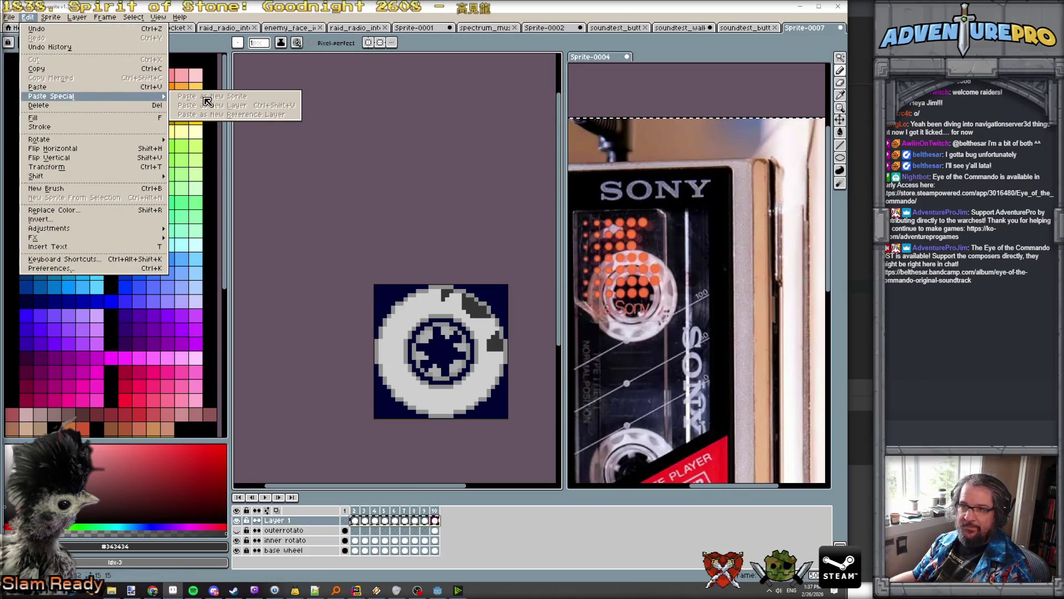
left_click(347, 519)
left_click(77, 17)
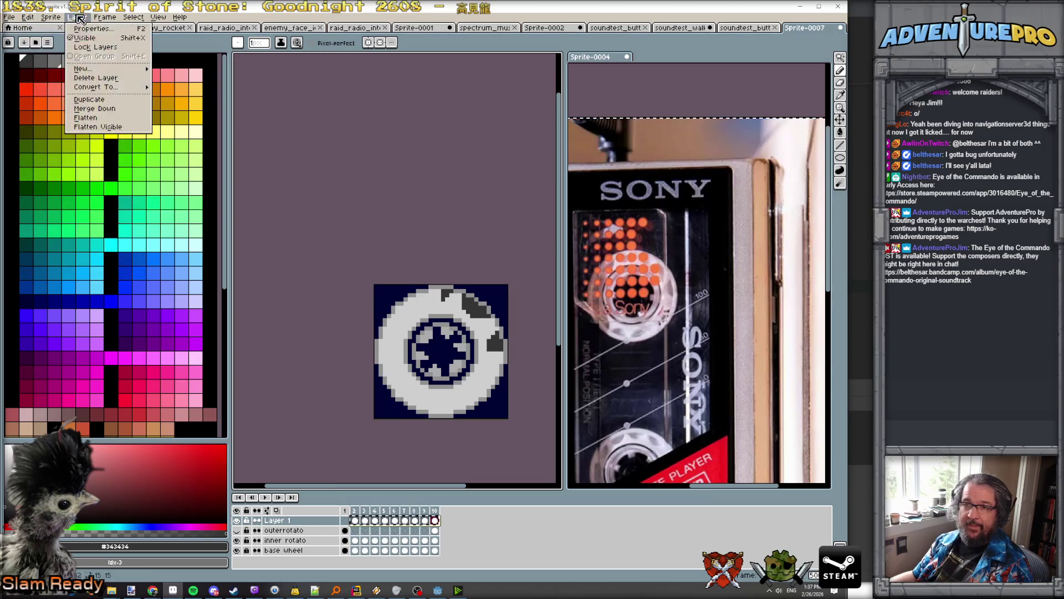
mouse_move(103, 73)
left_click(172, 69)
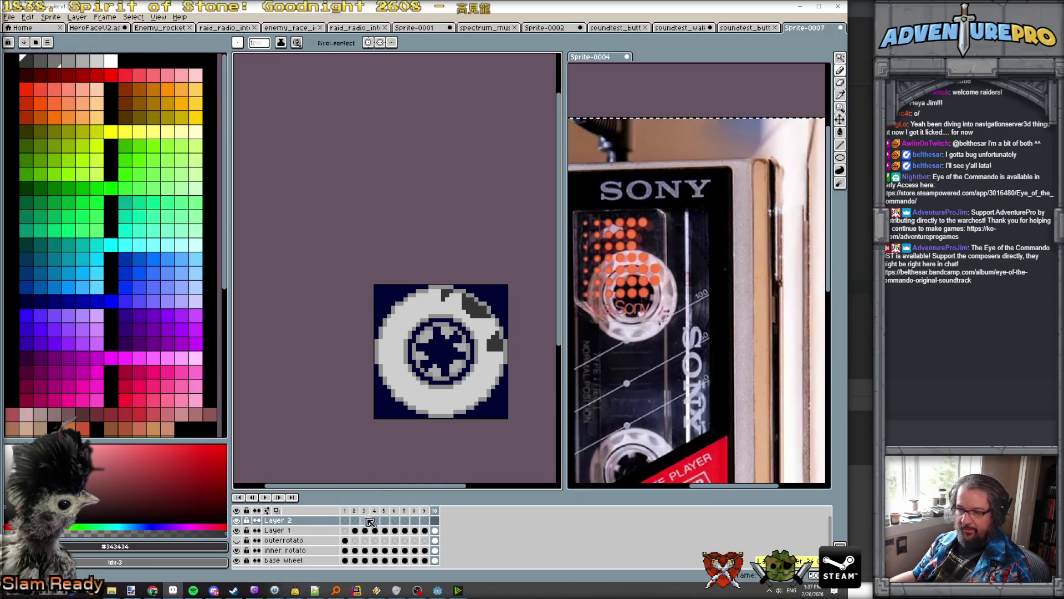
left_click(355, 520)
Step: Paste Layer 1's frame 2–10 cels into Layer 2 and flip them vertically
left_click_drag(360, 534, 434, 531)
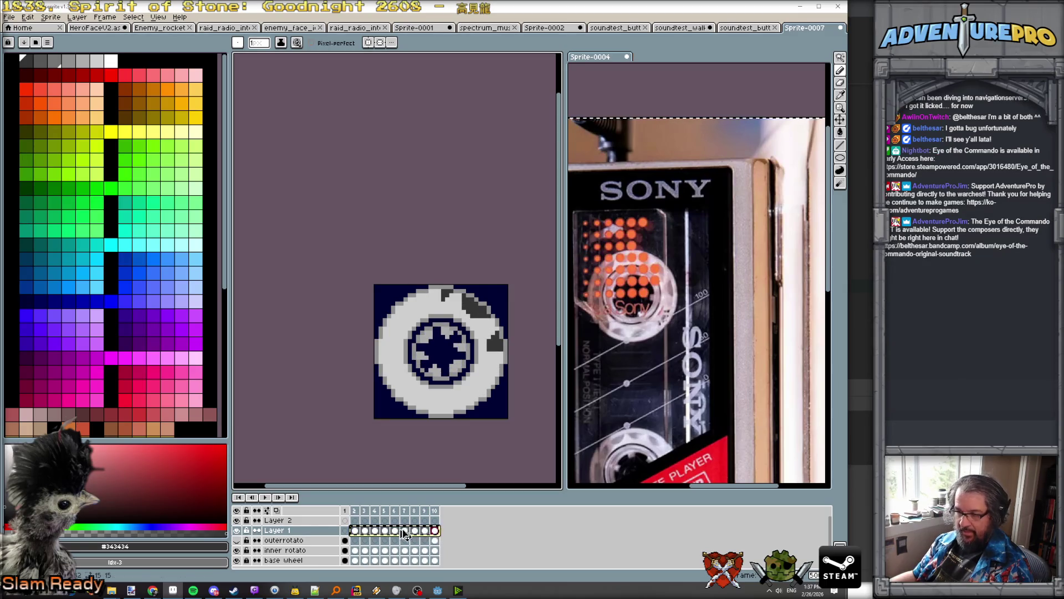
left_click(357, 520)
key("ctrl+v")
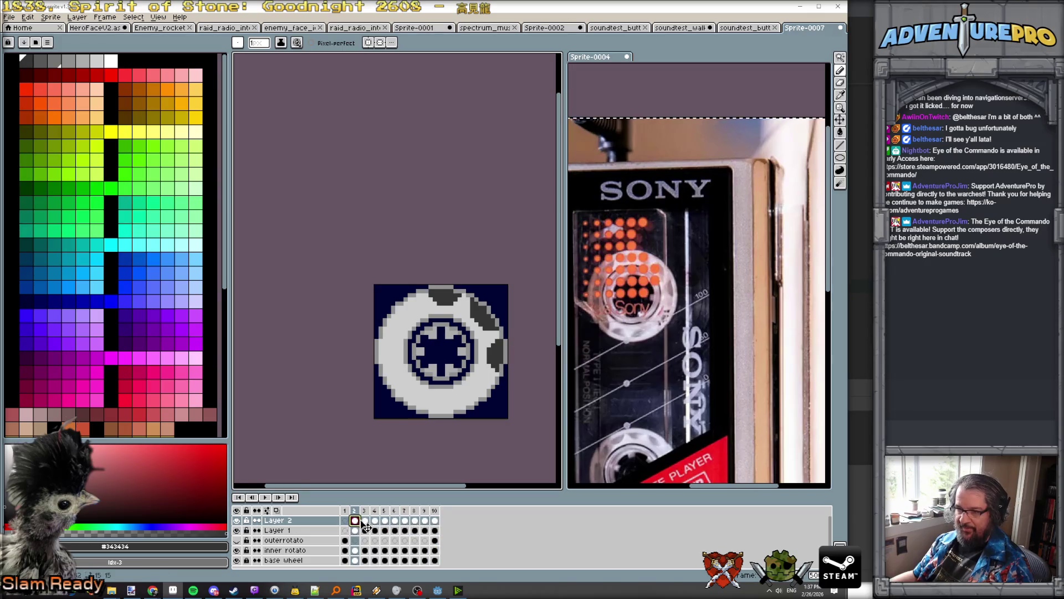
left_click_drag(368, 523, 436, 525)
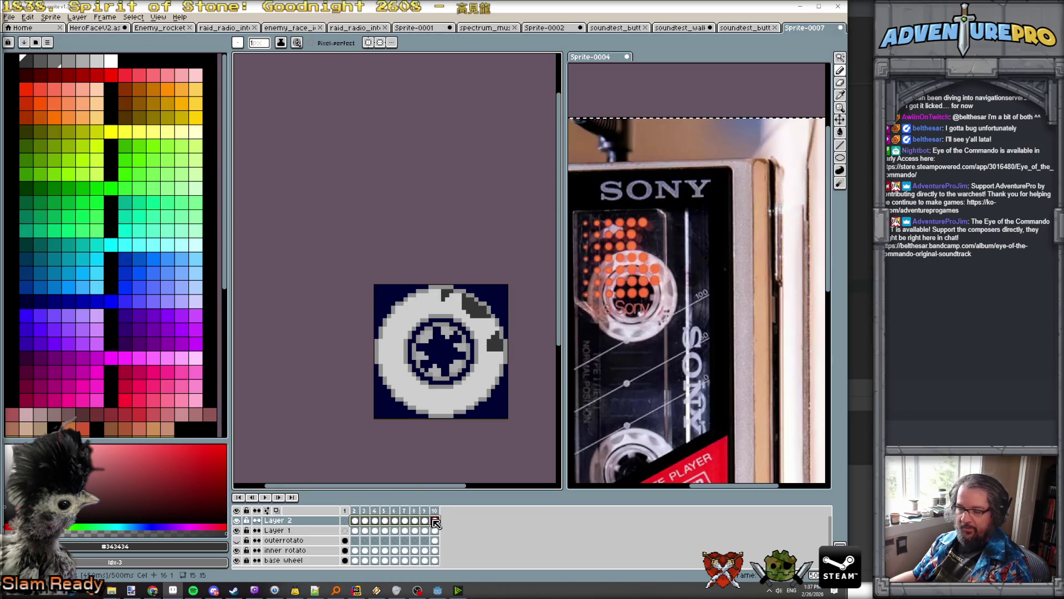
left_click(27, 17)
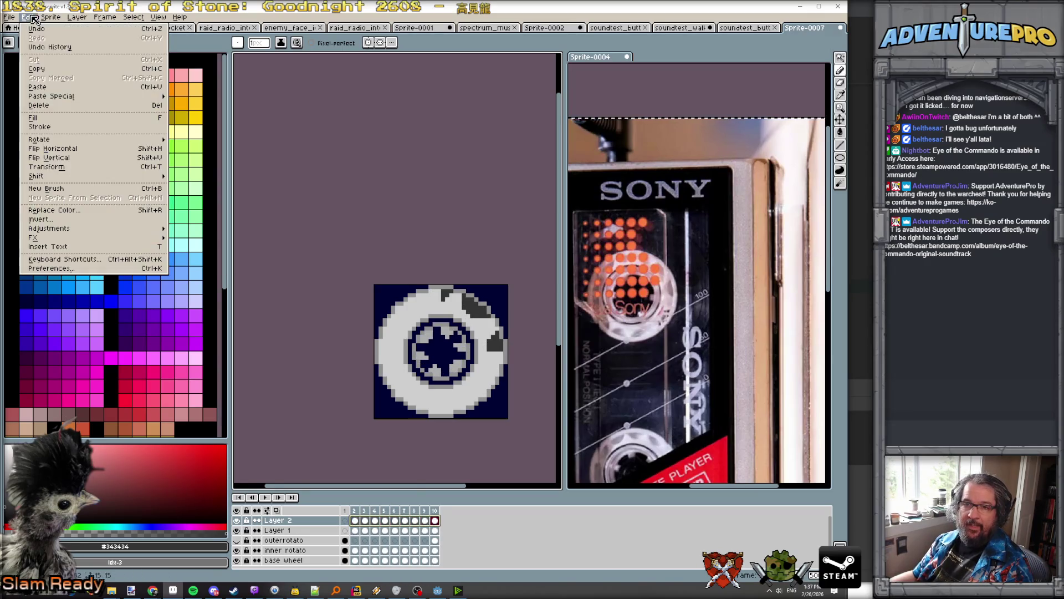
left_click(76, 159)
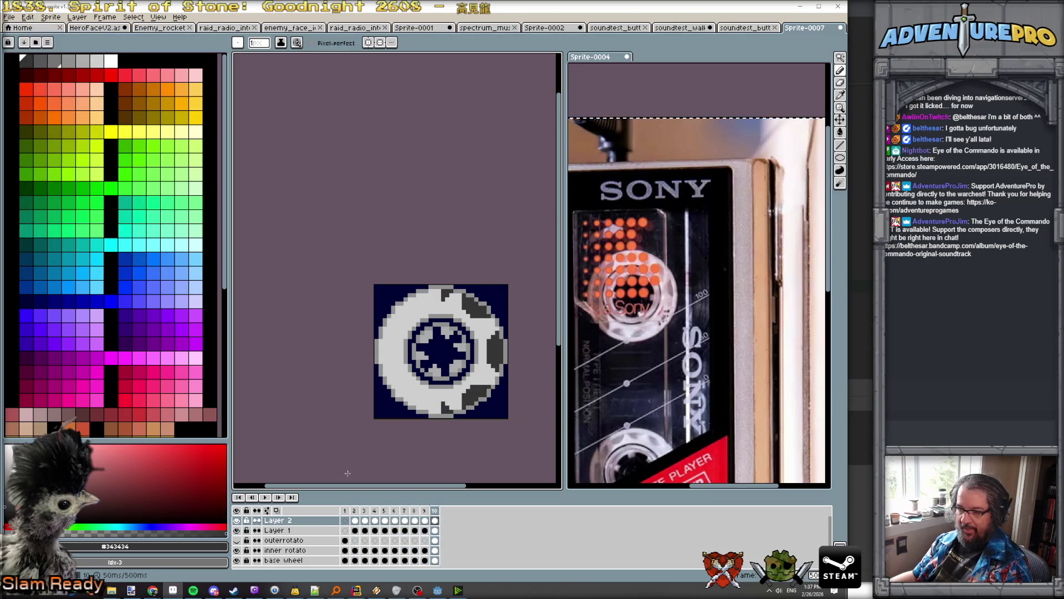
Step: Add two more empty layers, Layer 3 and Layer 4
left_click(77, 17)
mouse_move(83, 68)
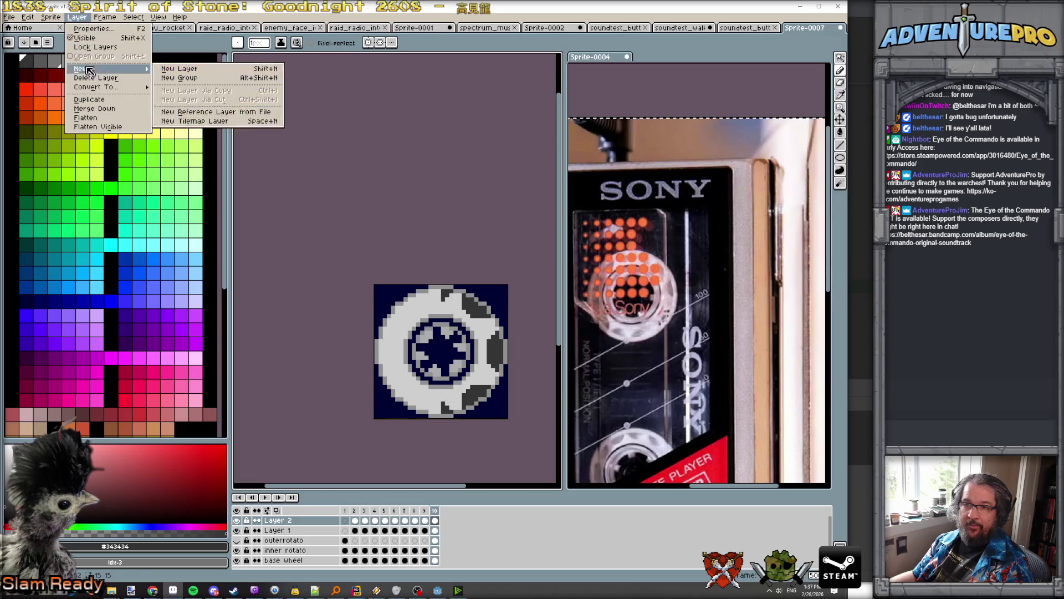
left_click(183, 67)
left_click(77, 16)
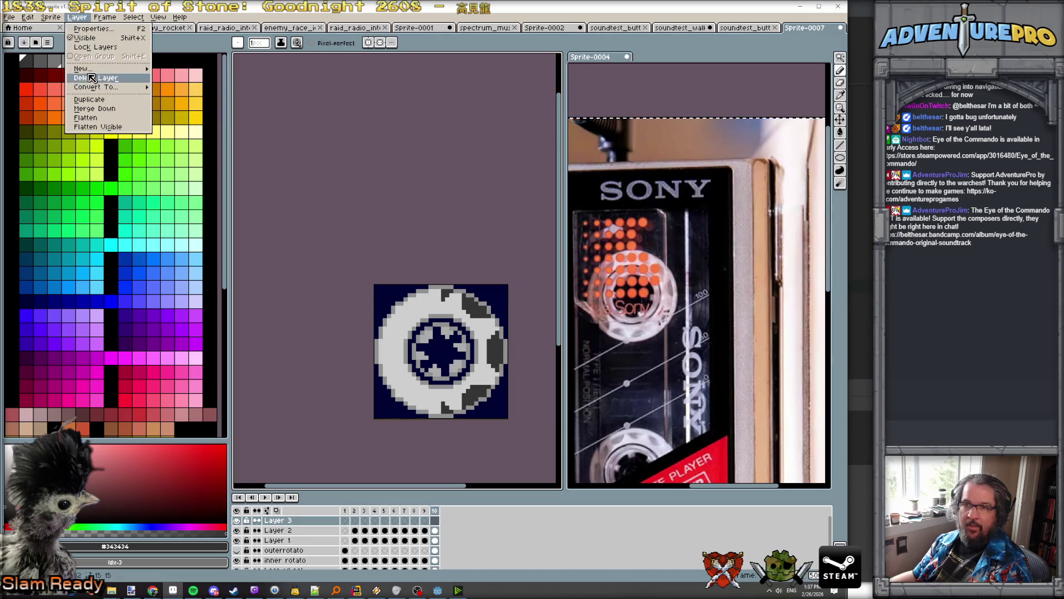
left_click(183, 67)
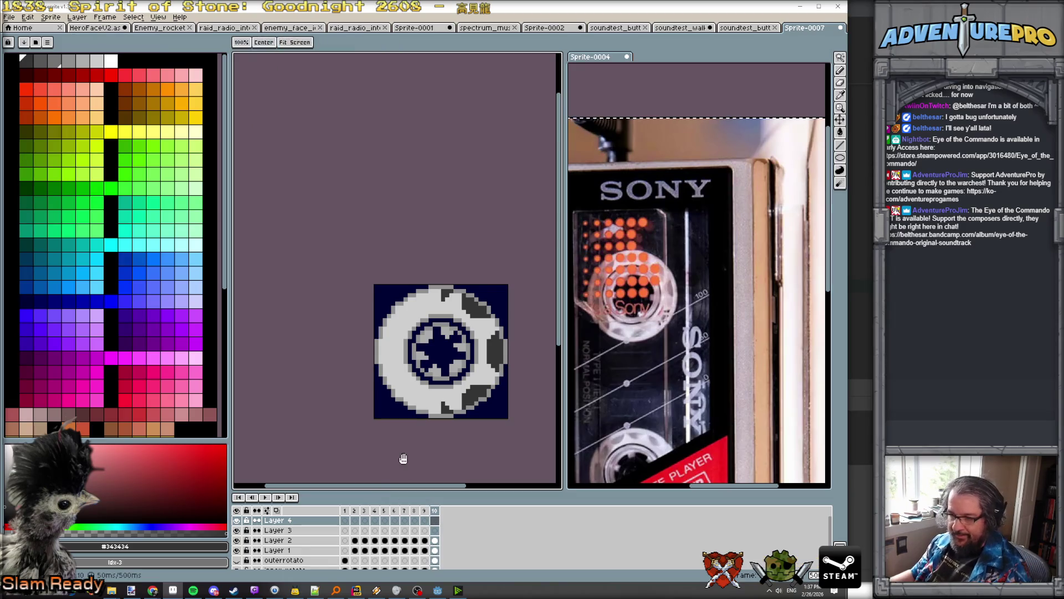
scroll(401, 456, "down", 3)
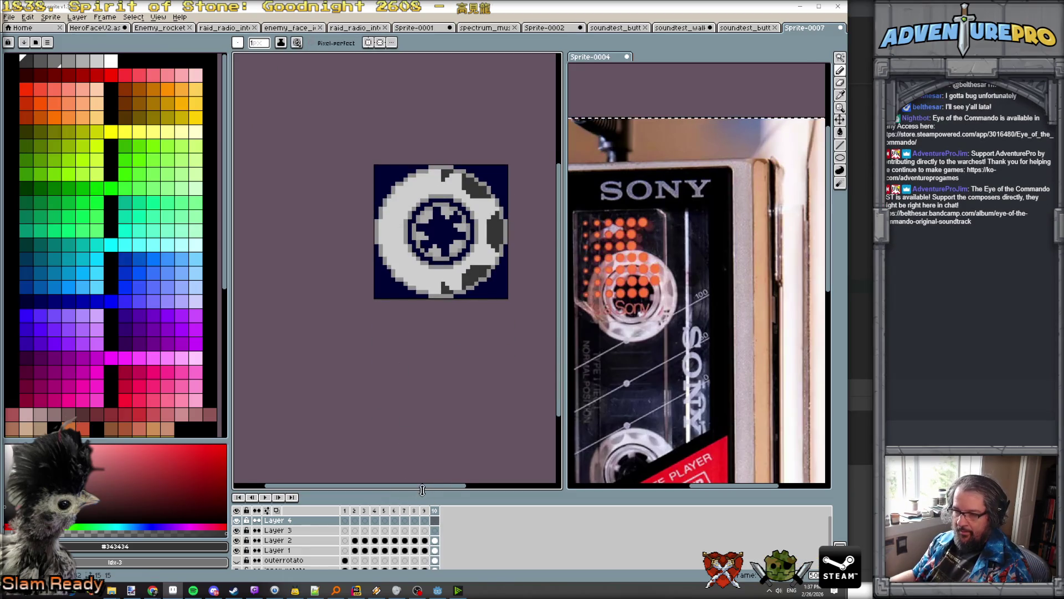
Step: Enlarge the timeline and clear Layer 2's cels in frames 2–10
left_click_drag(422, 490, 423, 377)
left_click_drag(354, 428, 435, 431)
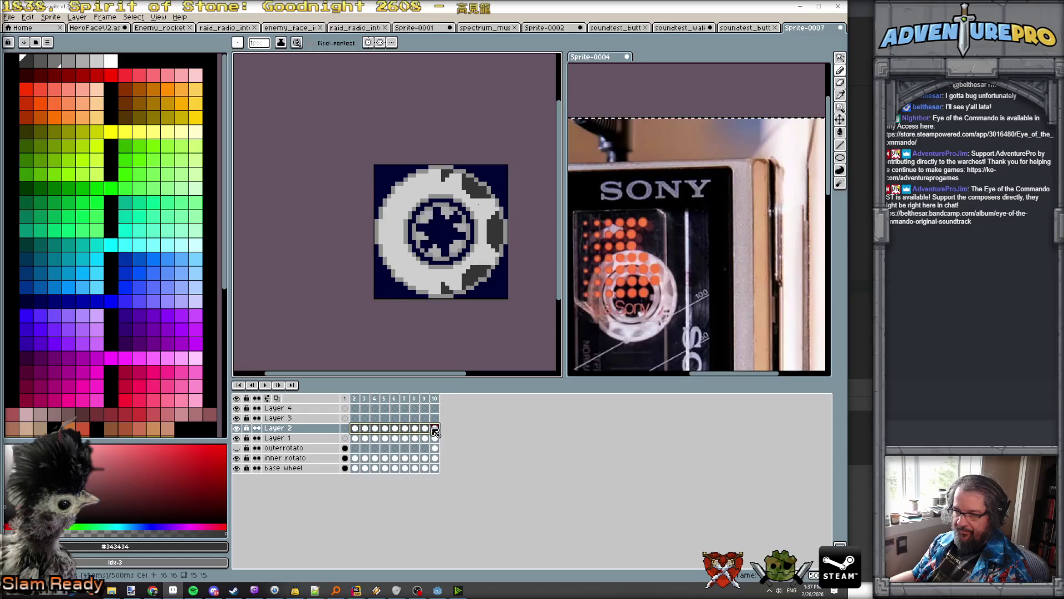
left_click(384, 428)
mouse_move(355, 428)
left_mouse_down()
mouse_move(436, 434)
mouse_move(355, 430)
left_mouse_up()
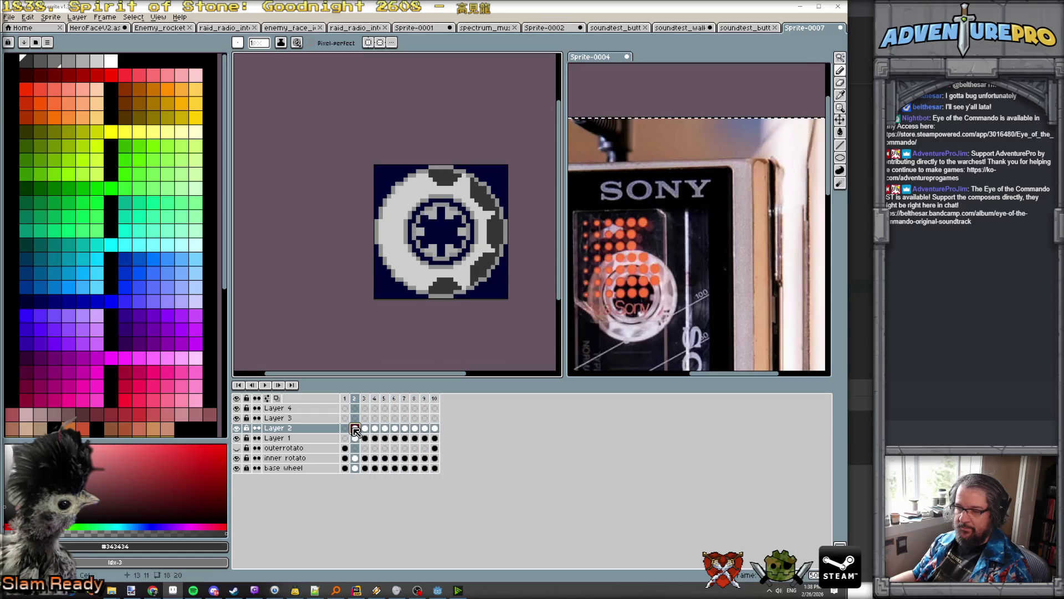
left_click_drag(355, 428, 435, 428)
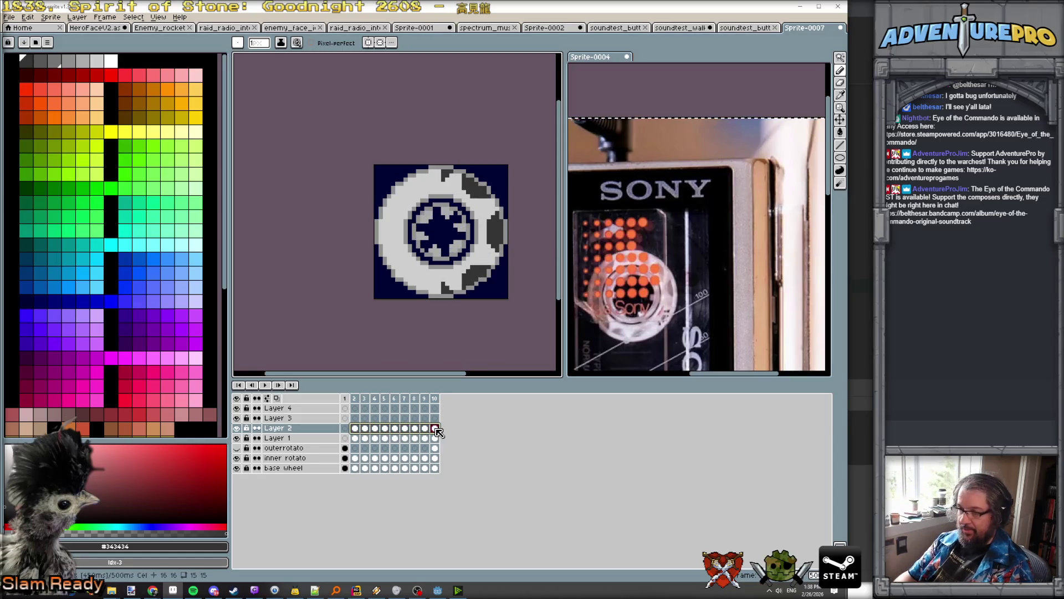
key("Delete")
Step: Copy Layer 1's frame 2–10 cels into Layer 2 again
left_click_drag(359, 442, 437, 441)
key("ctrl+c")
left_click(355, 428)
key("ctrl+v")
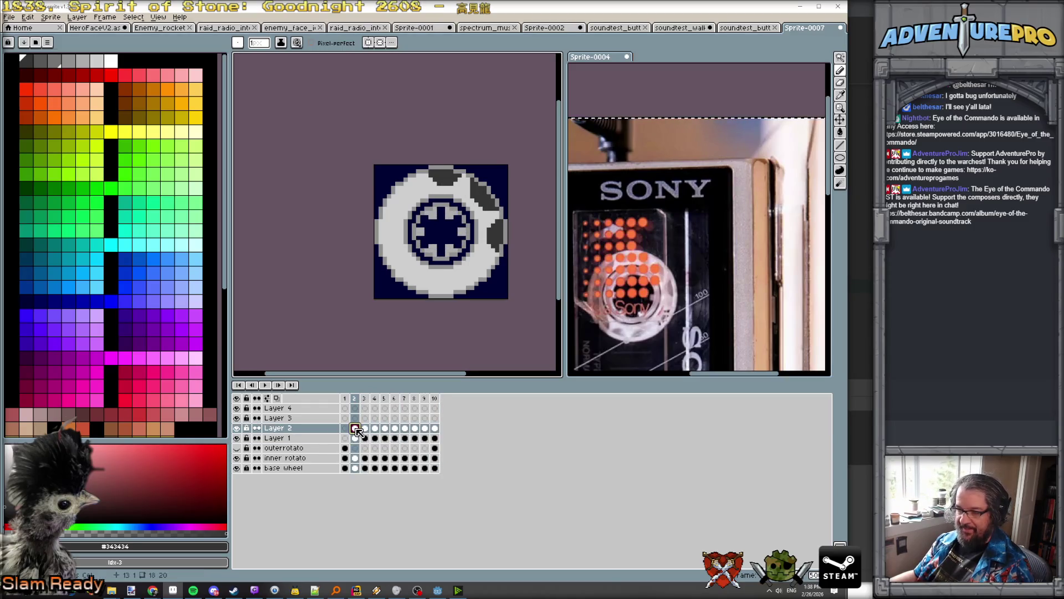
left_click_drag(360, 430, 435, 430)
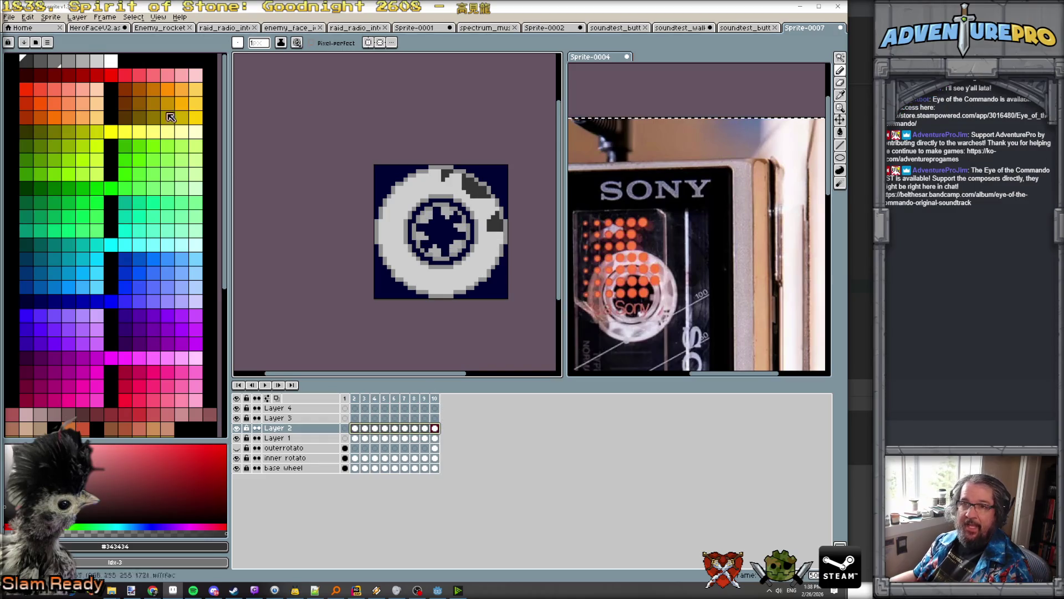
Step: Rotate Layer 2's cels 90° clockwise, then select its frames 2–10
left_click(34, 18)
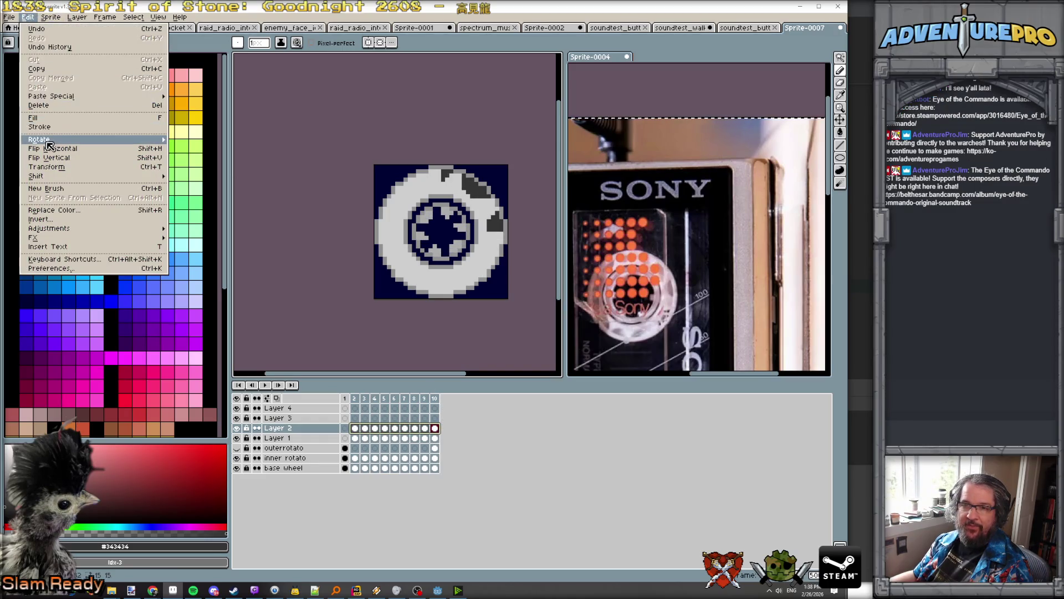
mouse_move(49, 139)
left_click(192, 149)
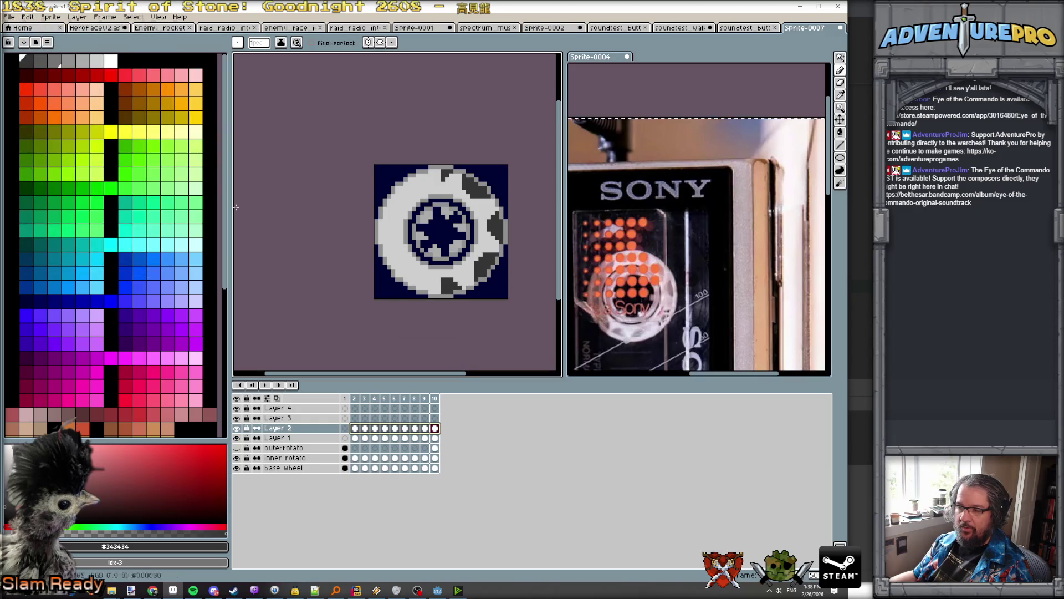
left_click(355, 428)
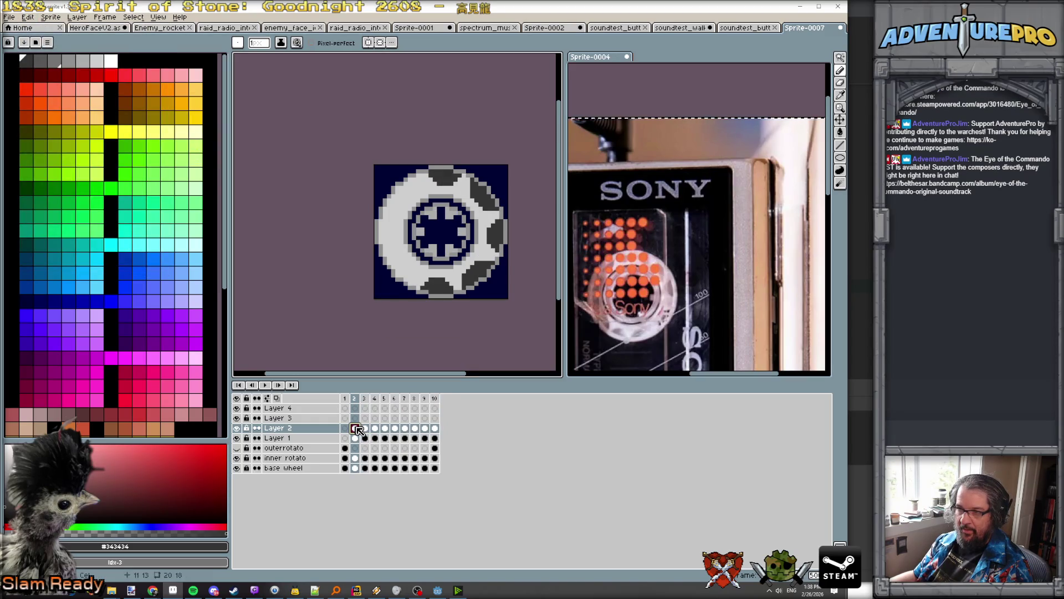
mouse_move(355, 428)
left_mouse_down()
mouse_move(434, 428)
mouse_move(352, 418)
mouse_move(434, 419)
left_mouse_up()
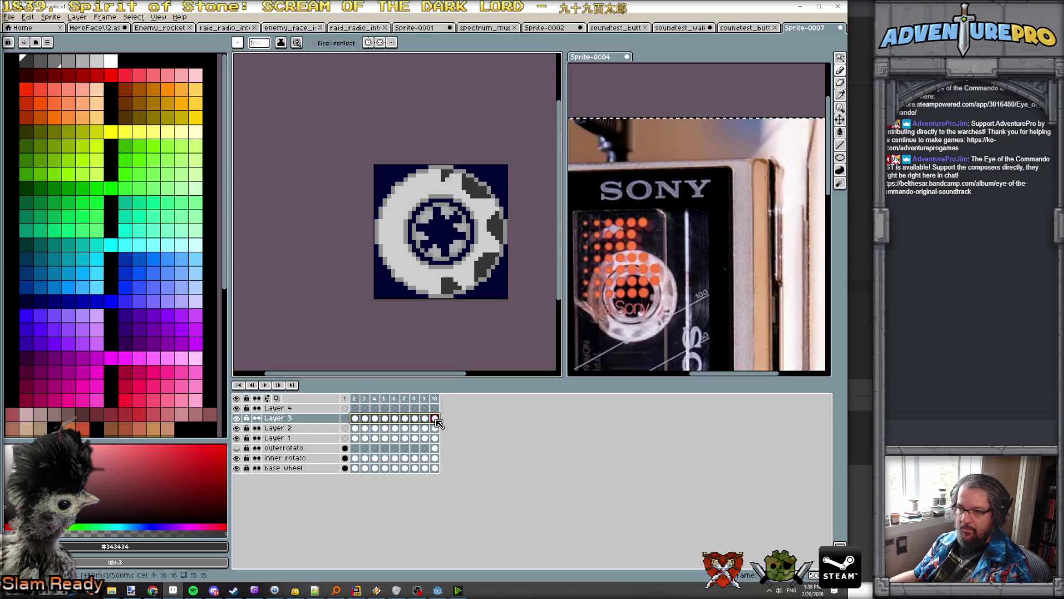
Step: Rotate the Layer 3 dark segments 90° clockwise
left_click(29, 20)
mouse_move(82, 140)
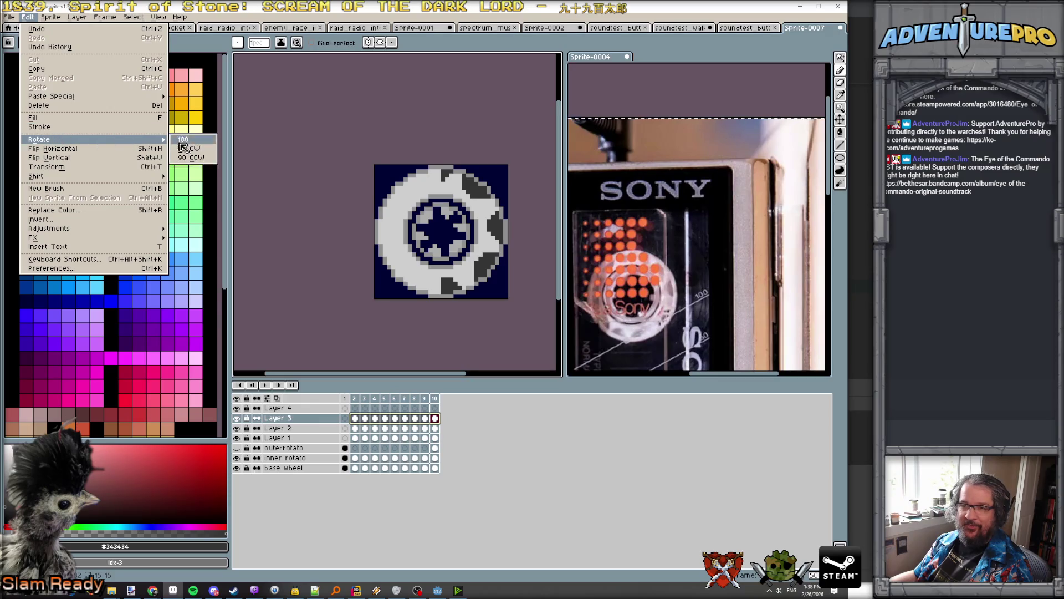
left_click(194, 149)
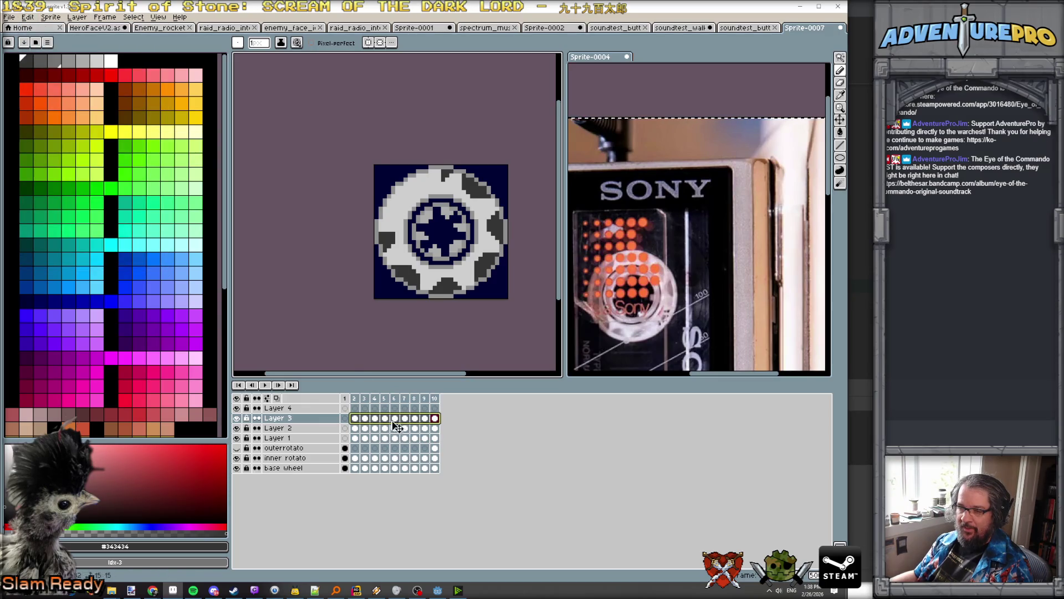
Step: Select Layer 4's frames 2–10, rotate them 90° clockwise, and play the wheel spin animation
left_click(359, 420)
left_click_drag(356, 421, 435, 418)
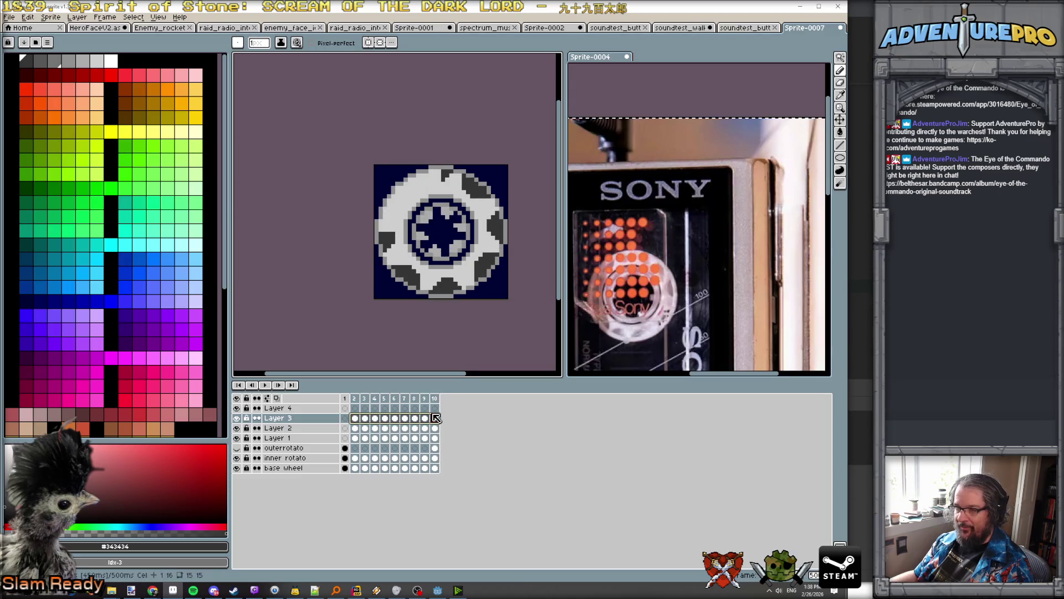
left_click(354, 408)
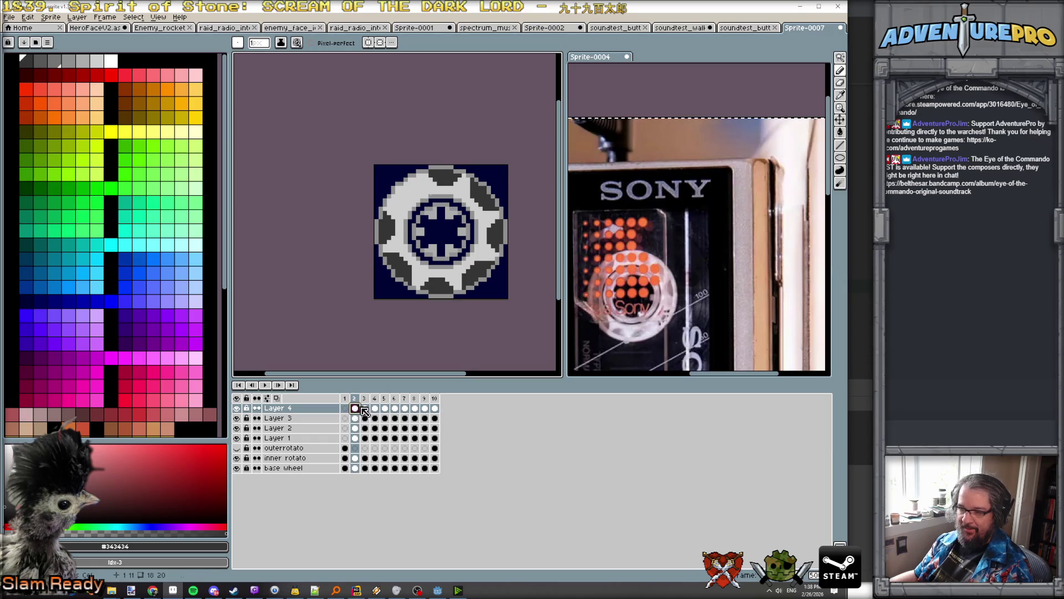
left_click_drag(362, 409, 437, 410)
left_click(28, 16)
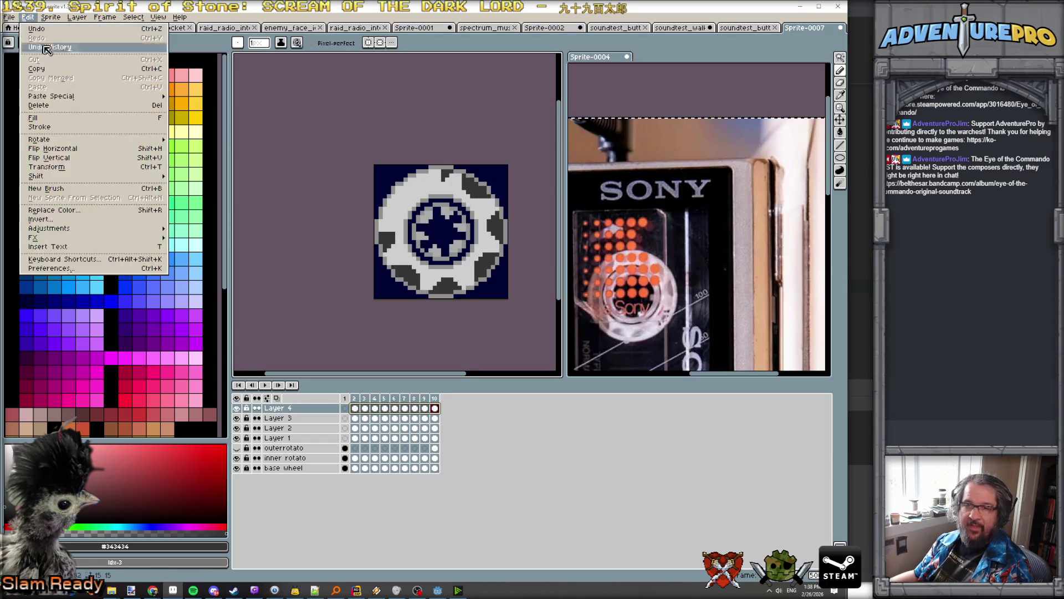
mouse_move(68, 140)
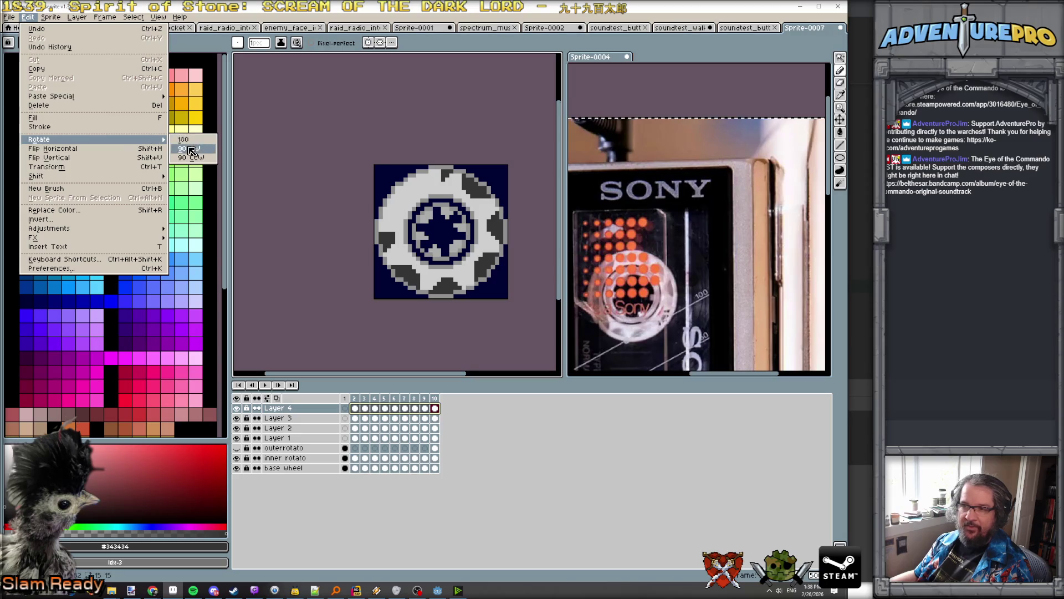
left_click(192, 151)
left_click(266, 385)
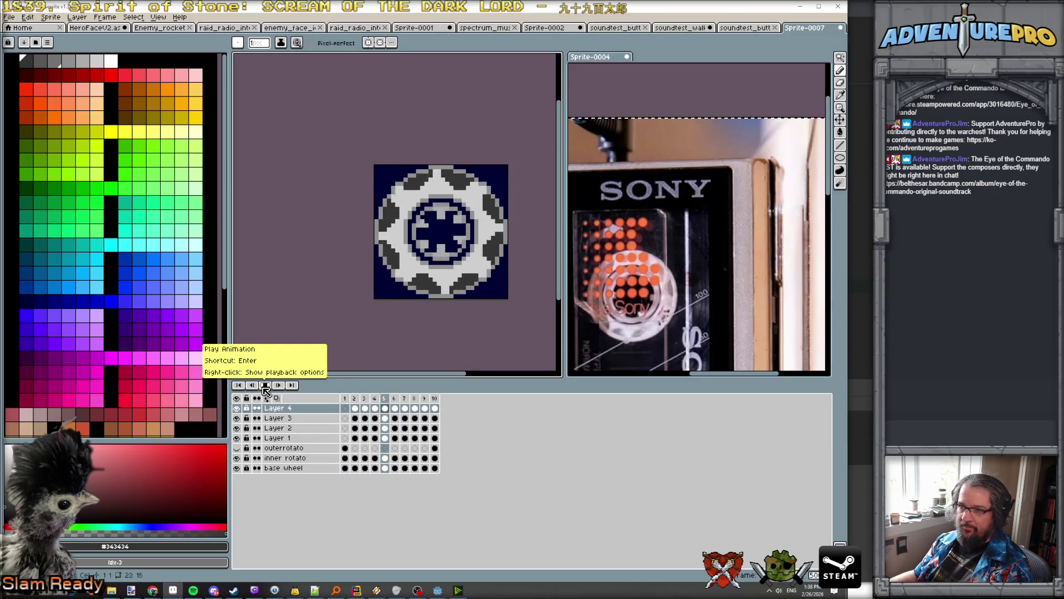
Step: Stop playback and step through the wheel frames one by one to check the spin
left_click(265, 386)
key("Left")
key("Left")
key("Left")
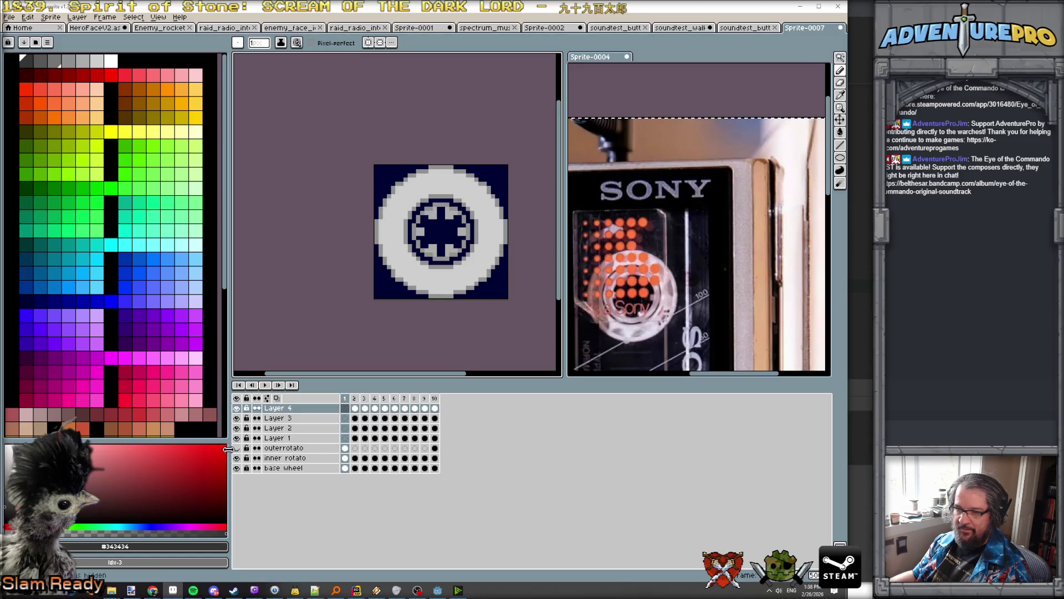
key("Right")
key("Right")
key("Right")
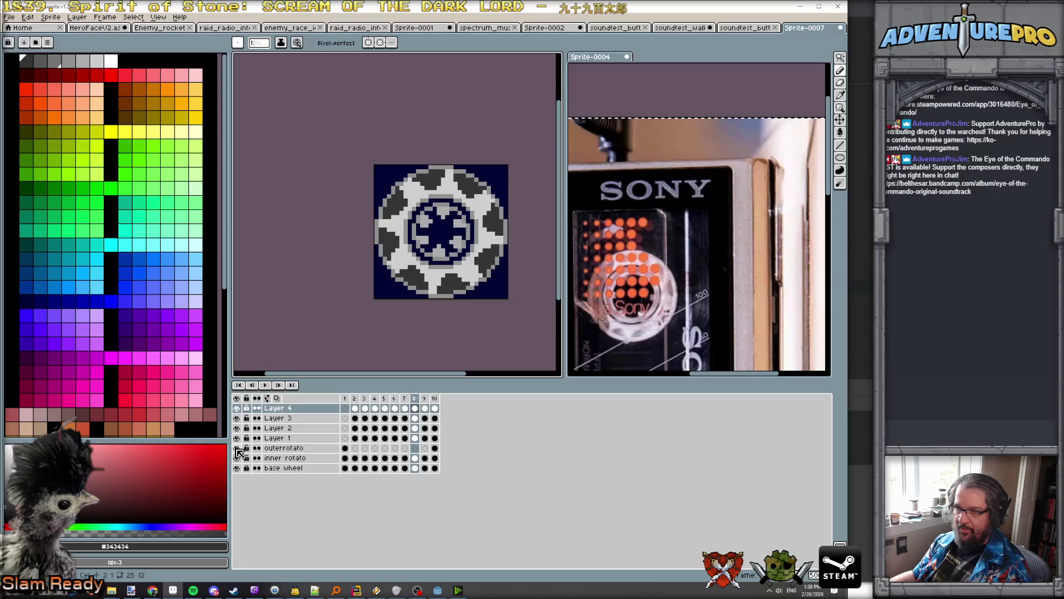
key("Right")
key("Right")
key("Right")
key("Left")
key("Left")
key("Left")
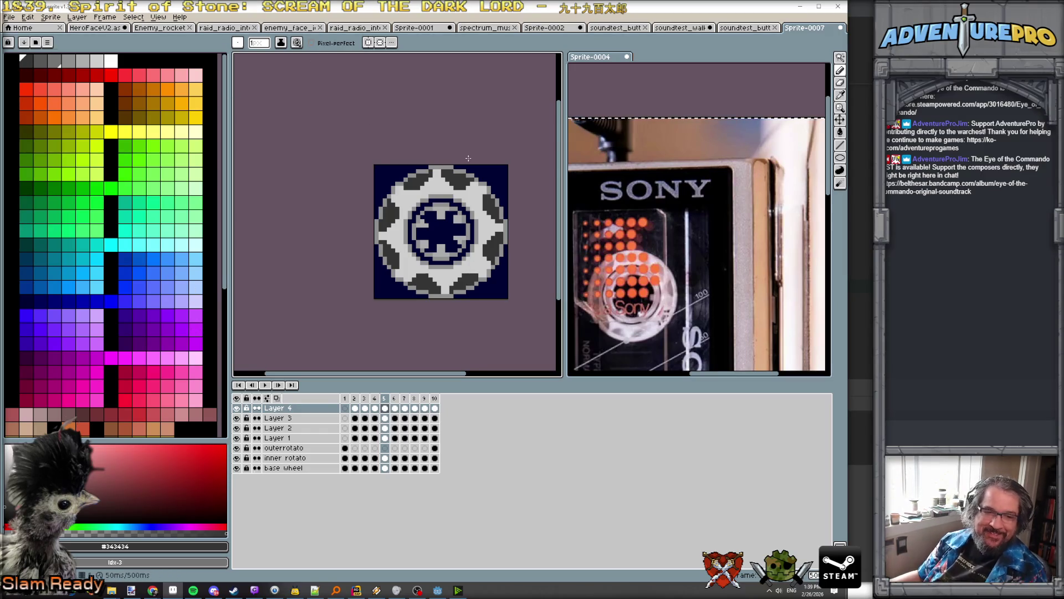
Step: Zoom out to recheck the animation, then begin saving the sprite with Save As
scroll(472, 194, "down", 2)
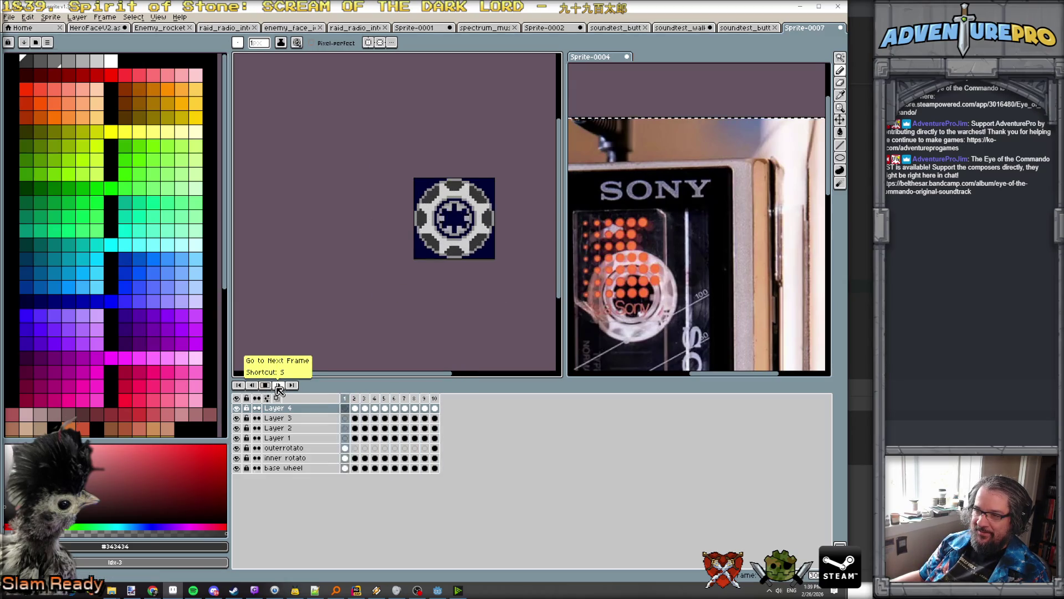
scroll(465, 294, "down", 4)
scroll(470, 268, "up", 2)
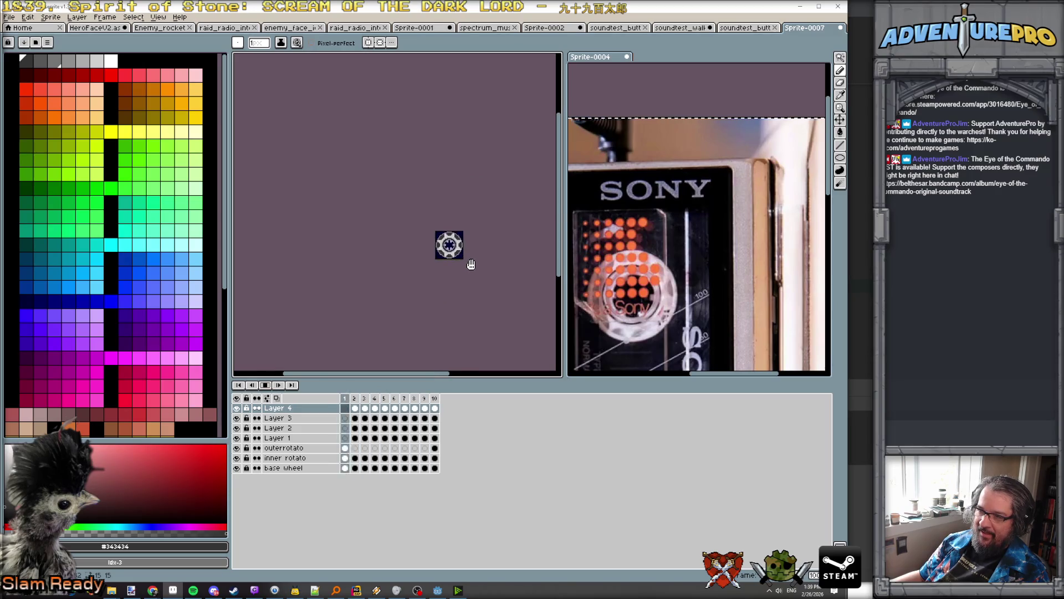
scroll(470, 264, "up", 1)
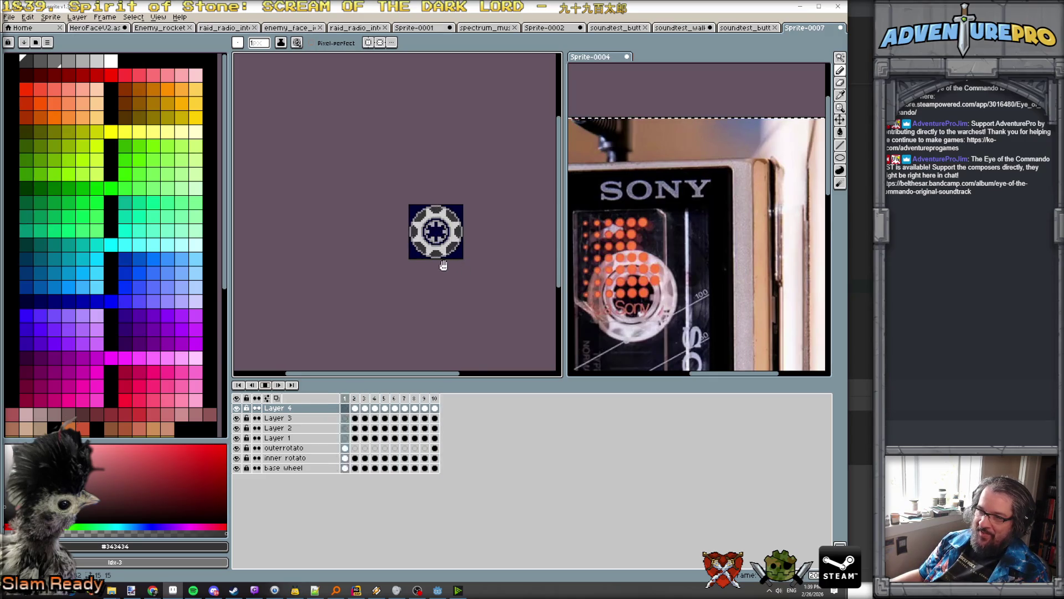
key("Left")
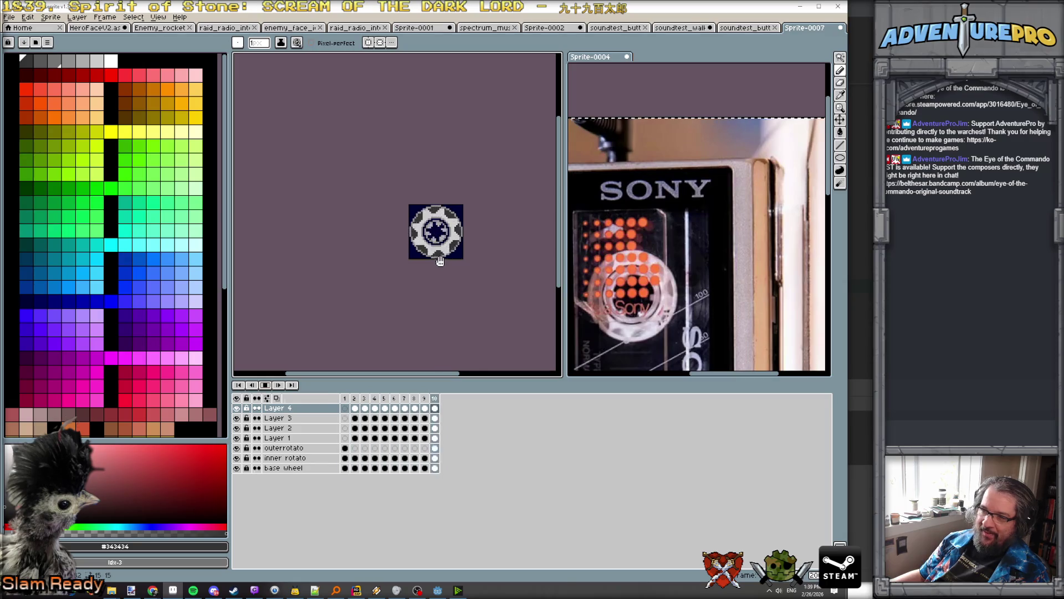
left_click(268, 386)
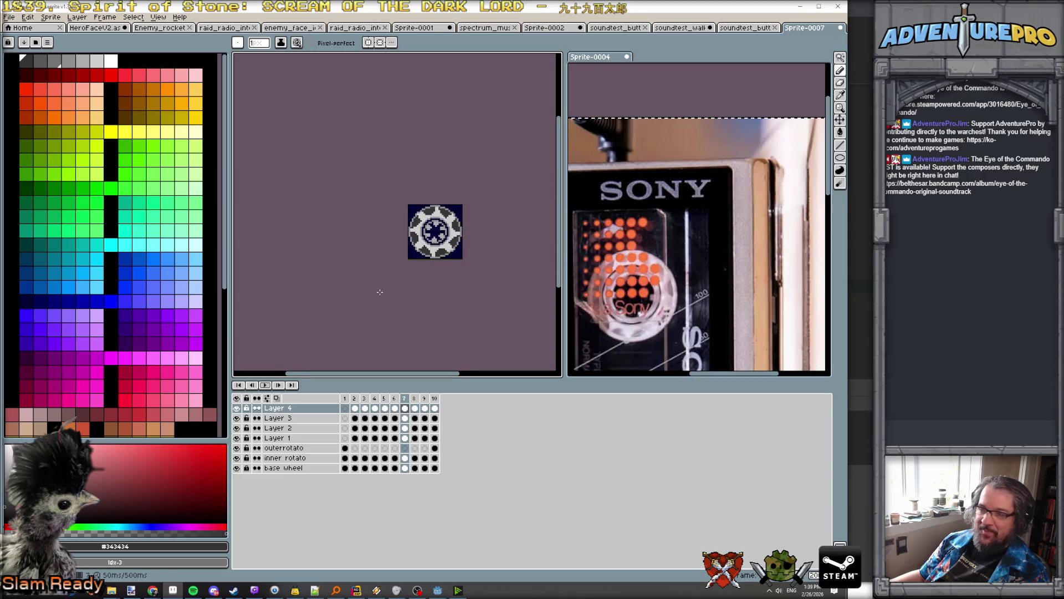
left_click(9, 17)
left_click(22, 78)
type("cassette_wheel_spr")
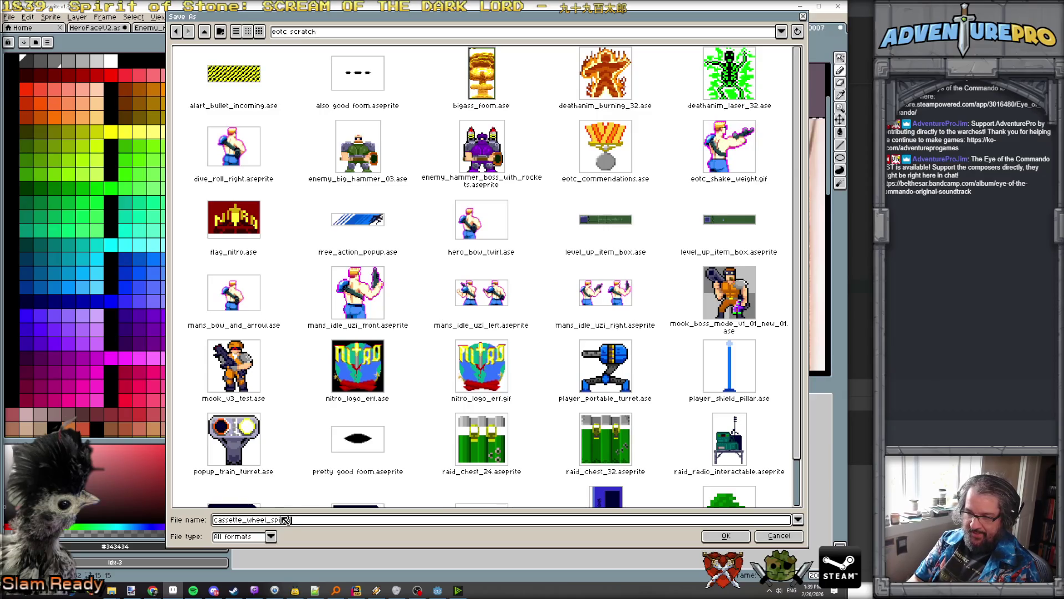
Step: Save the wheel as cassette_wheel_spinnin and export all frames as a sprite sheet
key("Return")
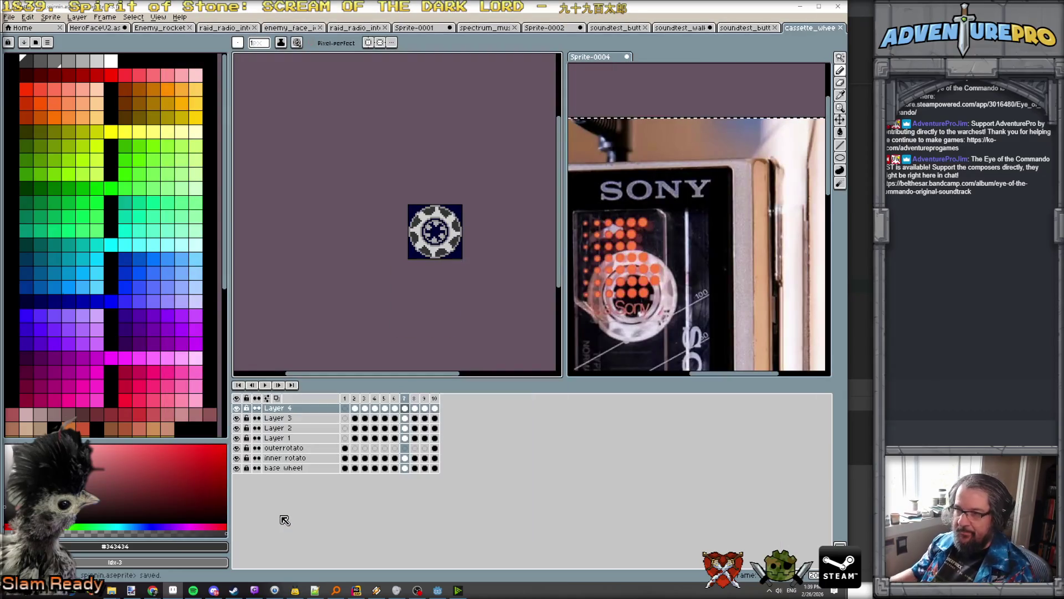
left_click(50, 17)
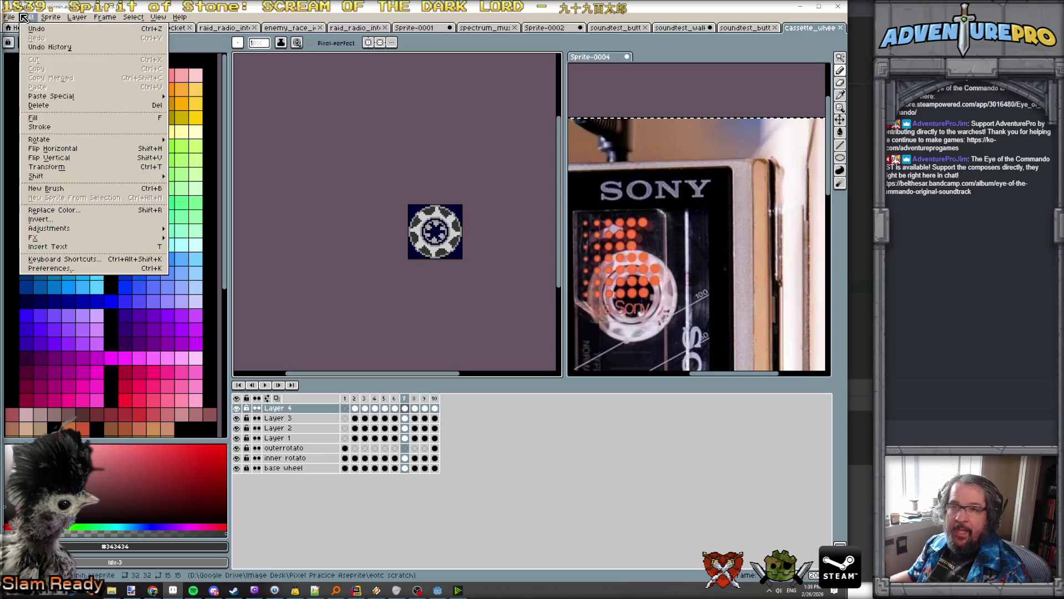
mouse_move(27, 100)
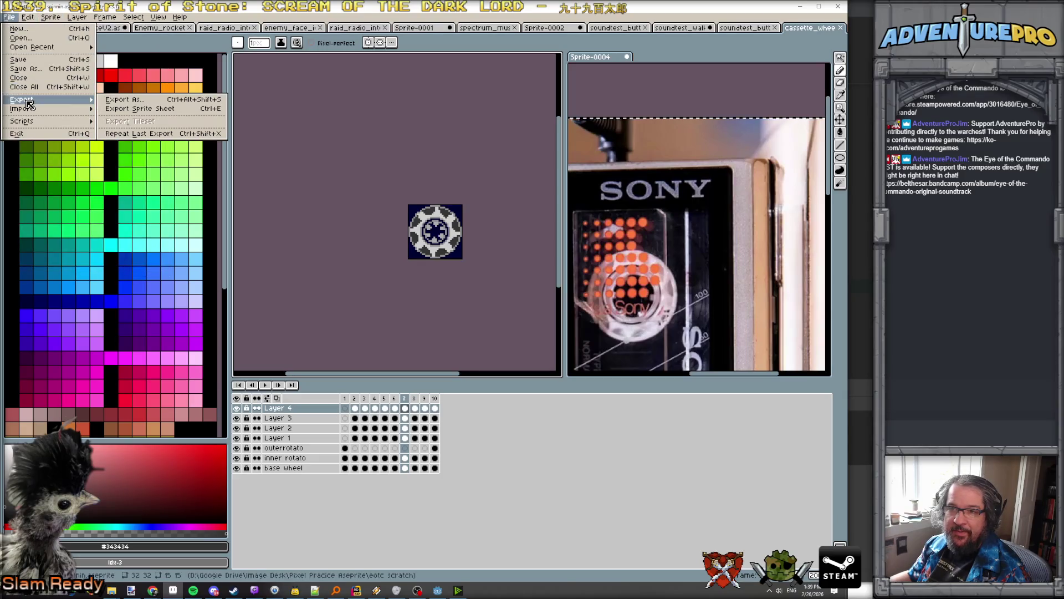
left_click(156, 109)
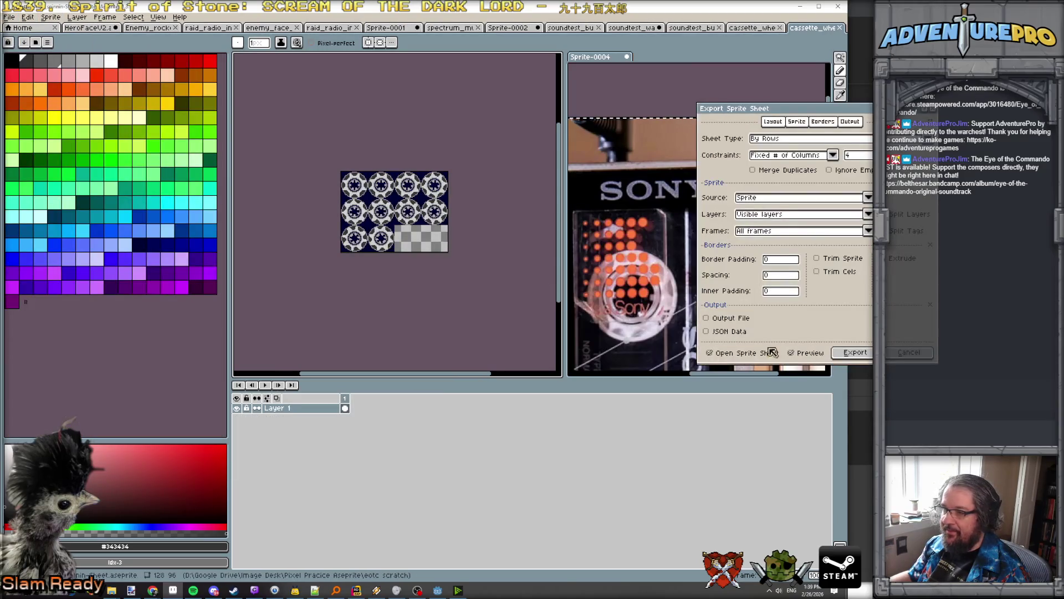
left_click(856, 357)
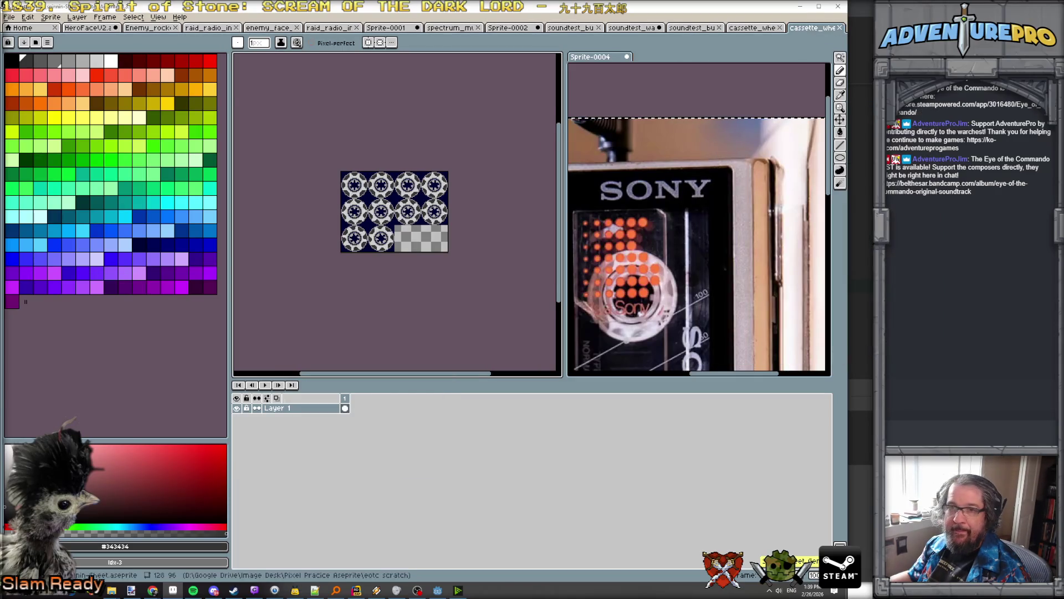
Step: Save the sprite sheet as a PNG named cassette_wheel_spinnin in the ui textures folder
left_click(9, 18)
left_click(44, 70)
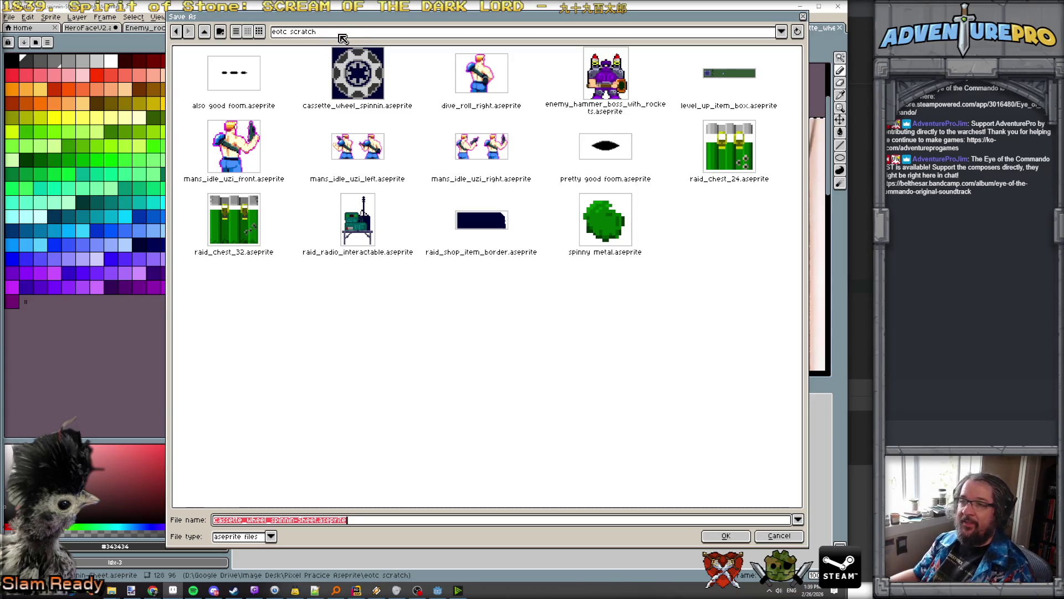
left_click(340, 35)
left_click(390, 125)
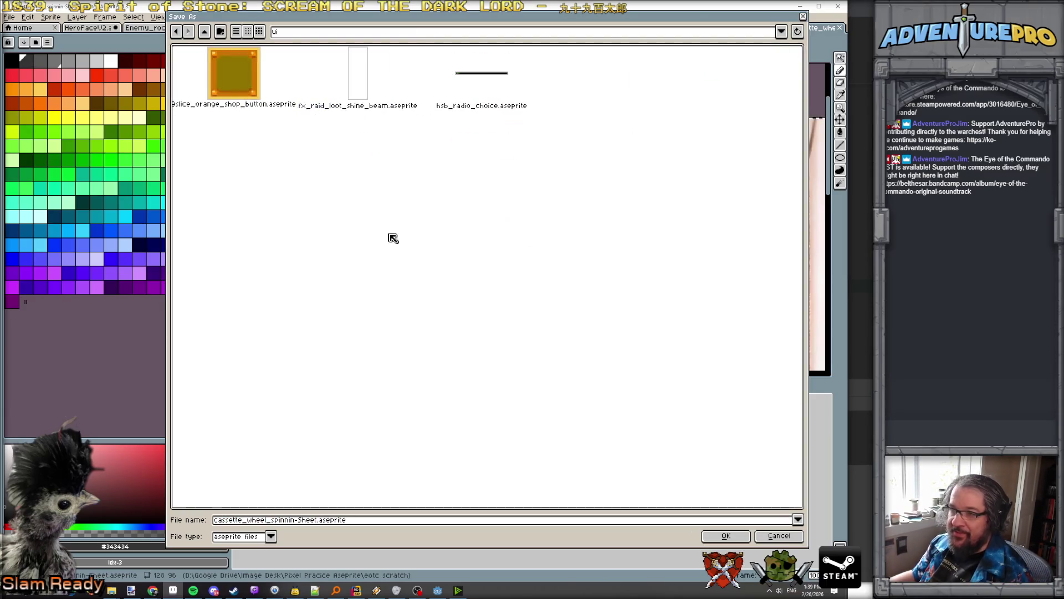
left_click(271, 536)
left_click(240, 486)
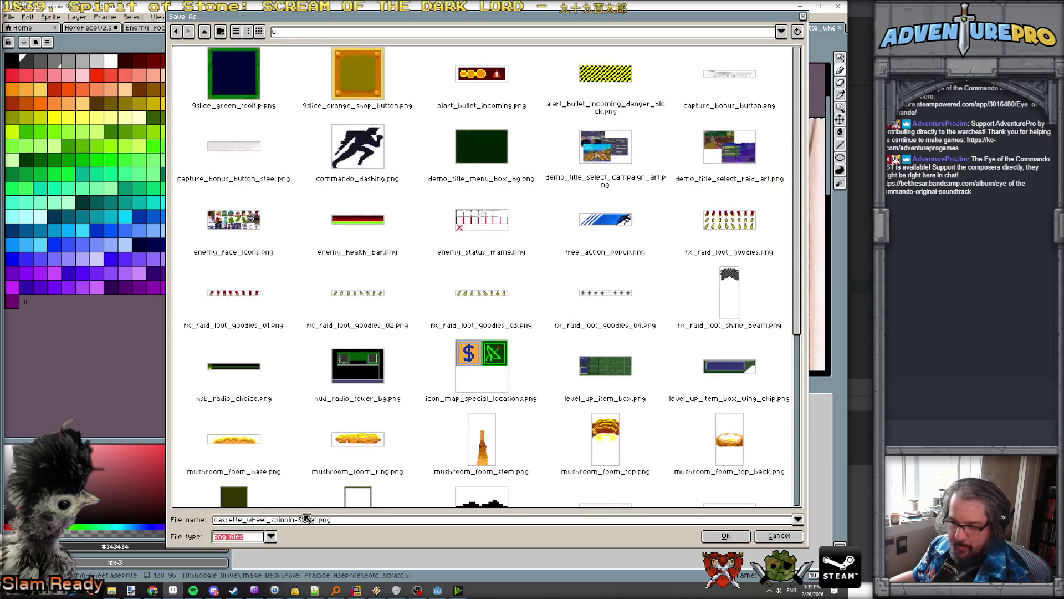
left_click(328, 521)
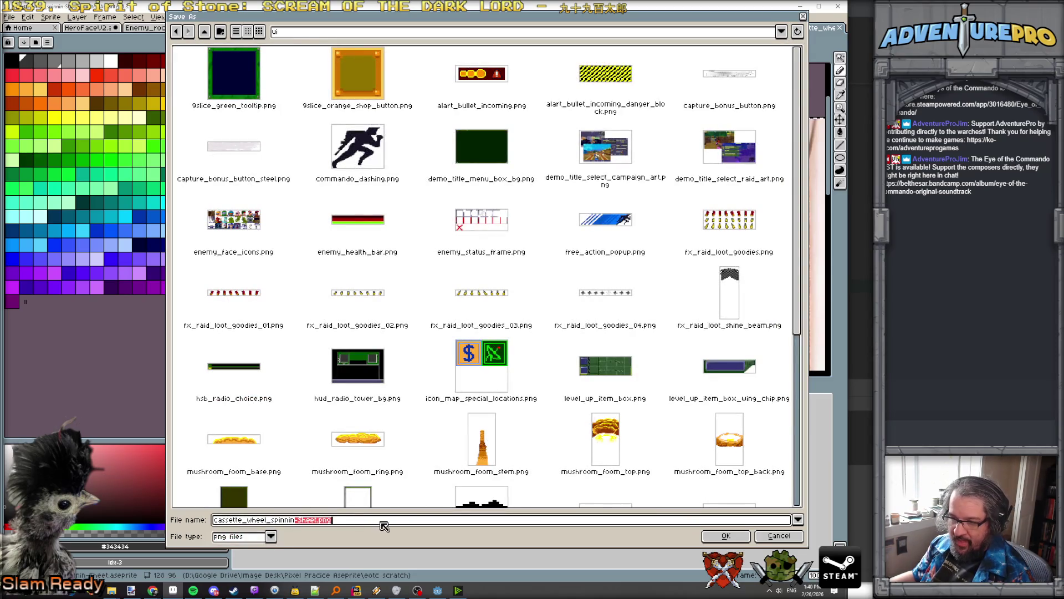
key("Return")
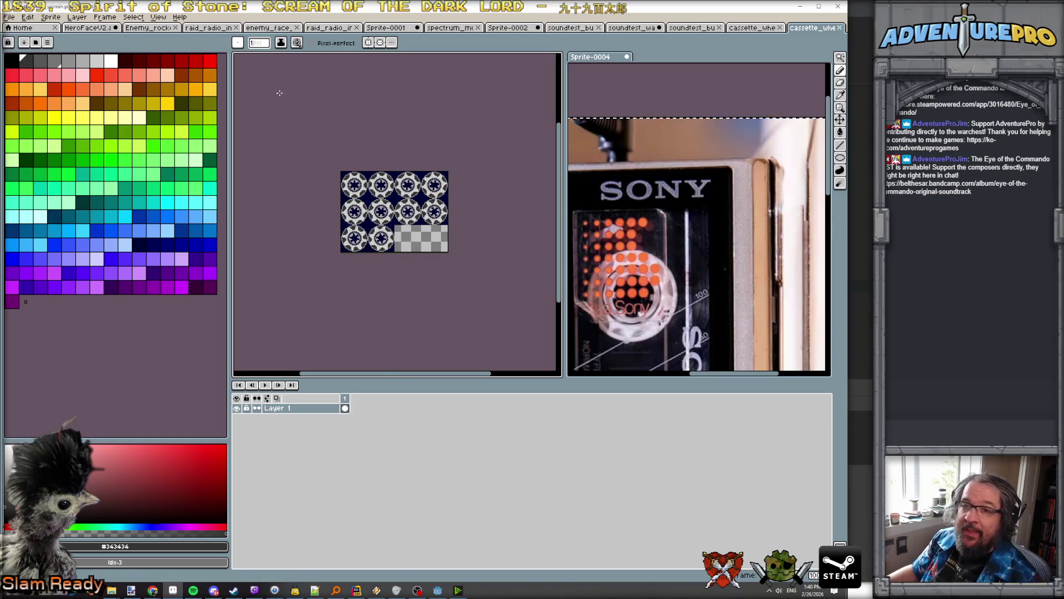
Step: In Godot, add an AnimatedSprite2D child under imgWalkmans and name it wheel_top
left_click(801, 10)
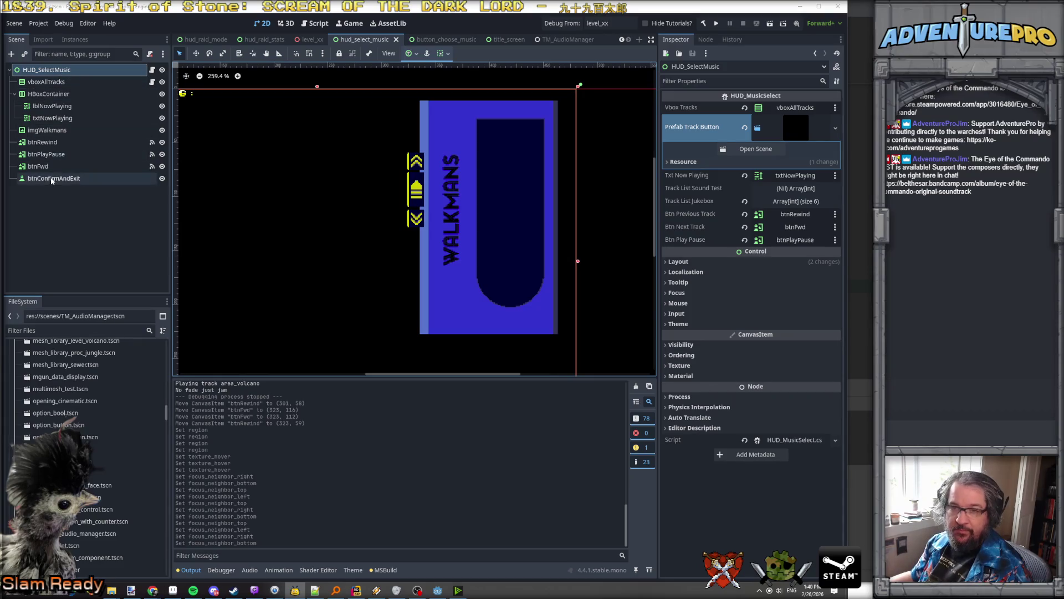
left_click(45, 132)
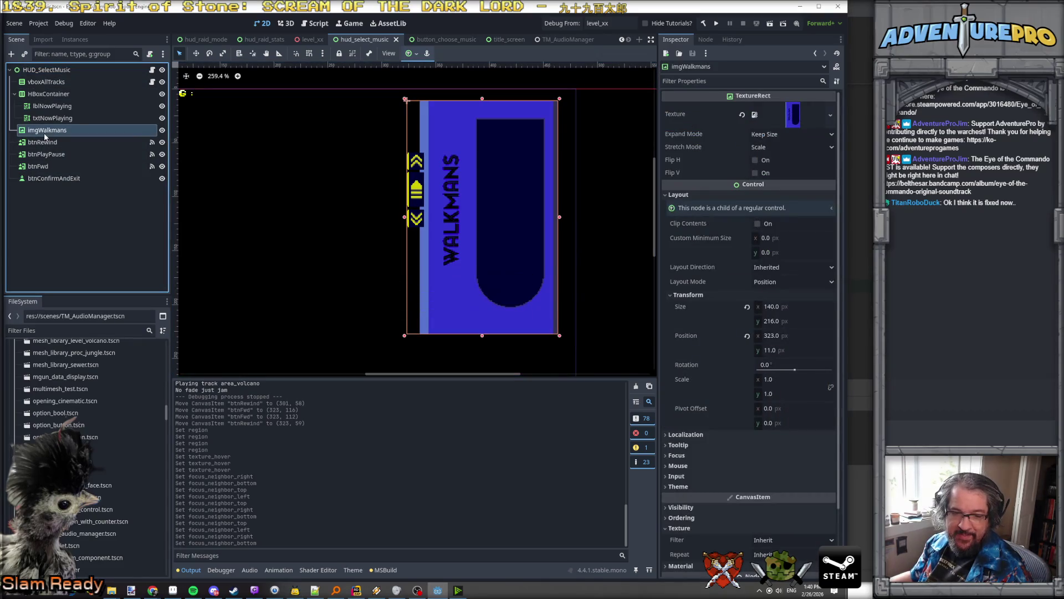
right_click(44, 132)
mouse_move(79, 141)
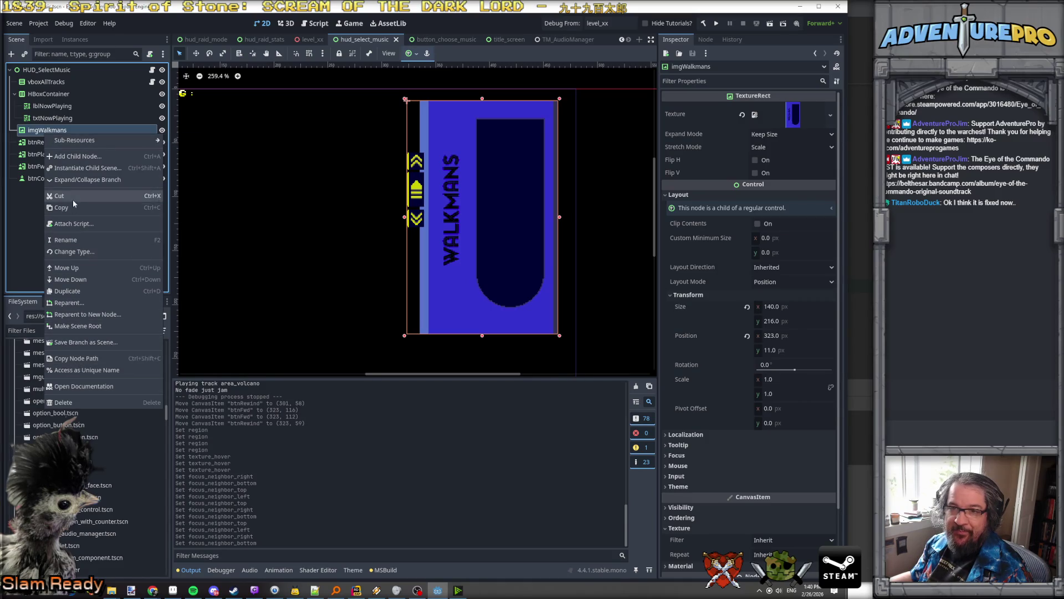
left_click(75, 156)
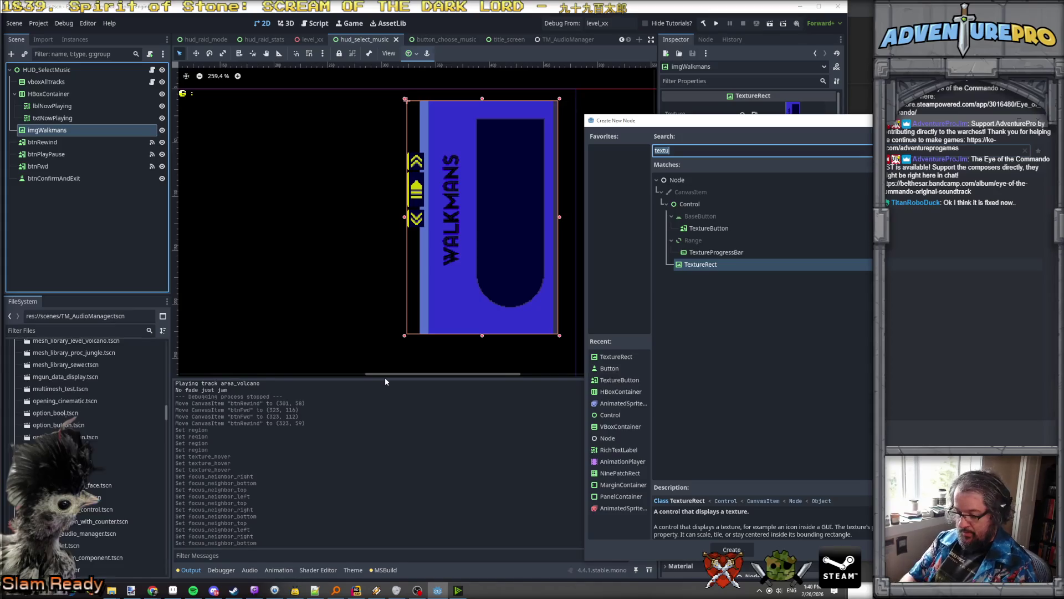
type("anima")
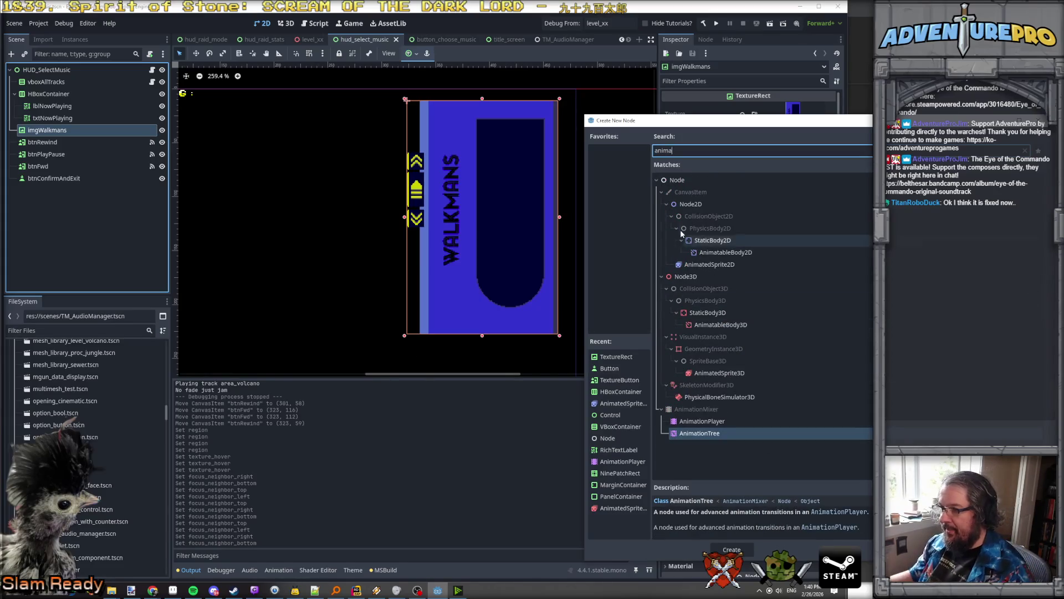
double_click(695, 264)
left_click(74, 145)
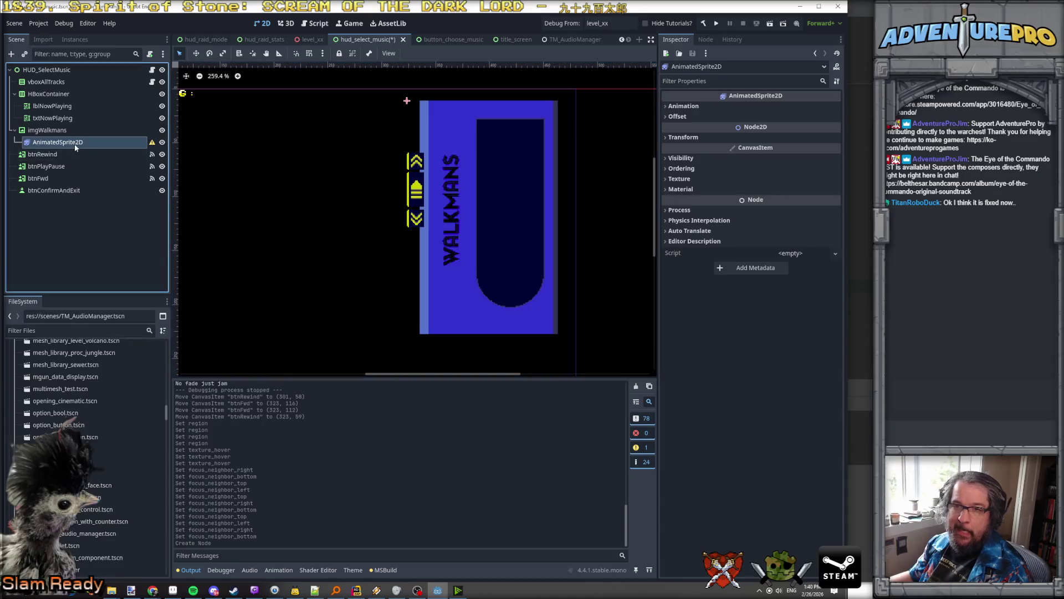
left_click(75, 143)
type("wheel_top")
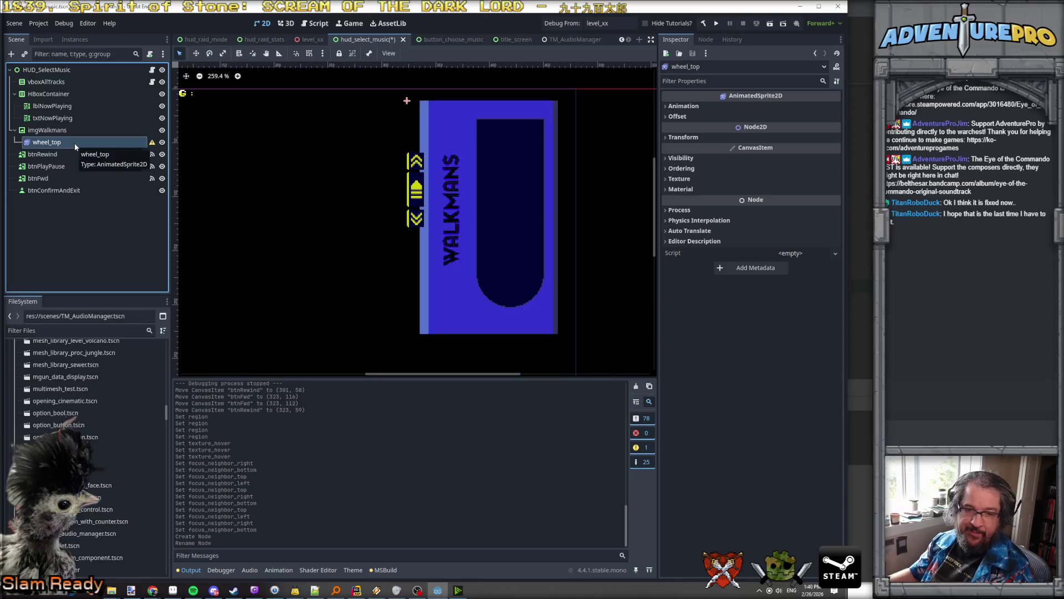
Step: Give wheel_top a new SpriteFrames resource and set its default animation to 20 FPS
left_click(677, 105)
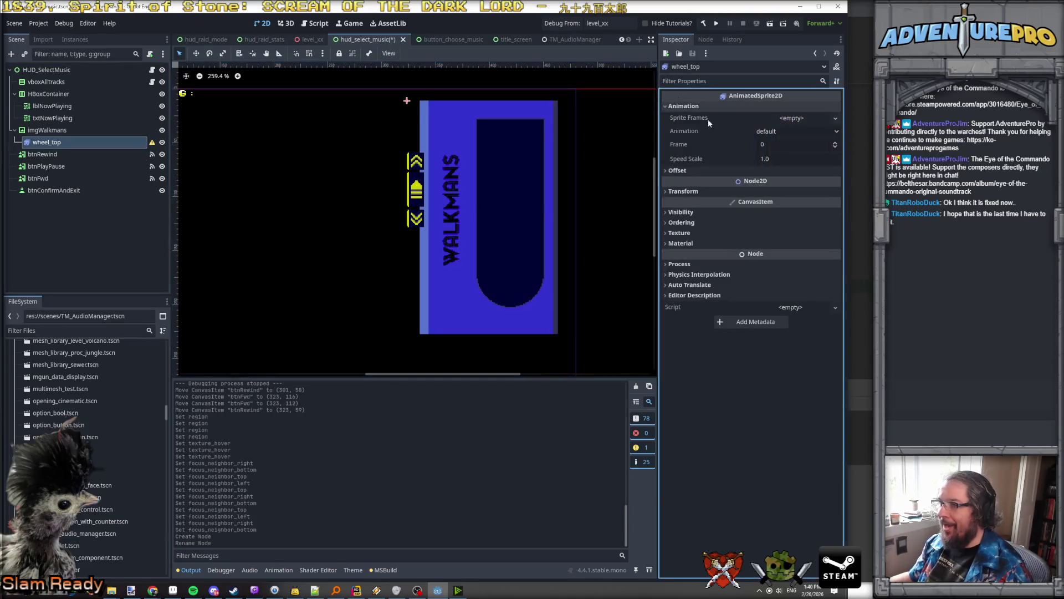
left_click(798, 118)
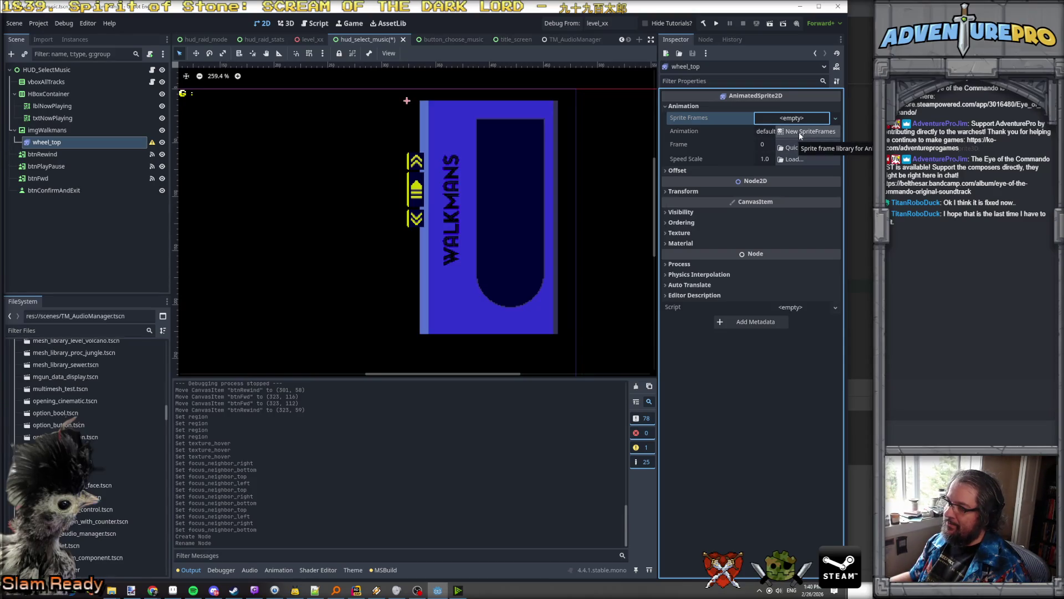
left_click(799, 132)
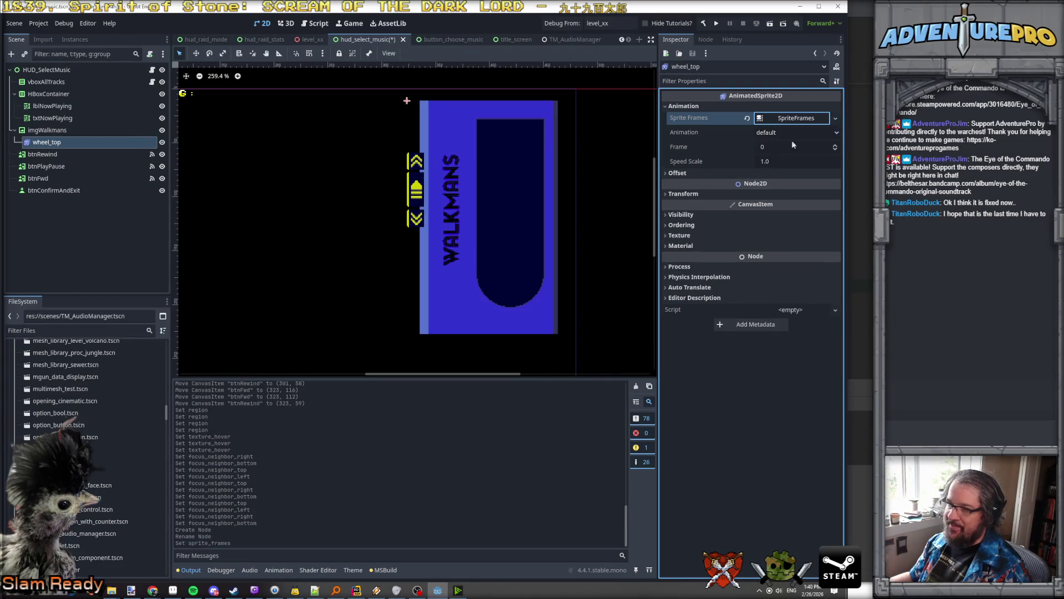
left_click(792, 118)
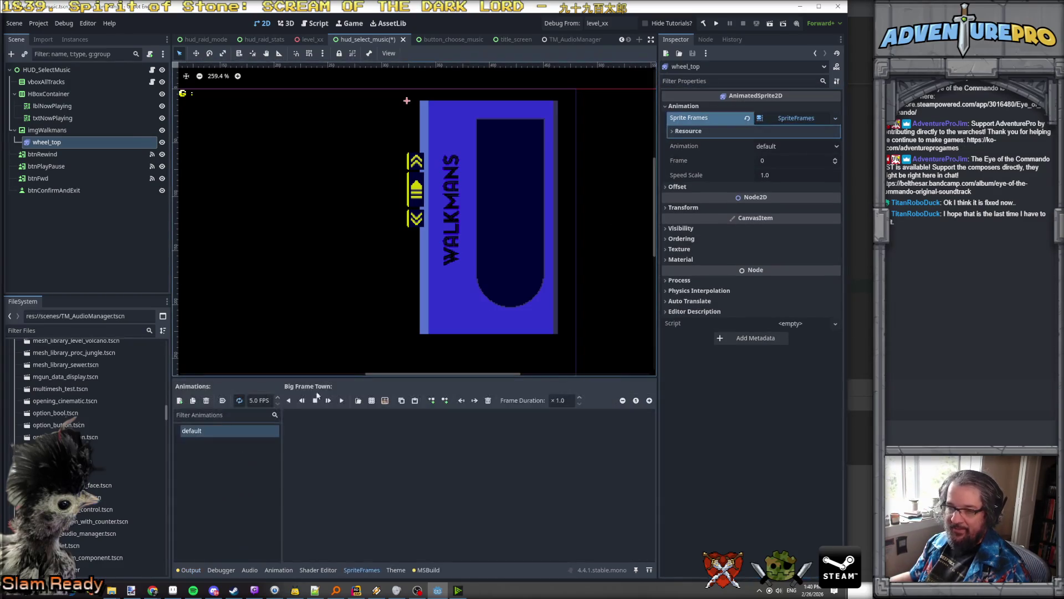
left_click(261, 400)
type("20")
key("Return")
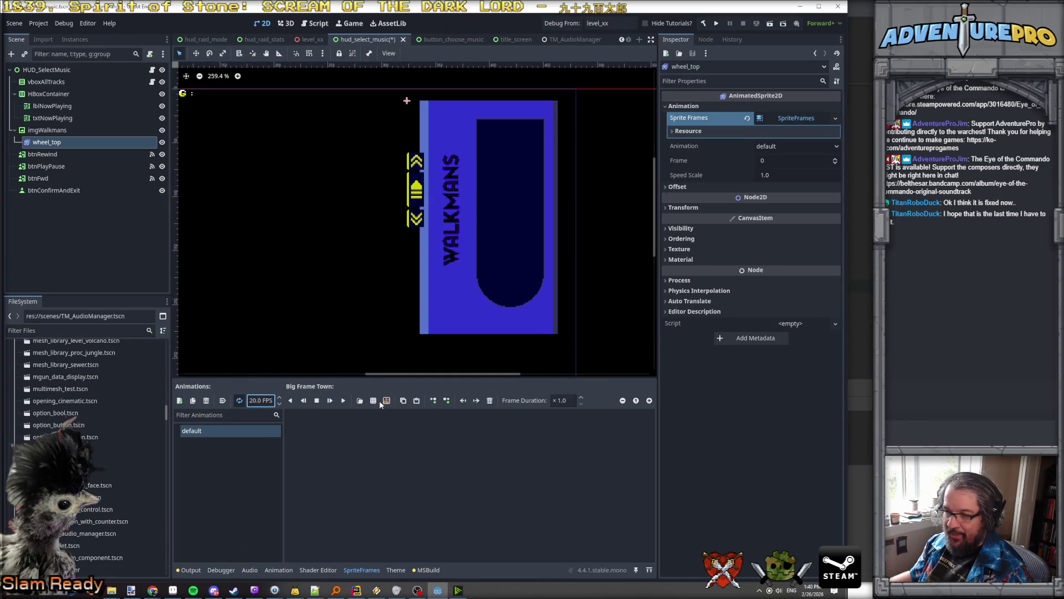
left_click(373, 400)
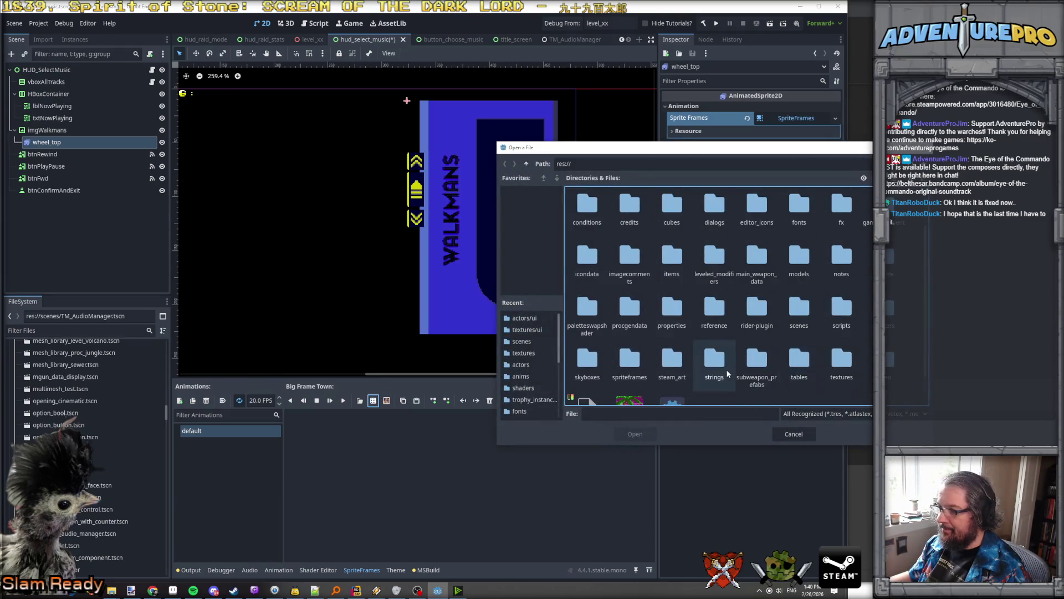
Step: Load textures/ui/cassette_wheel_spinnin.png and add all 10 wheel frames to the default animation
scroll(727, 374, "down", 2)
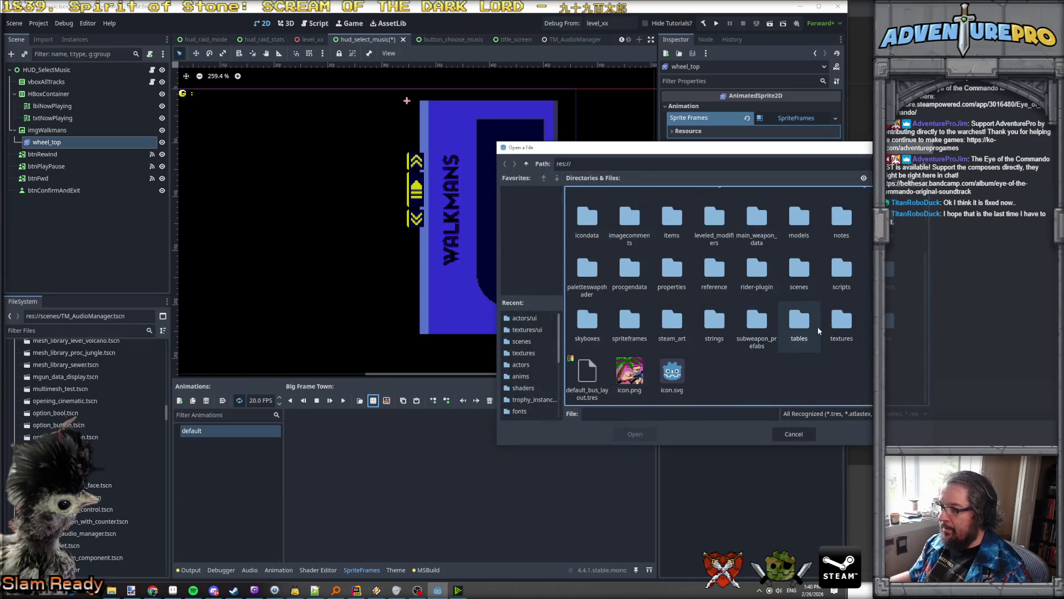
double_click(839, 323)
double_click(702, 254)
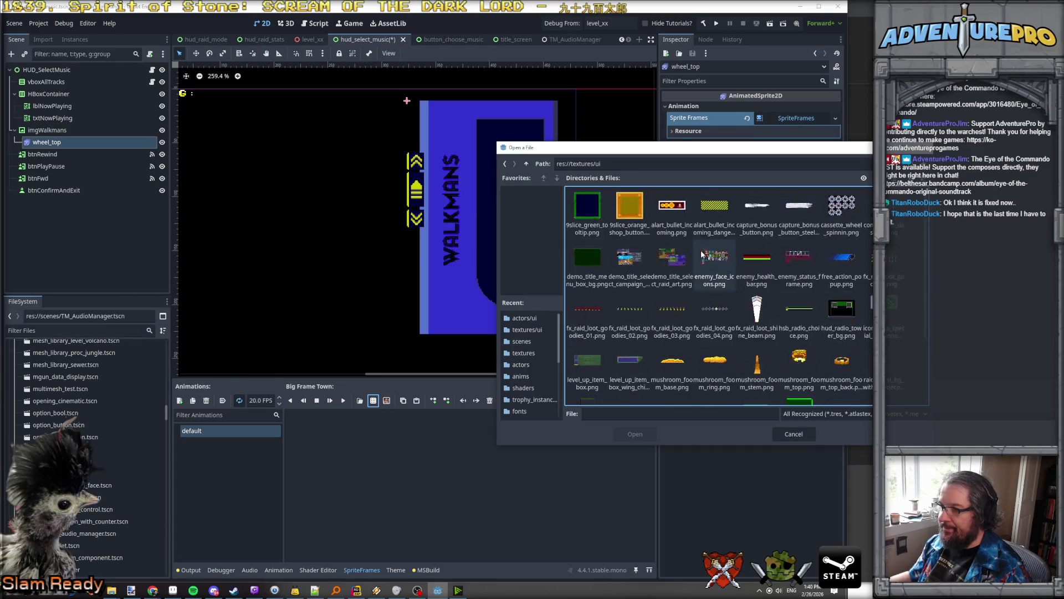
scroll(715, 258, "down", 3)
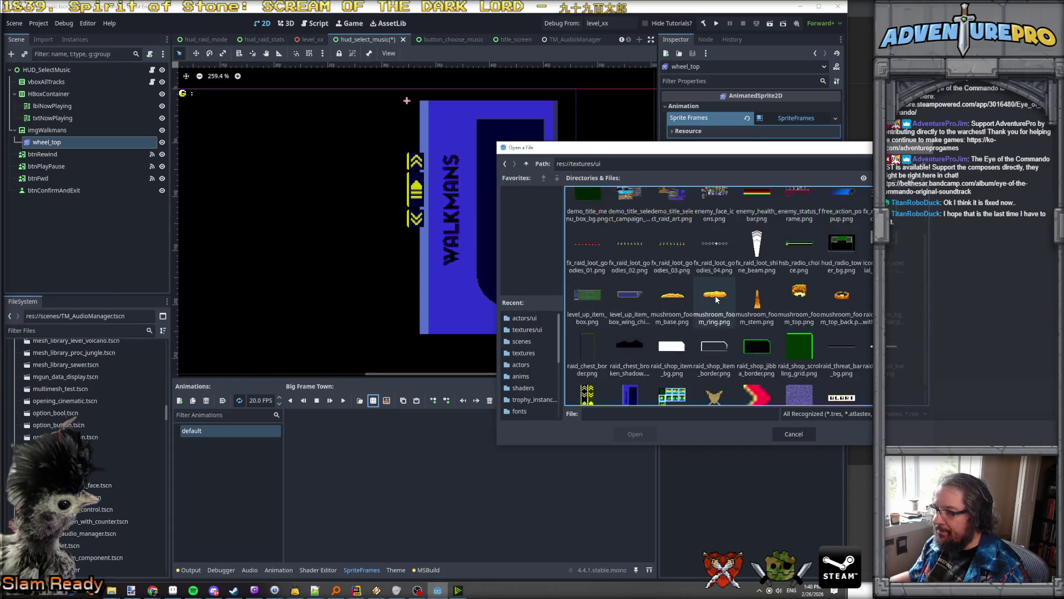
scroll(716, 299, "up", 3)
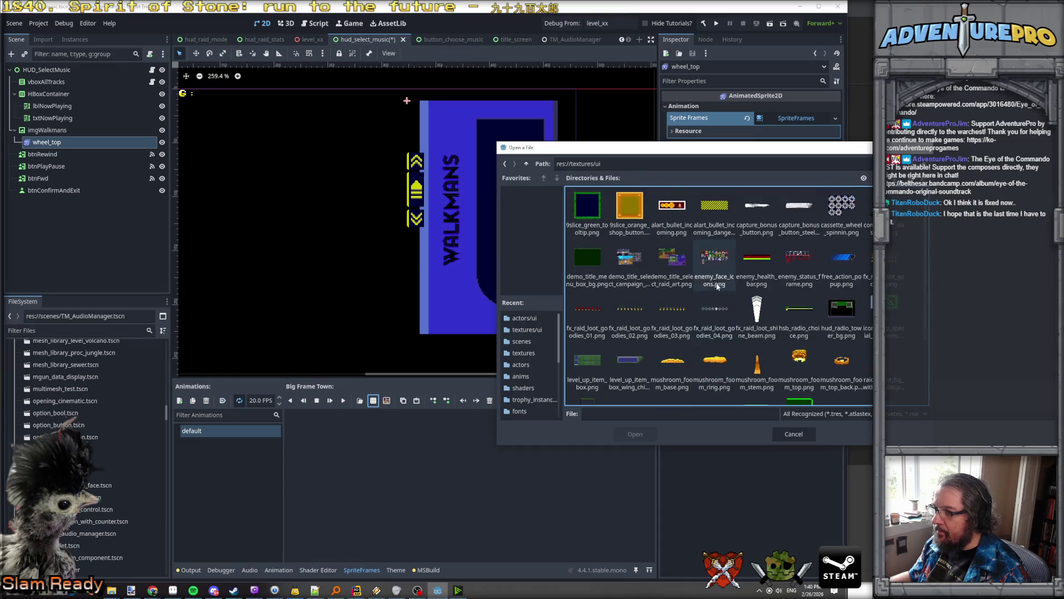
left_click(829, 215)
left_click(636, 434)
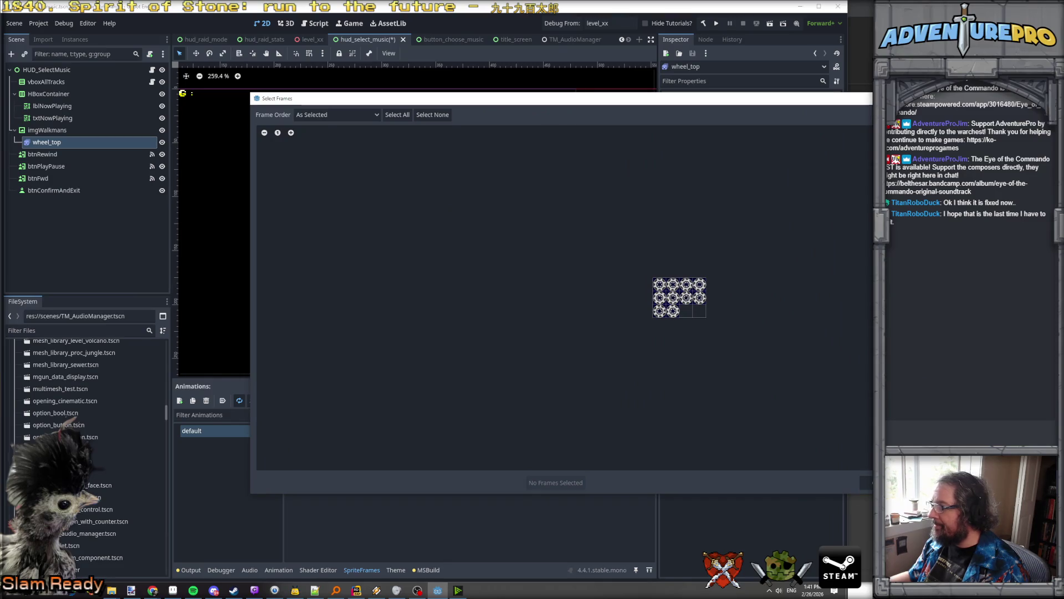
mouse_move(660, 285)
left_mouse_down()
mouse_move(700, 284)
mouse_move(660, 297)
mouse_move(682, 310)
mouse_move(674, 314)
left_mouse_up()
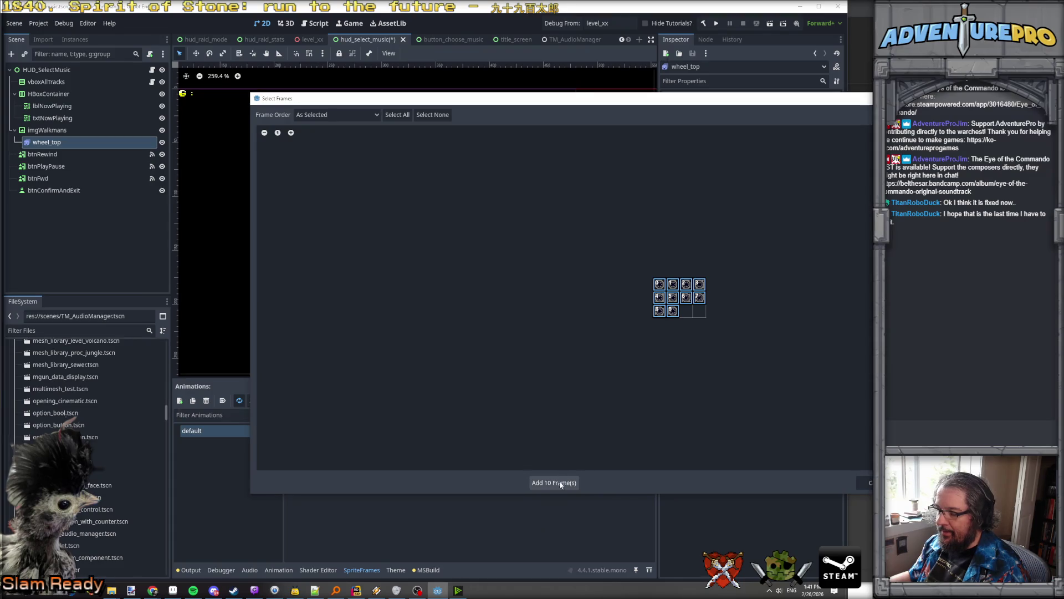
left_click(558, 482)
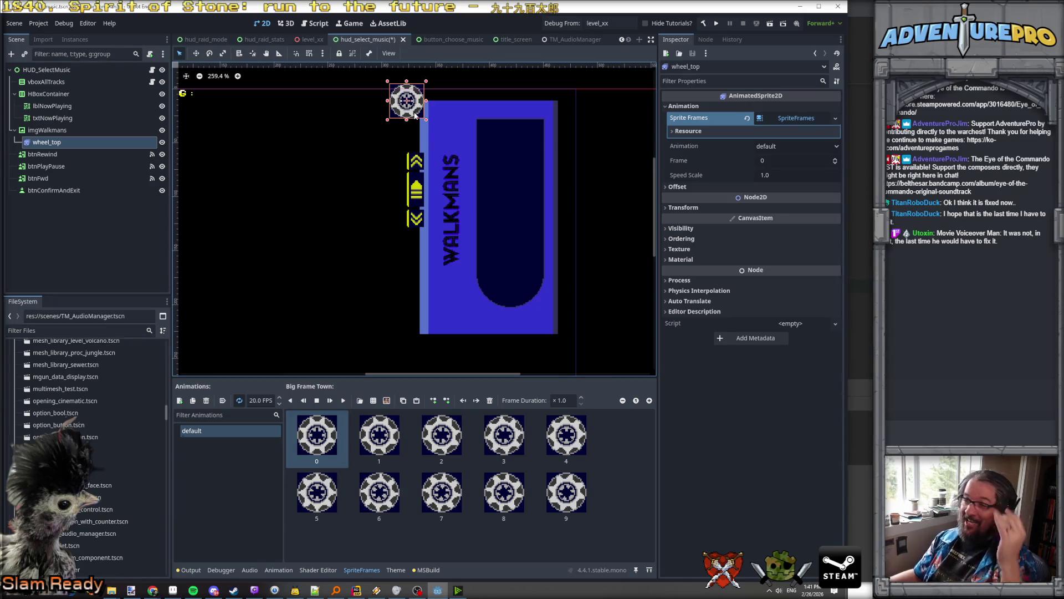
Step: Drag wheel_top onto the Walkman's cassette window
mouse_move(413, 111)
left_mouse_down()
mouse_move(512, 157)
mouse_move(524, 189)
left_mouse_up()
scroll(513, 146, "up", 2)
scroll(512, 146, "up", 1)
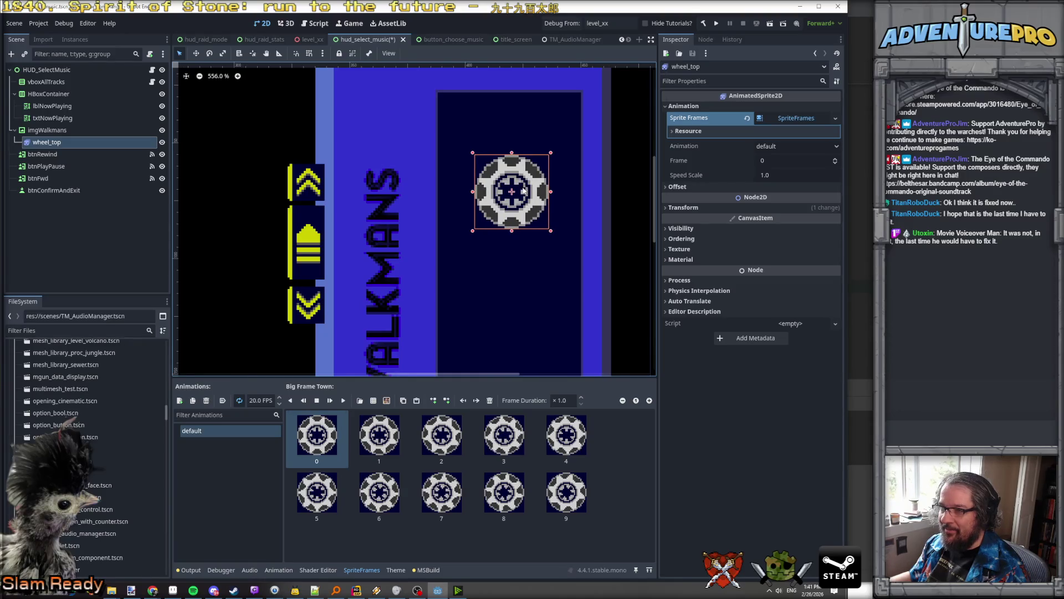
scroll(524, 190, "down", 1)
Step: Set wheel_top's Transform position to x 96, y 64
left_click(683, 207)
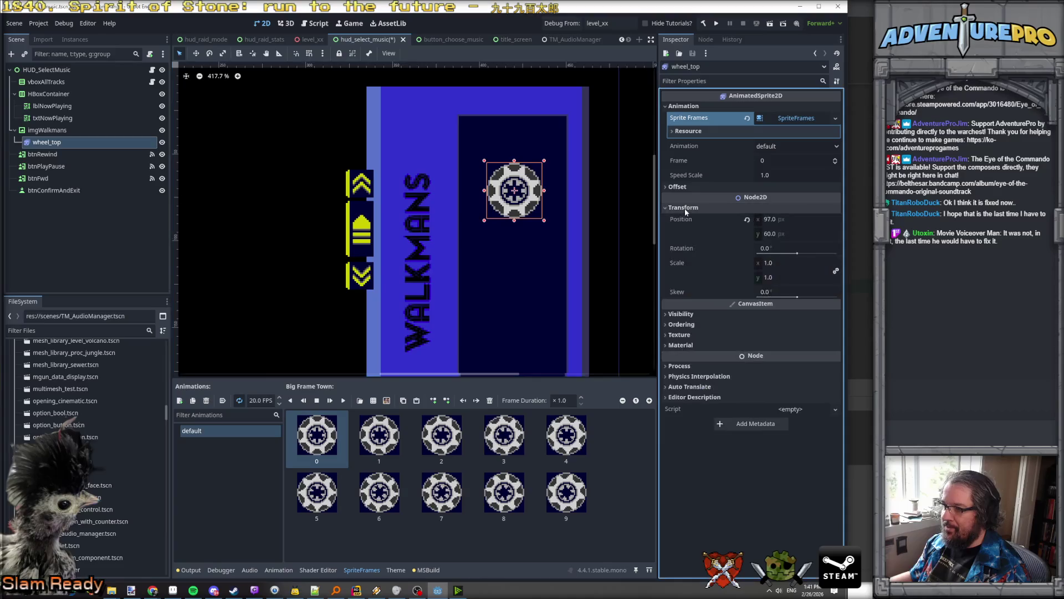
left_click(810, 221)
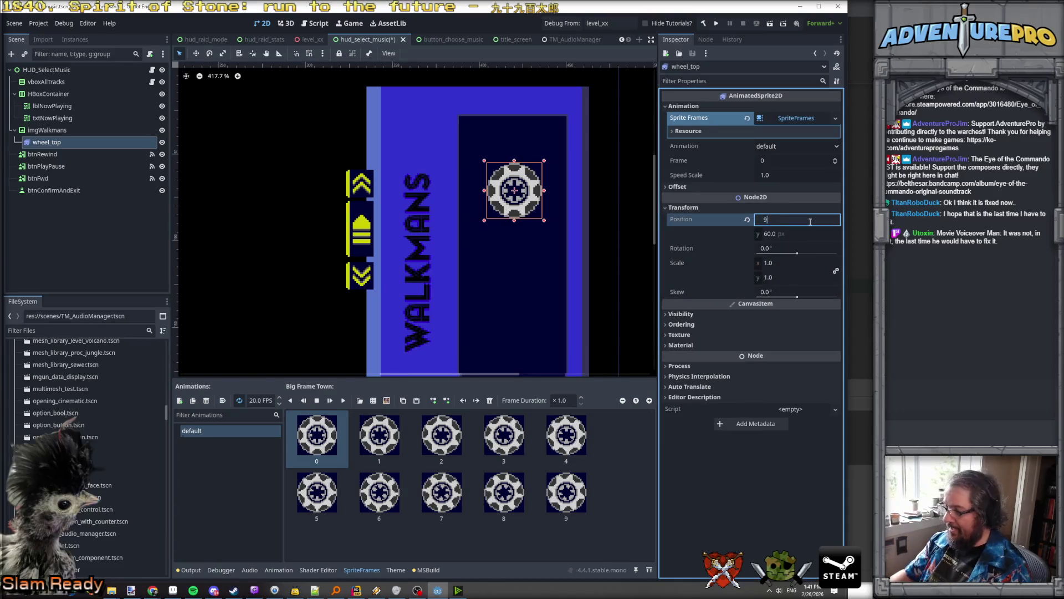
type("6")
key("Return")
left_click(807, 234)
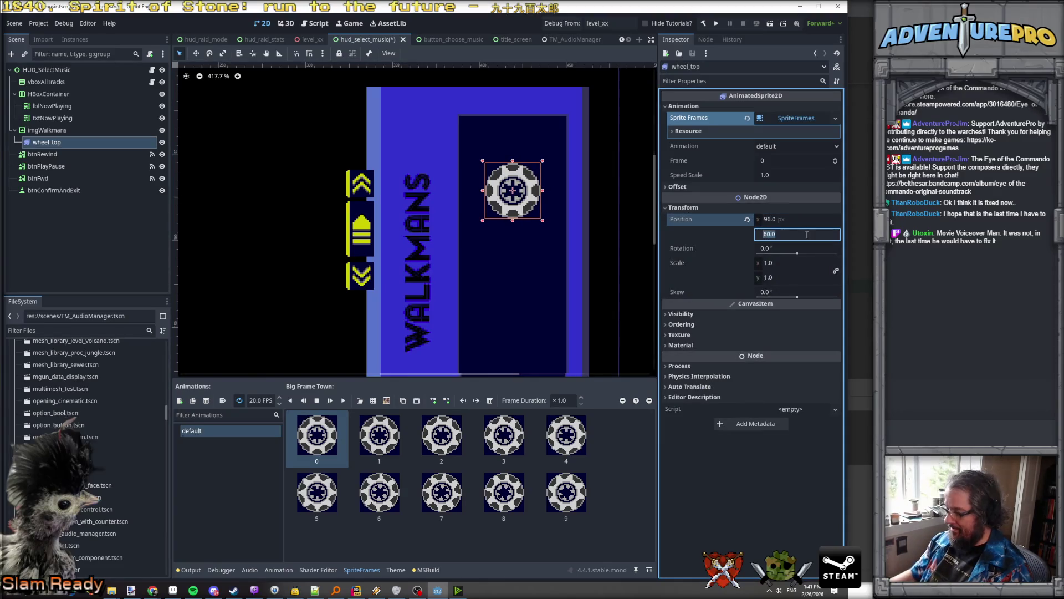
type("64")
key("Return")
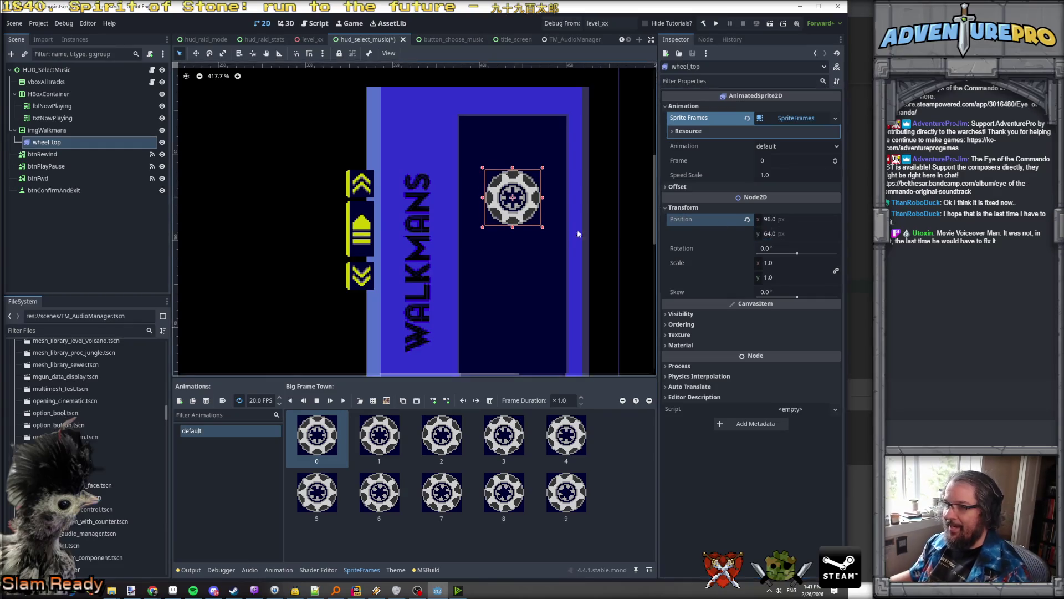
scroll(549, 243, "down", 2)
right_click(37, 146)
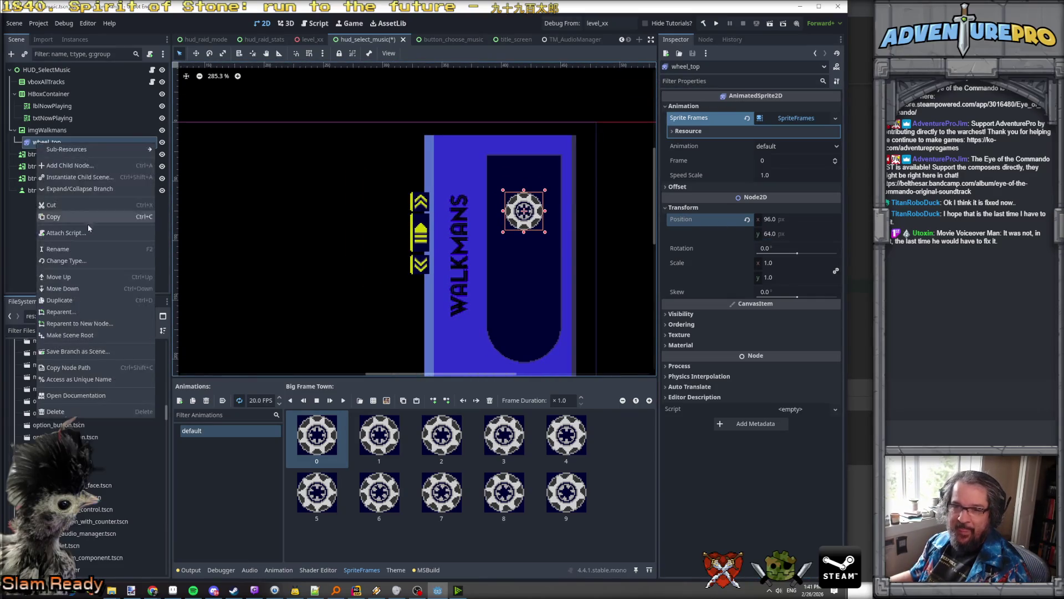
Step: Duplicate wheel_top as wheel_bottom and move it down to y 128
left_click(72, 306)
double_click(50, 154)
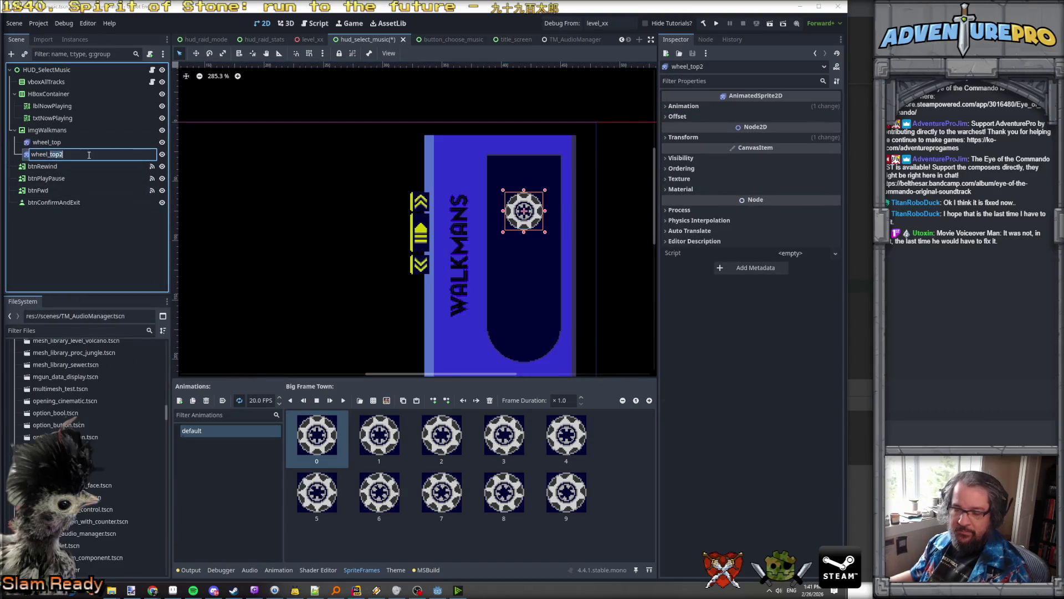
type("bottom")
key("Return")
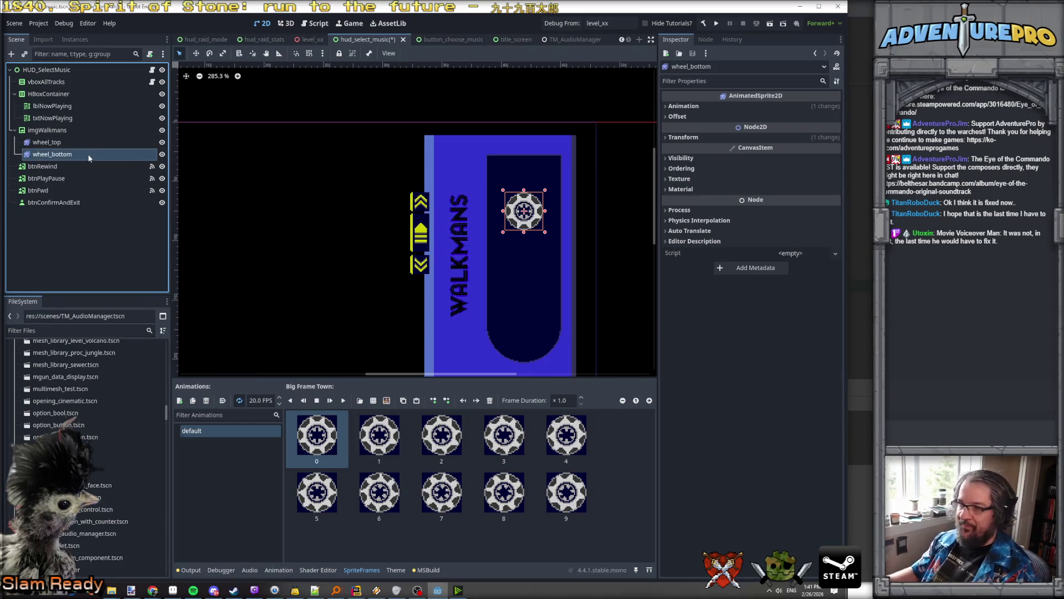
left_click(679, 178)
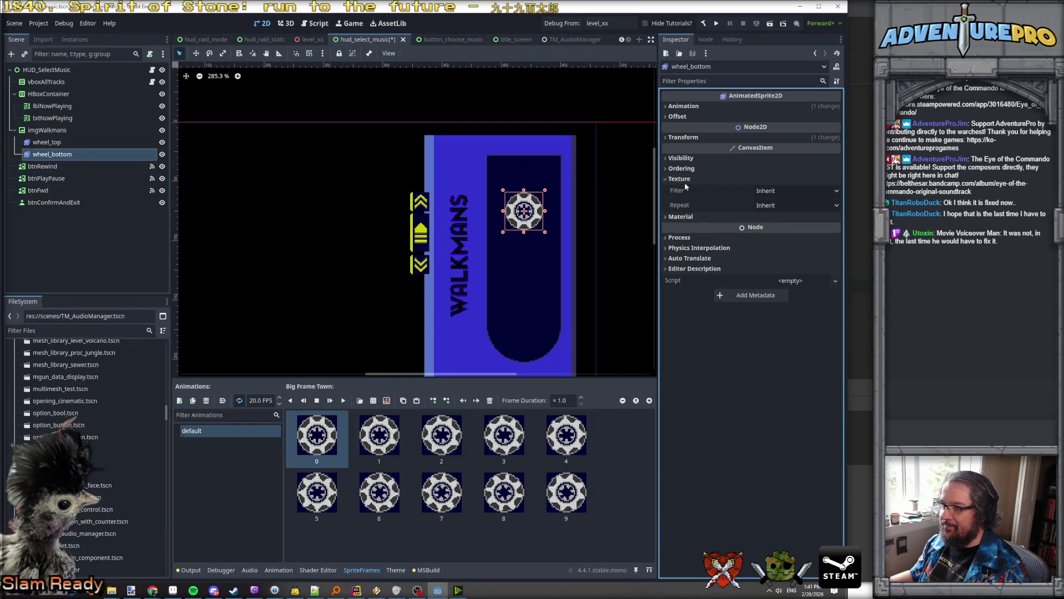
left_click(680, 138)
left_click(800, 164)
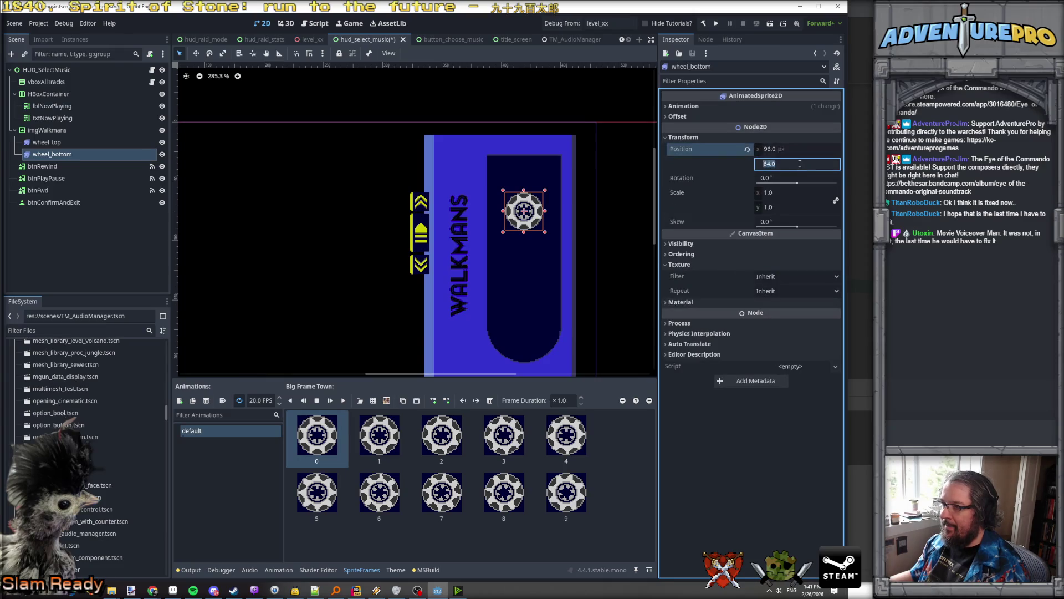
type("128")
key("Return")
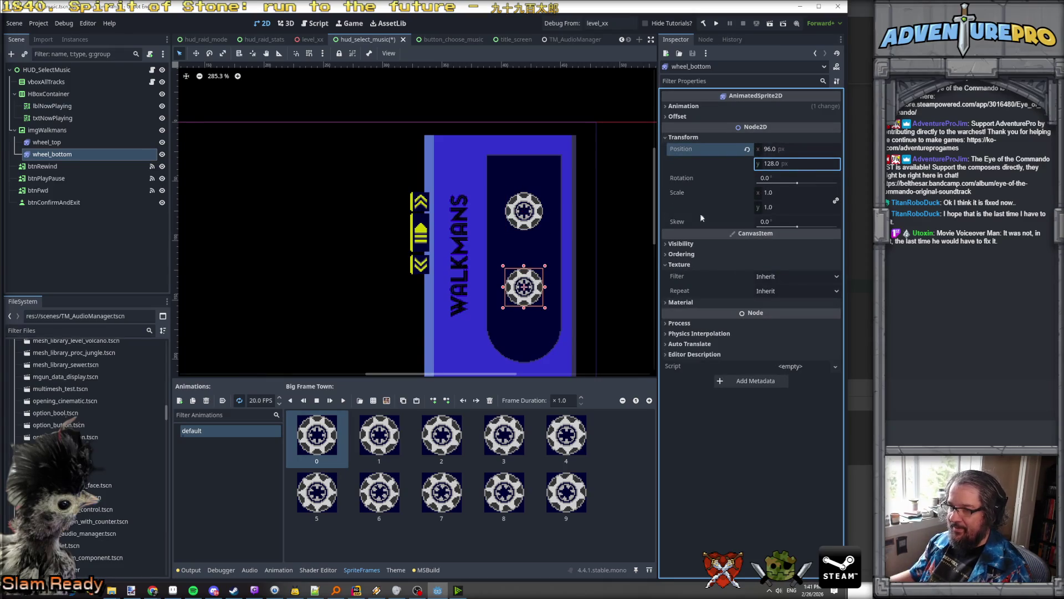
Step: Zoom in and out on the Walkmans panel to check both reels
left_click(629, 251)
scroll(629, 251, "down", 2)
scroll(629, 251, "up", 2)
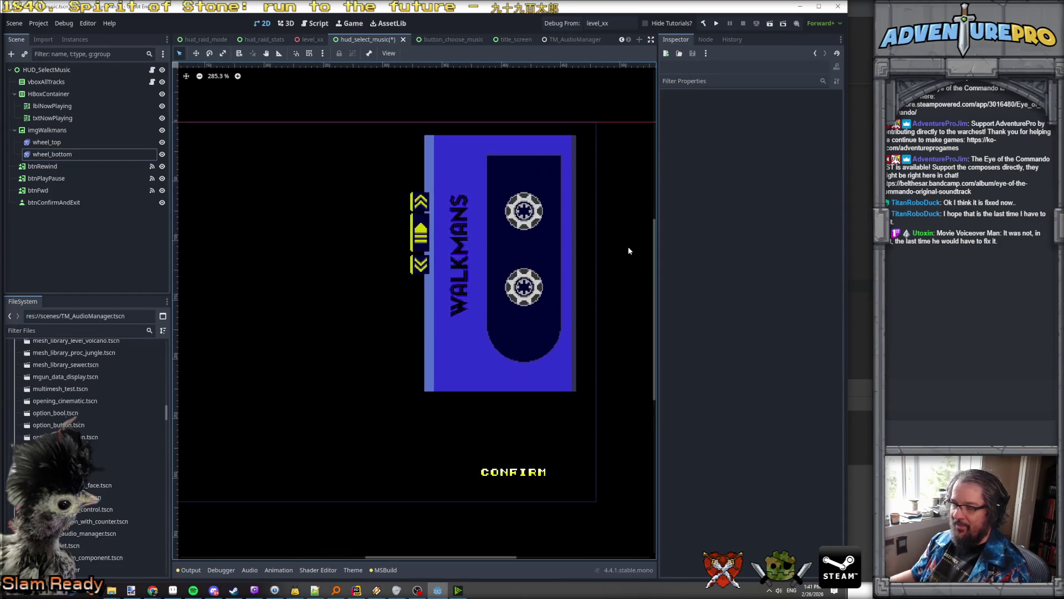
scroll(512, 305, "up", 1)
scroll(512, 302, "down", 4)
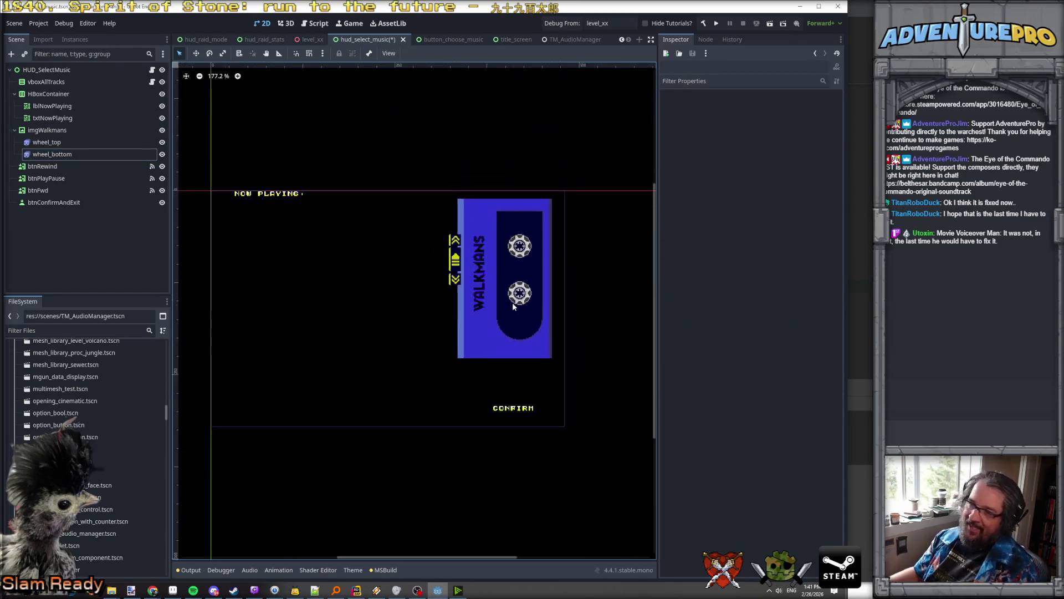
scroll(512, 304, "up", 6)
scroll(512, 304, "down", 3)
scroll(534, 295, "up", 1)
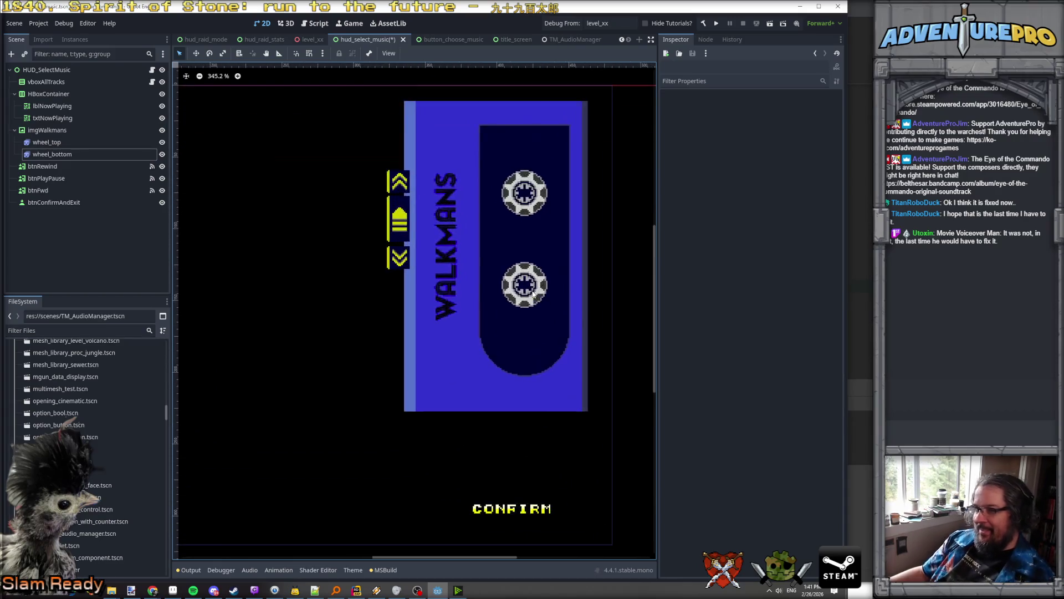
scroll(533, 294, "down", 2)
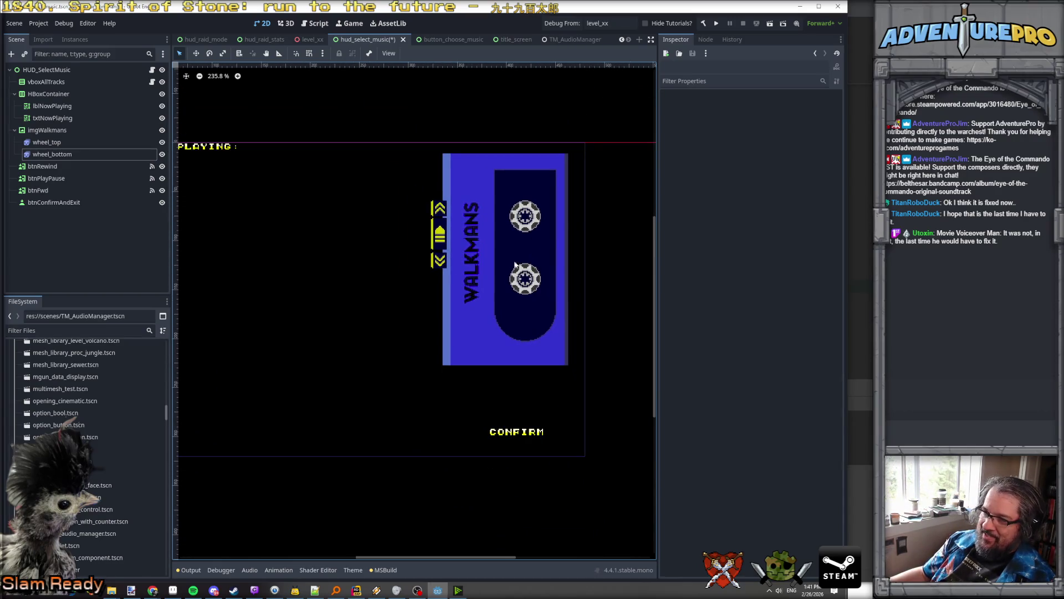
Step: Switch to Aseprite from the taskbar
left_click(174, 591)
scroll(719, 298, "down", 3)
scroll(719, 298, "up", 2)
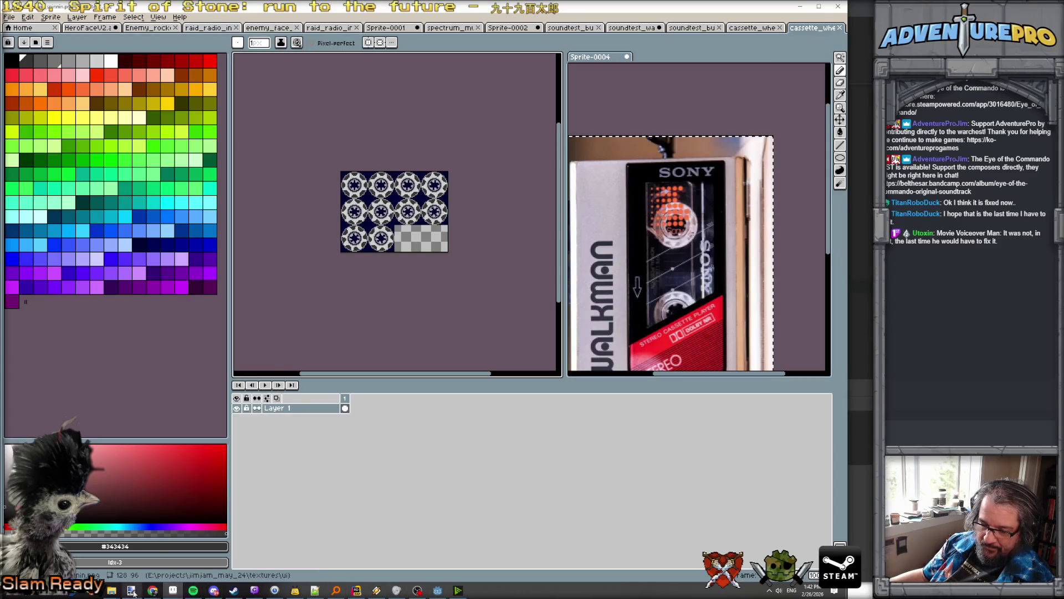
Step: Switch to the Walkman cassette sprite, frame the cassette body and briefly check Layer 2's contents
mouse_move(129, 593)
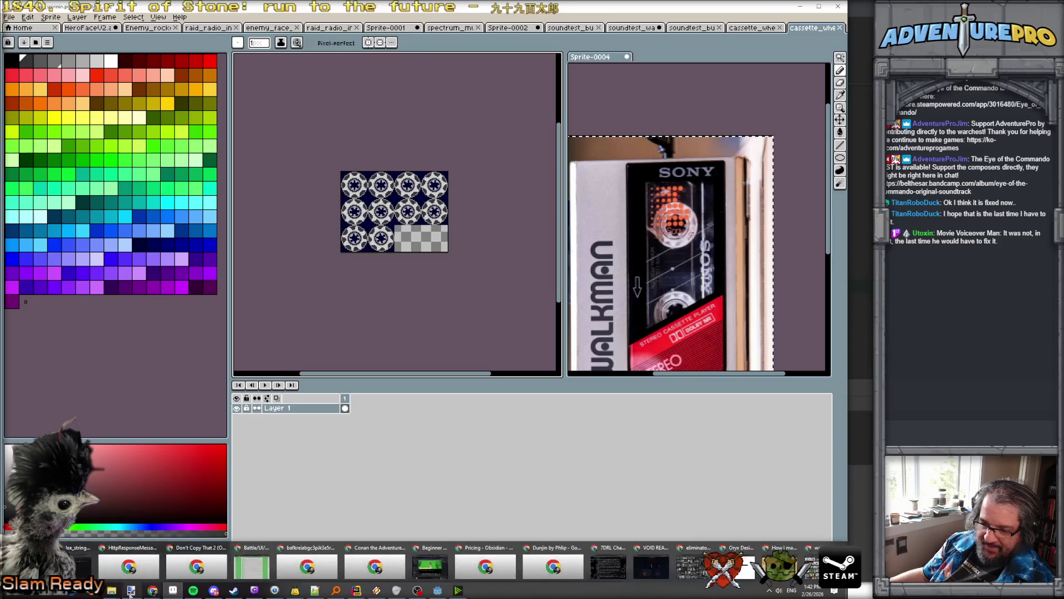
left_click(756, 29)
left_click(692, 28)
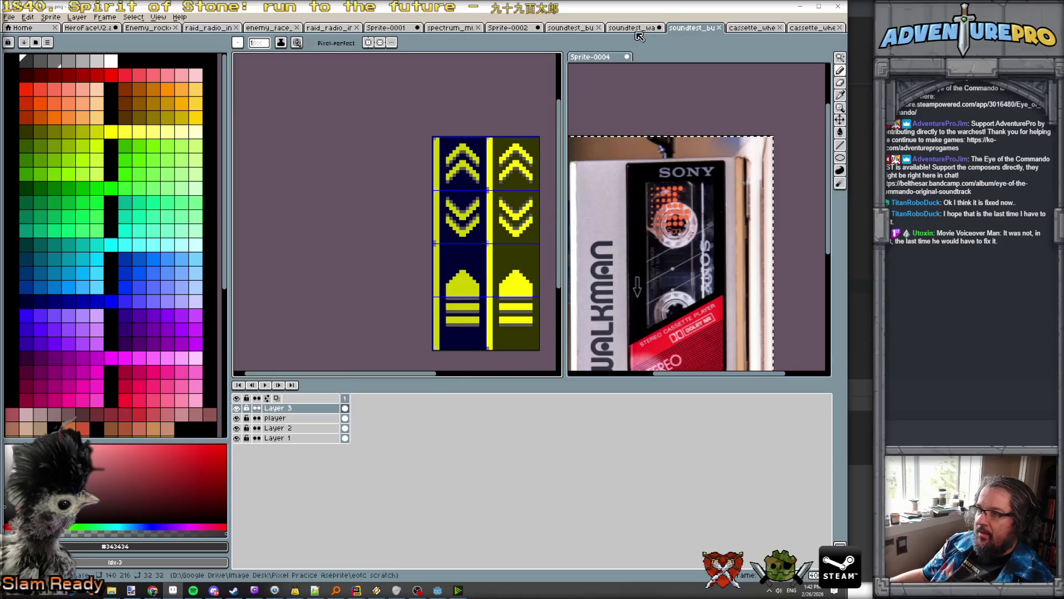
left_click(632, 28)
scroll(505, 200, "down", 2)
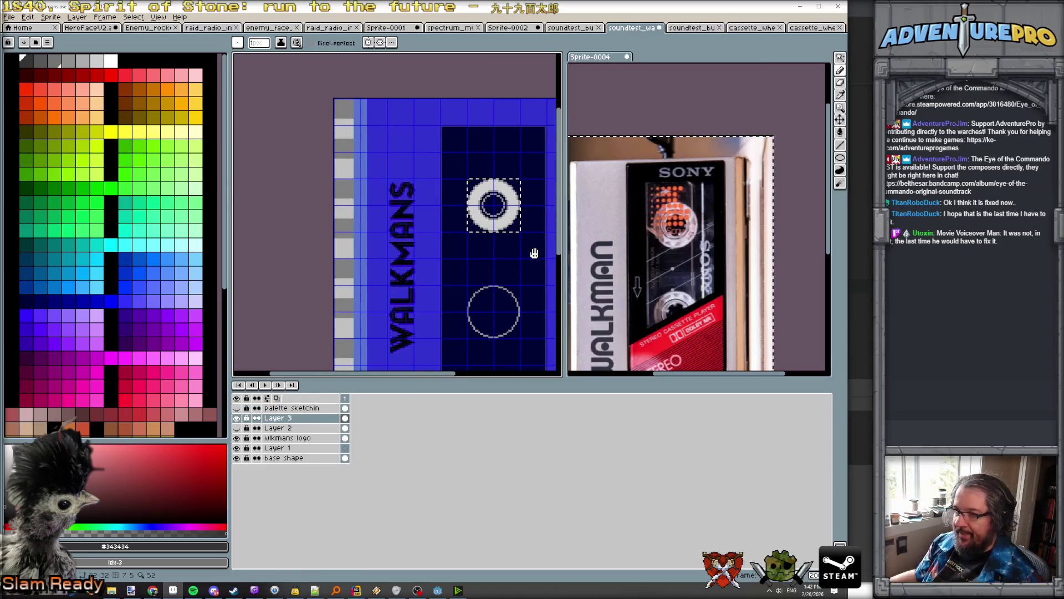
left_click_drag(532, 250, 432, 209)
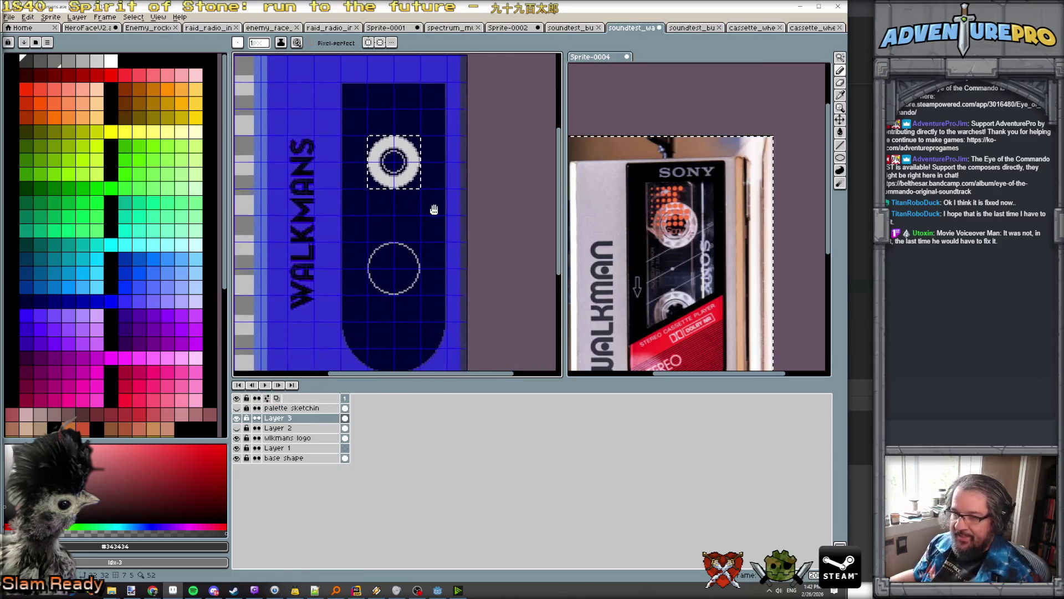
left_click(238, 427)
left_click(238, 427)
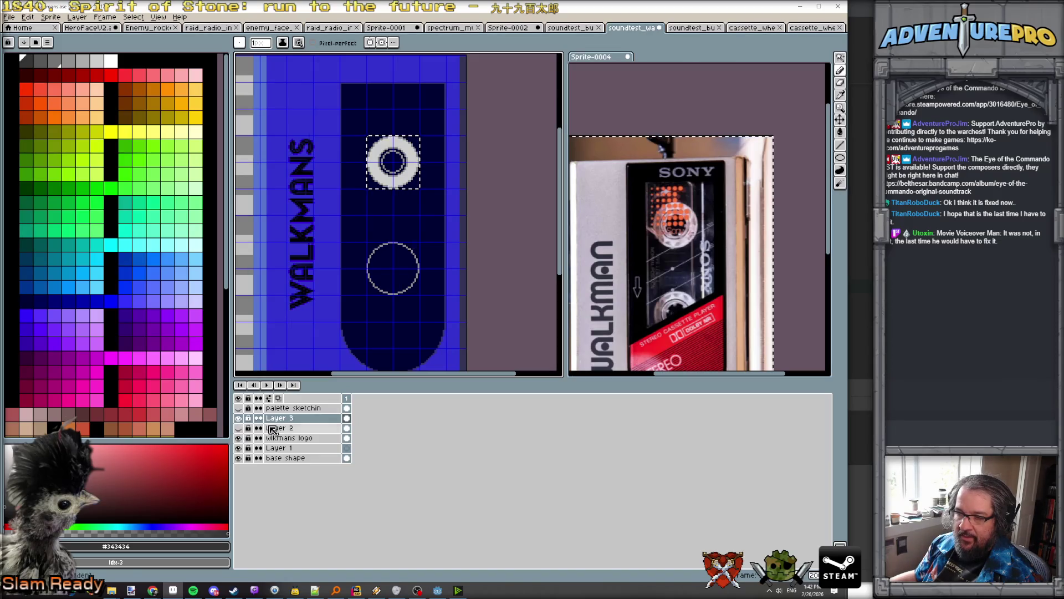
Step: Rename Layer 3 to 'wheel layer' and select the base shape layer
double_click(285, 418)
type("wheel layer")
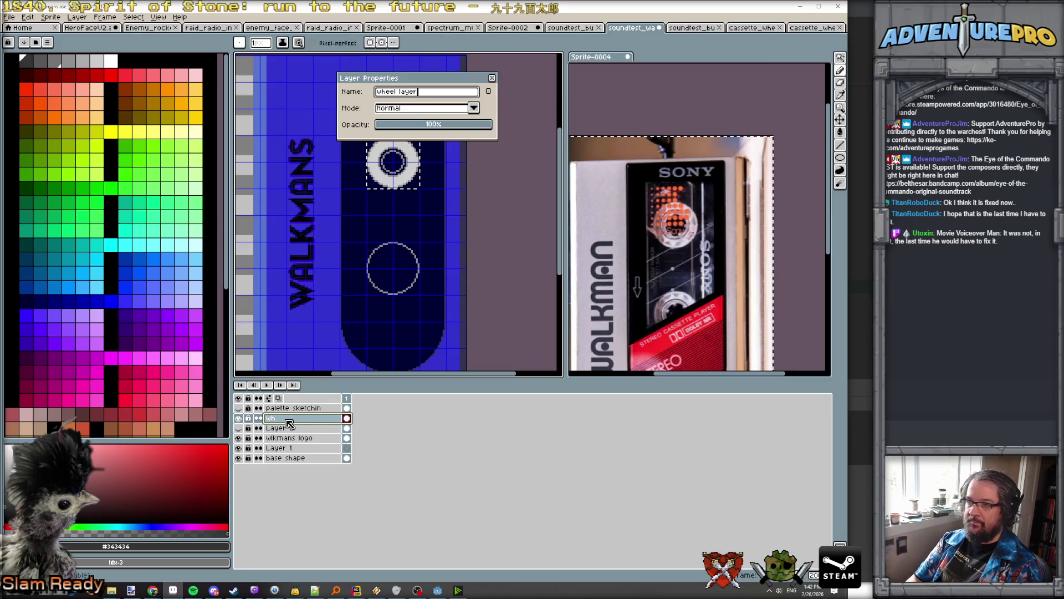
key("Return")
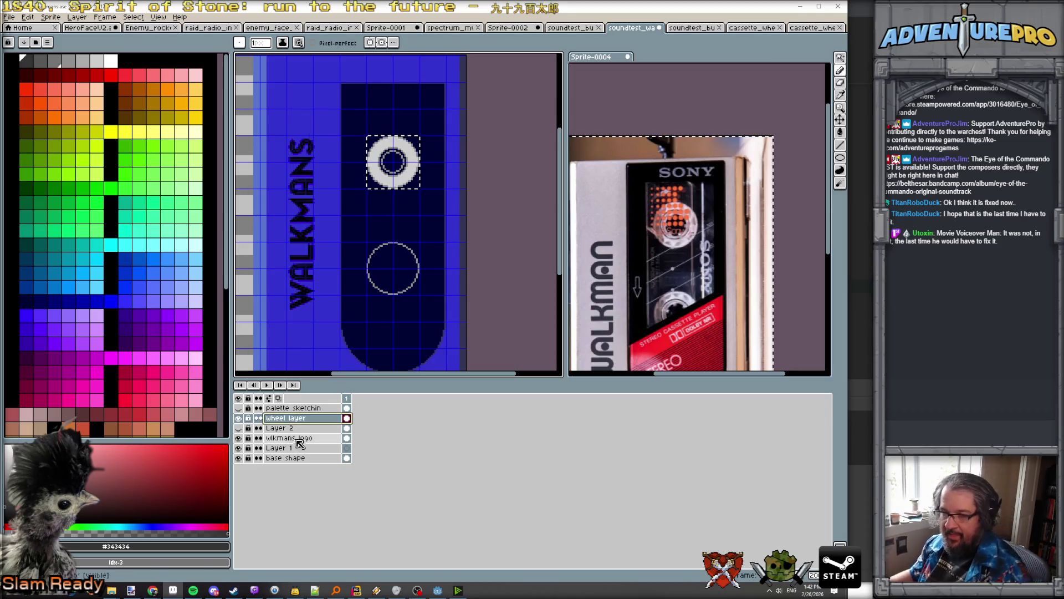
left_click(299, 458)
left_click(238, 457)
left_click(238, 457)
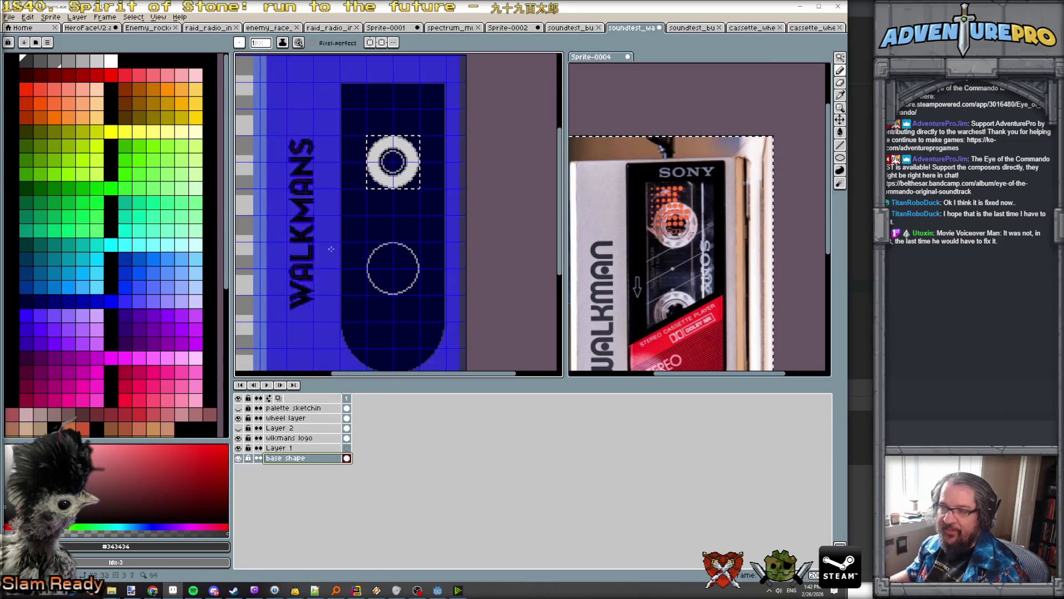
Step: Add a new layer, move it above Layer 2 and name it 'tape darkness'
left_click(55, 20)
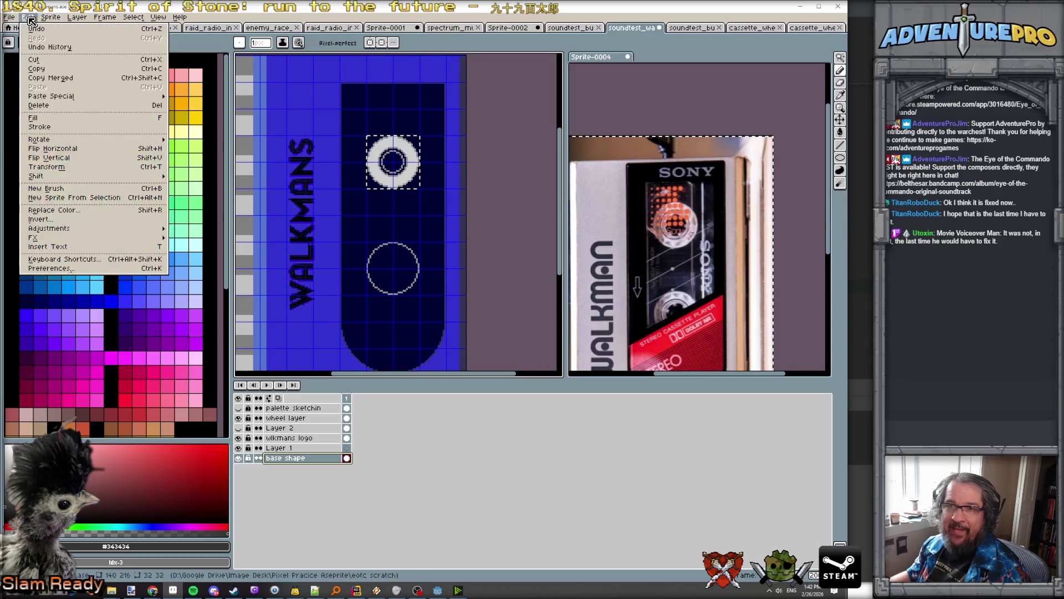
mouse_move(85, 68)
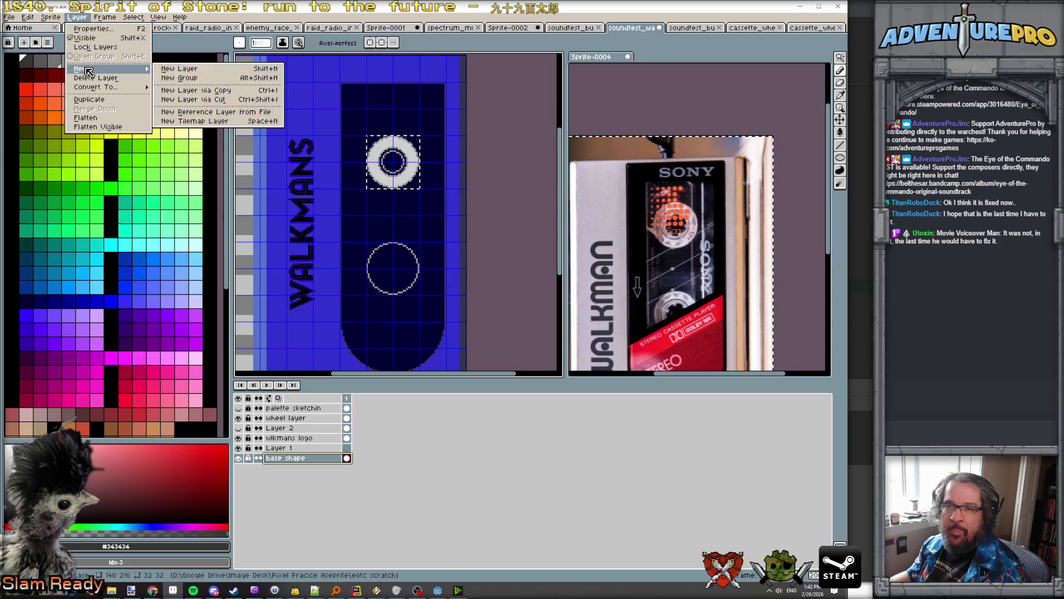
left_click(177, 71)
double_click(286, 458)
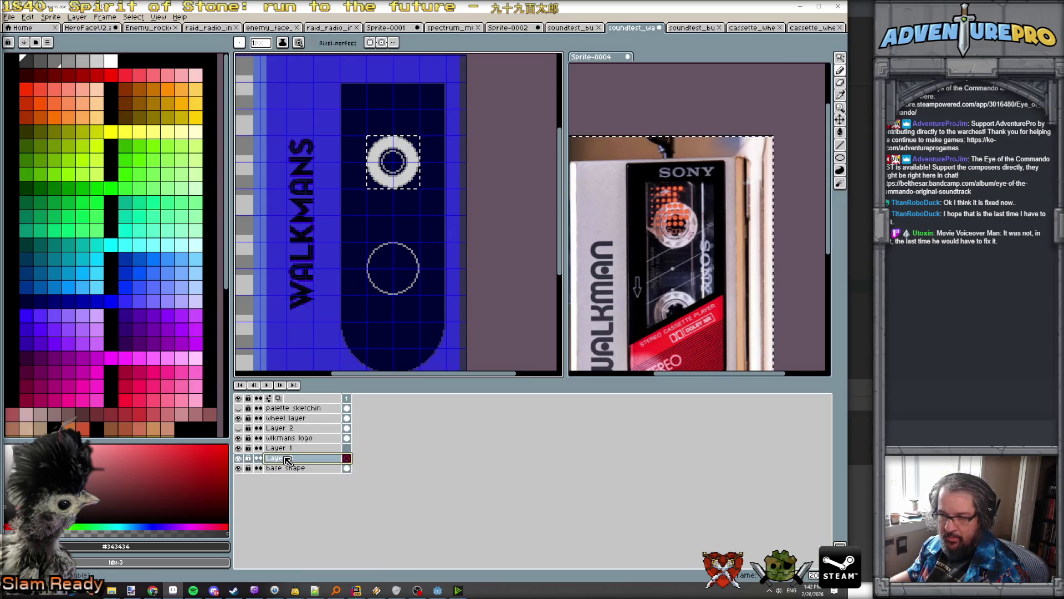
key("Return")
left_click_drag(289, 442, 291, 429)
double_click(291, 429)
type("tape darkness")
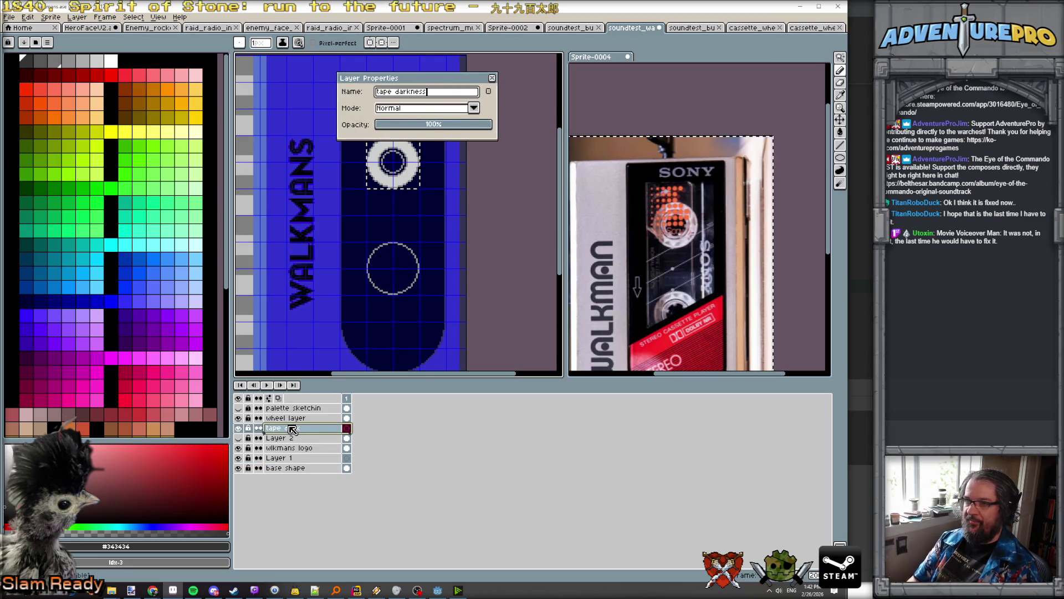
key("Return")
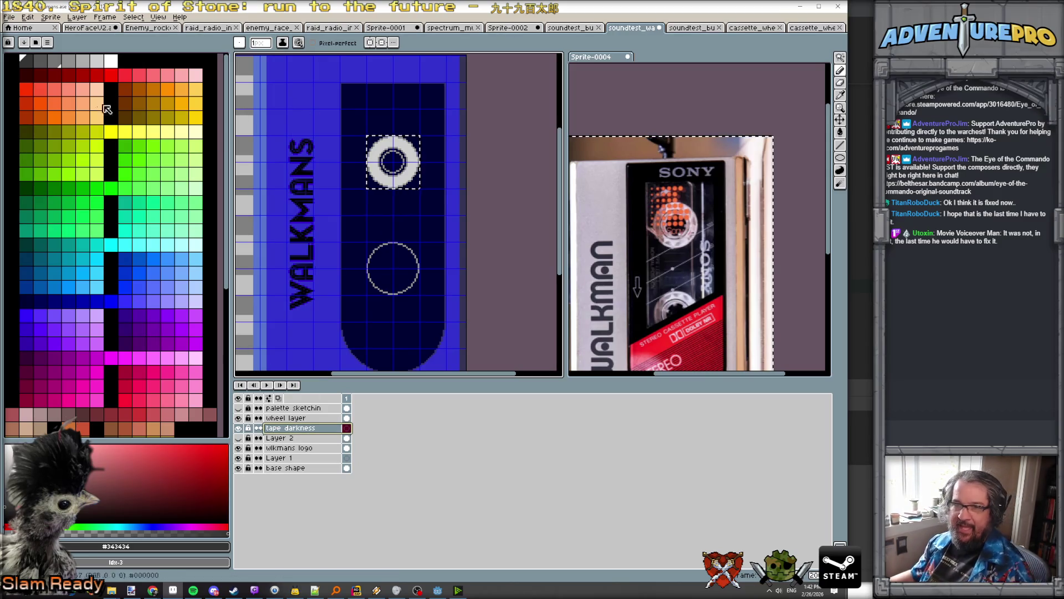
Step: In black, draw the top line and left vertical line above the upper reel
left_click(122, 60)
scroll(382, 135, "up", 1)
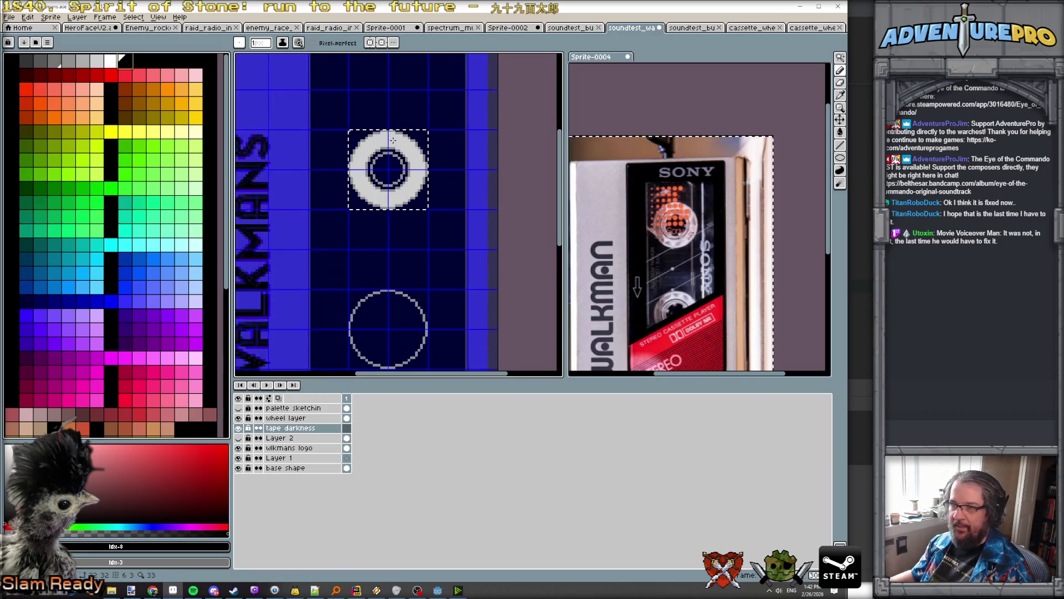
scroll(382, 134, "down", 1)
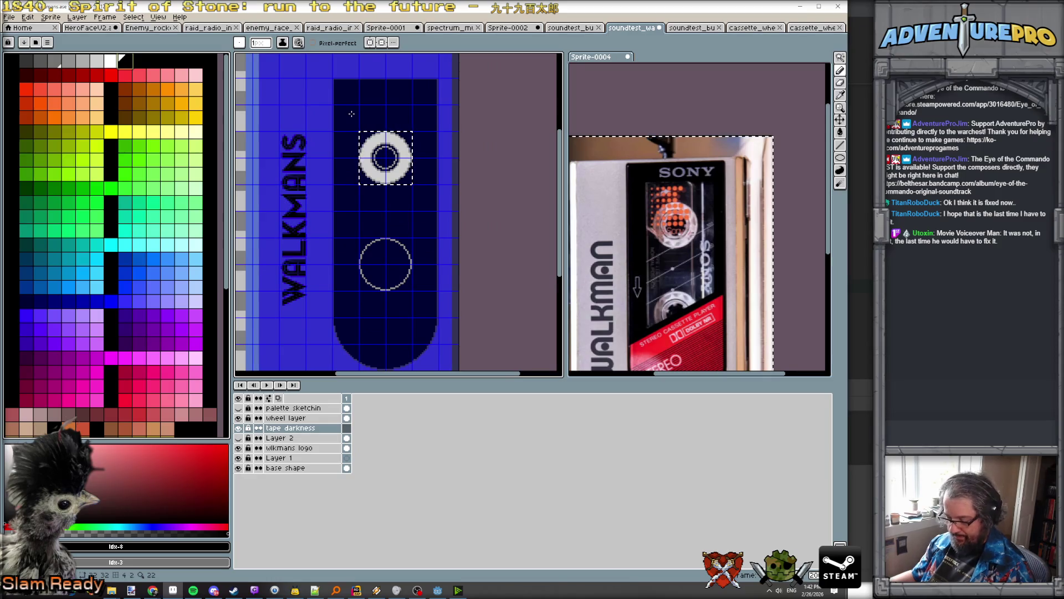
scroll(349, 111, "up", 1)
scroll(347, 108, "up", 1)
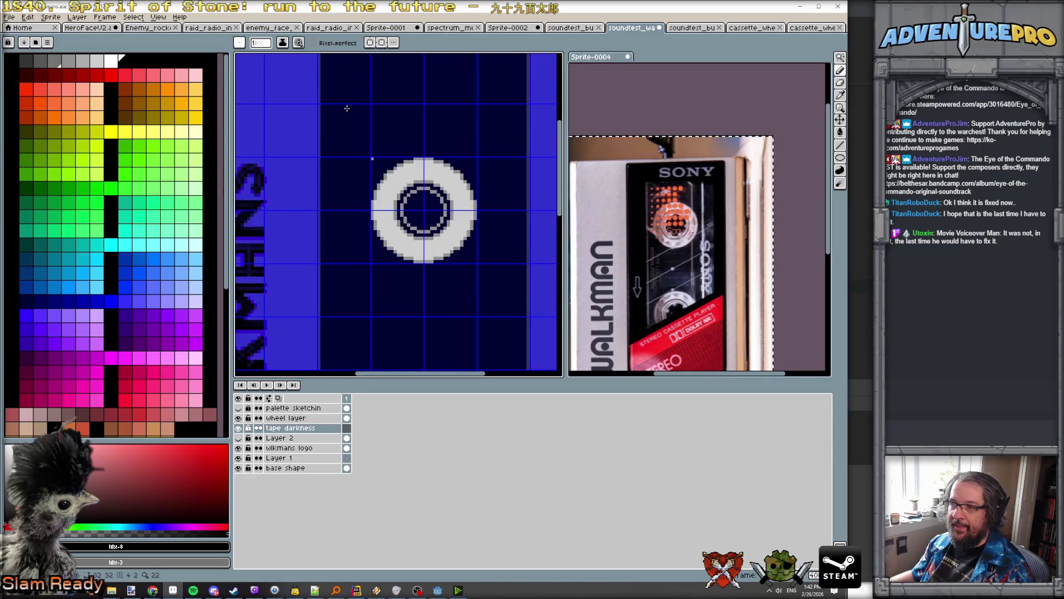
mouse_move(345, 105)
left_mouse_down()
mouse_move(345, 124)
mouse_move(354, 106)
left_mouse_up()
scroll(366, 108, "up", 4)
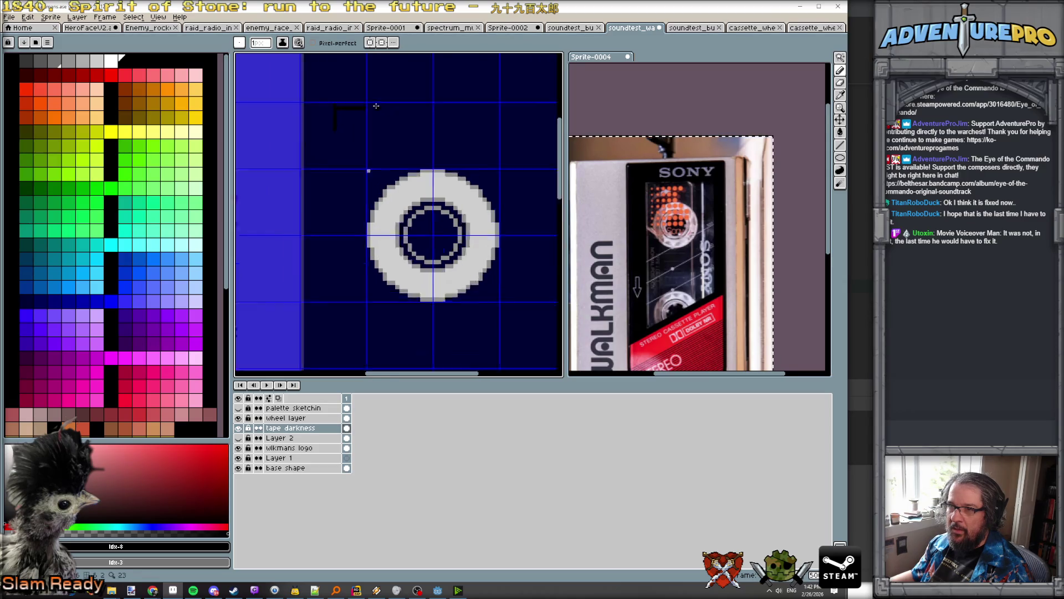
scroll(352, 110, "down", 3)
scroll(350, 112, "up", 2)
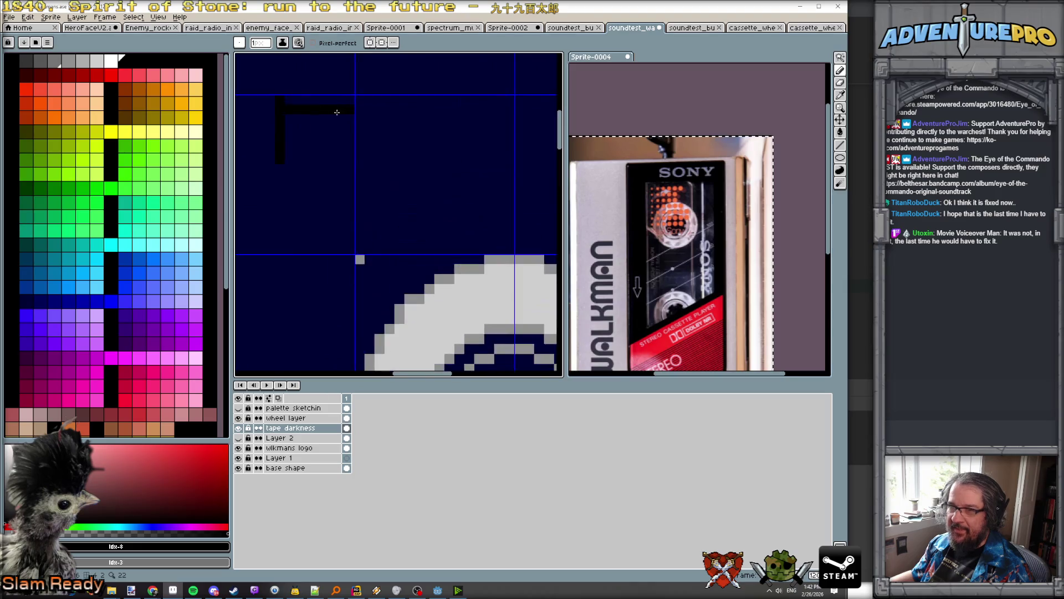
left_click_drag(286, 100, 345, 99)
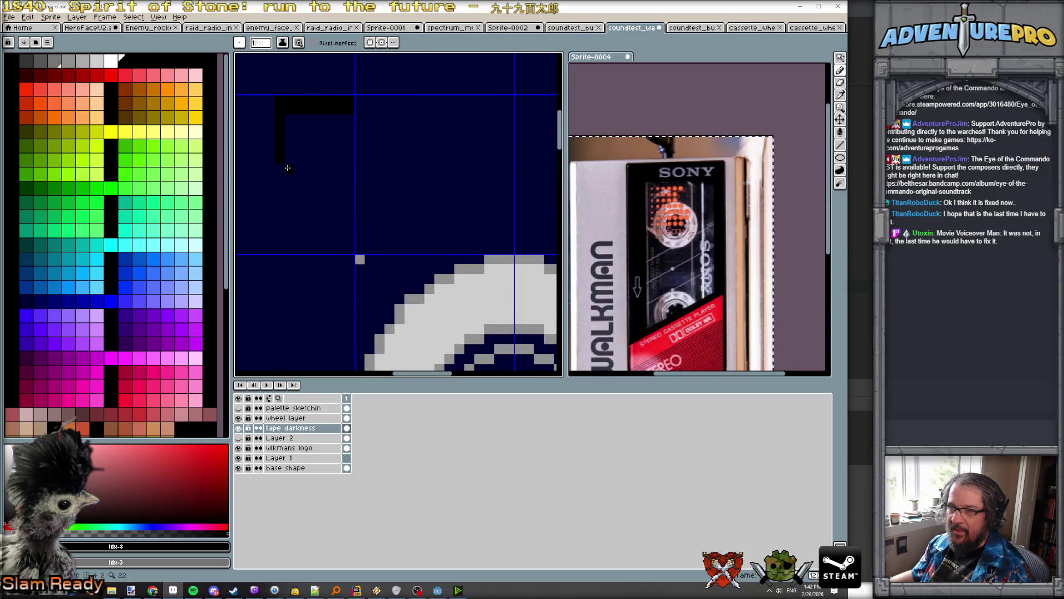
left_click_drag(289, 121, 282, 190)
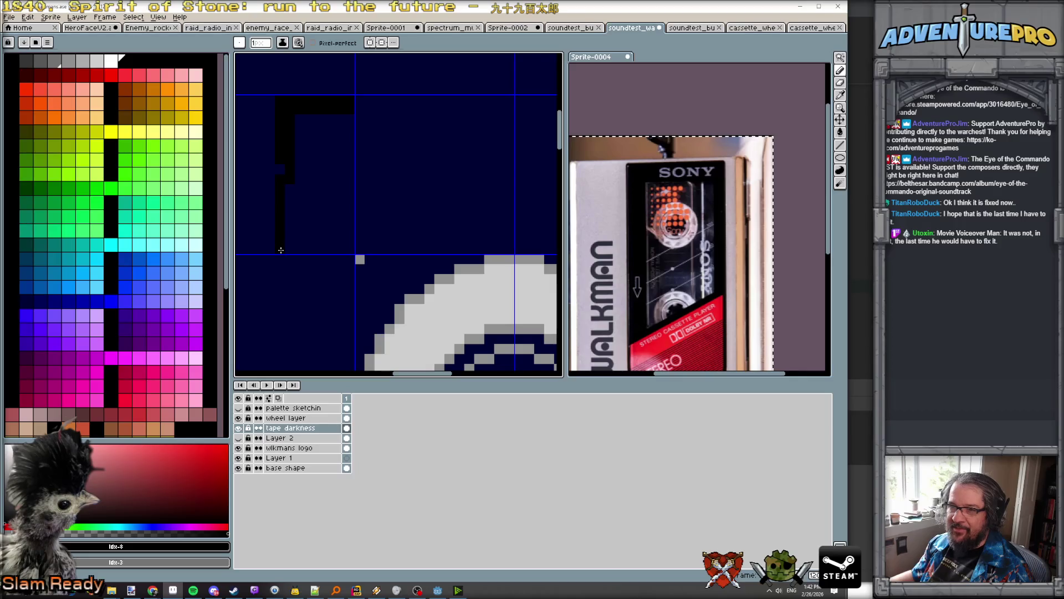
Step: Add the right-side black vertical line and dashes joining it to the top line
scroll(284, 160, "down", 3)
scroll(446, 137, "up", 2)
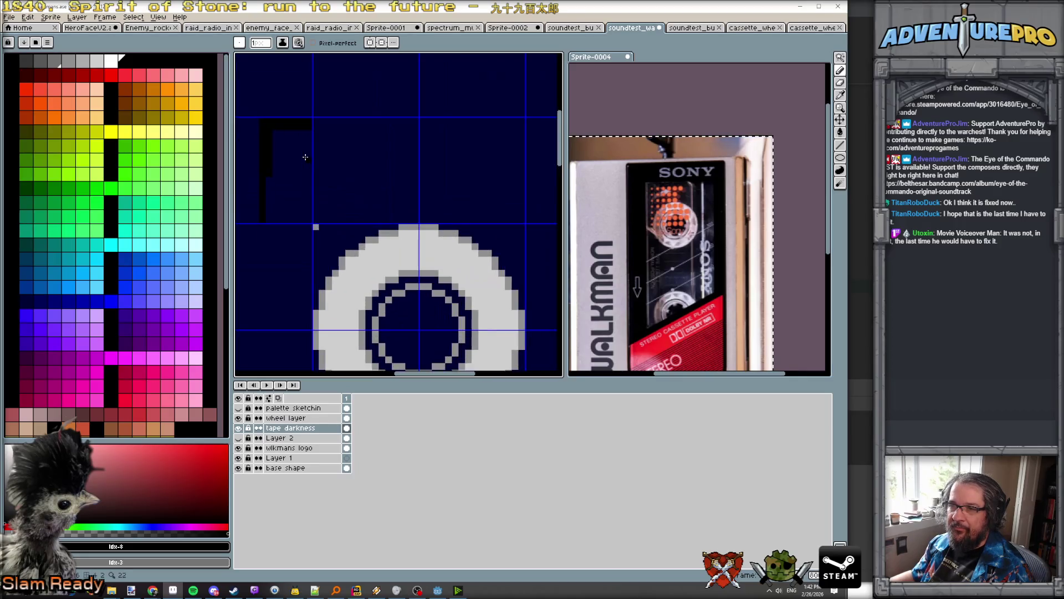
scroll(519, 135, "down", 1)
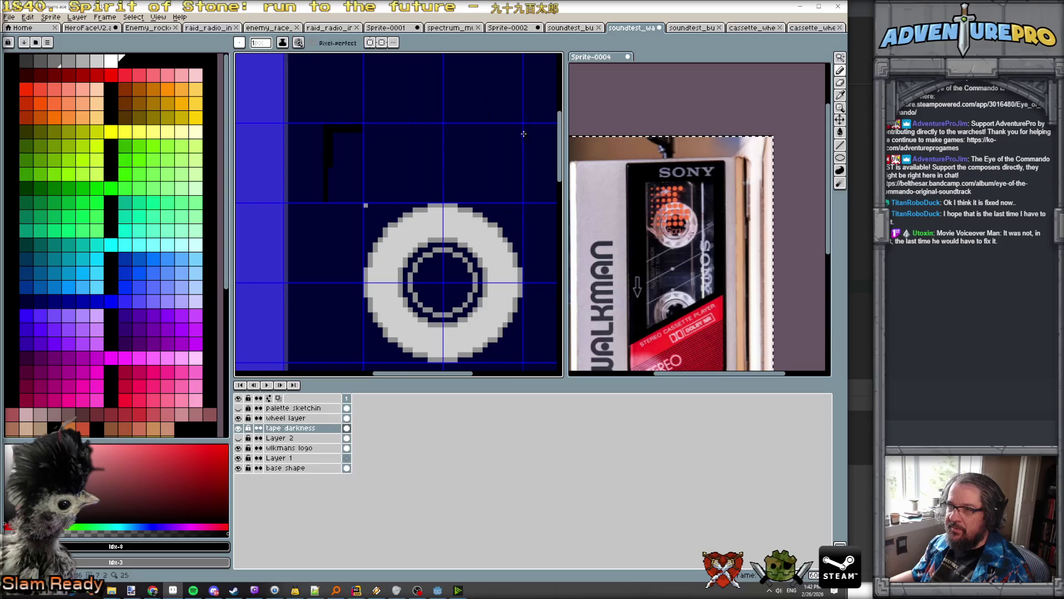
scroll(523, 134, "right", 2)
left_click(441, 127)
scroll(452, 137, "up", 1)
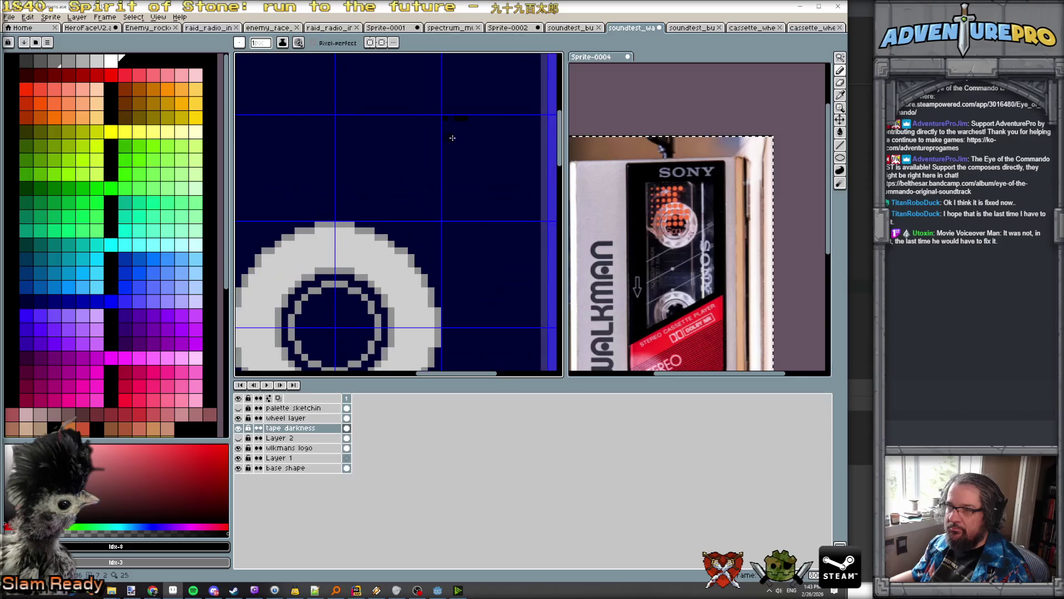
scroll(471, 125, "up", 2)
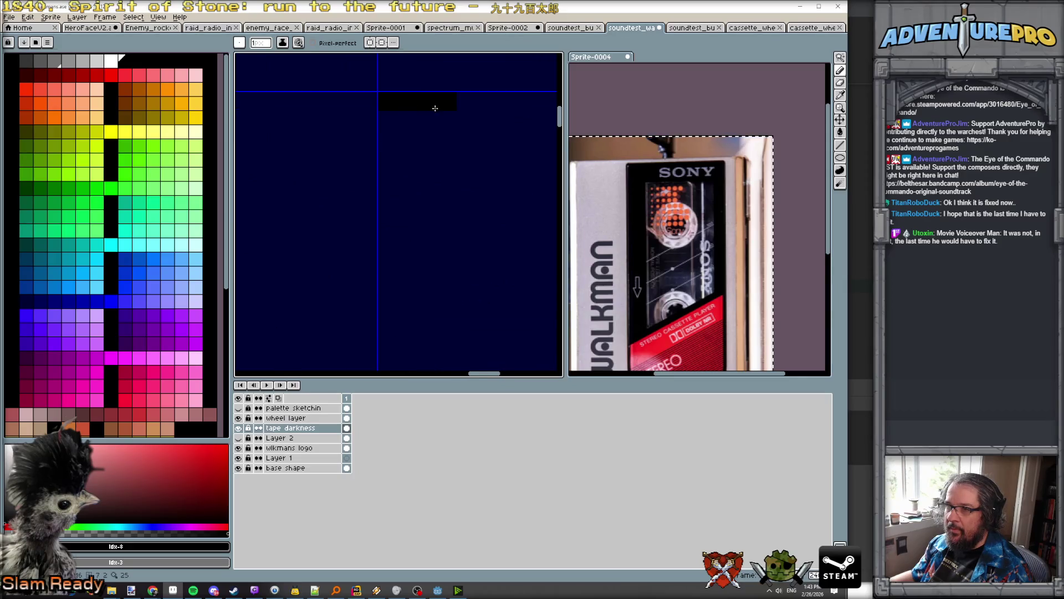
scroll(465, 104, "down", 2)
left_click_drag(459, 111, 460, 297)
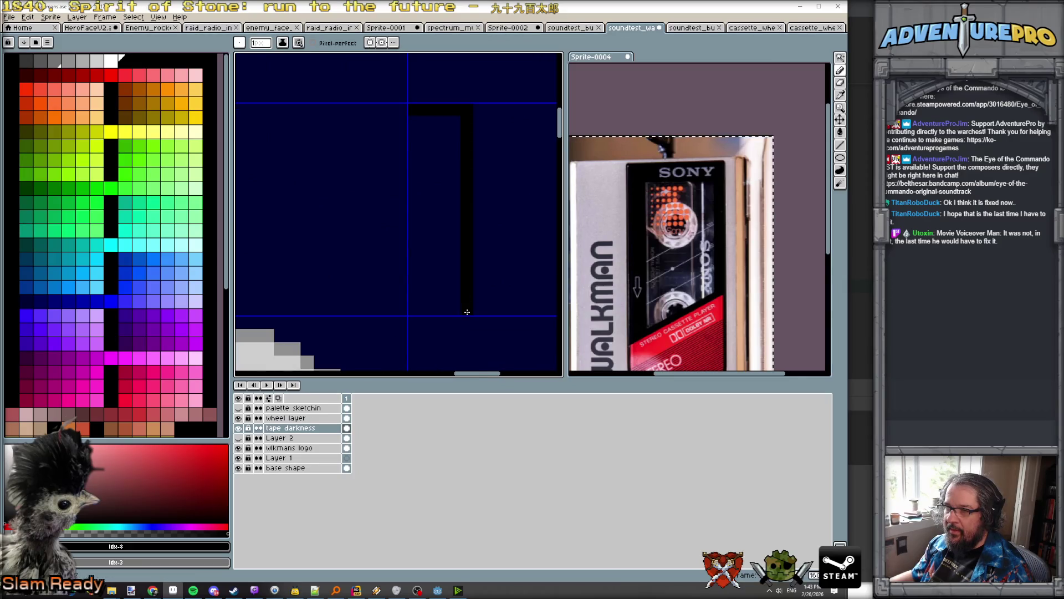
scroll(392, 219, "down", 3)
scroll(309, 195, "up", 2)
scroll(300, 197, "down", 2)
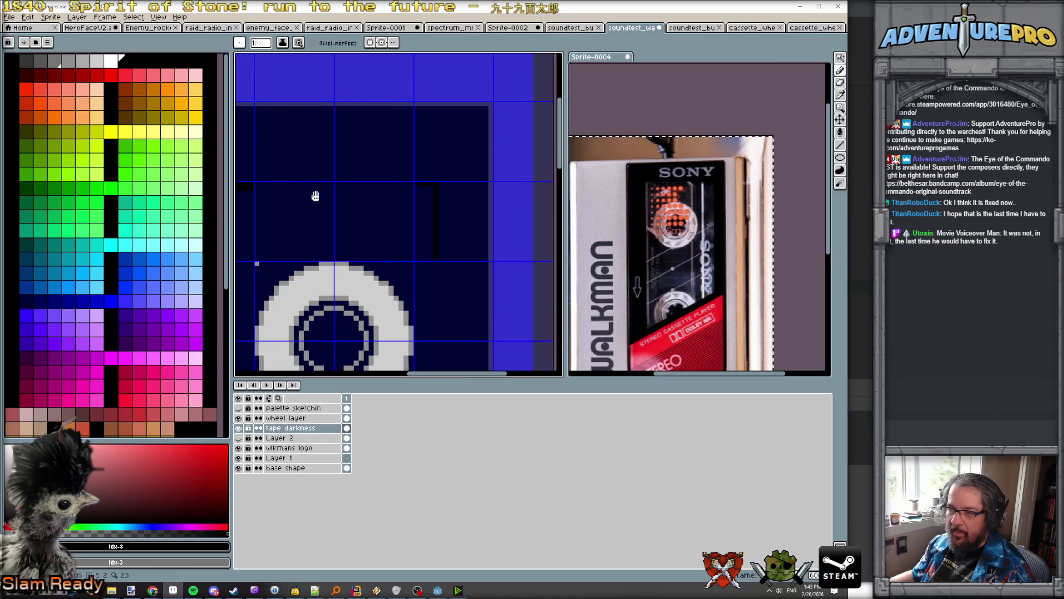
scroll(314, 195, "up", 1)
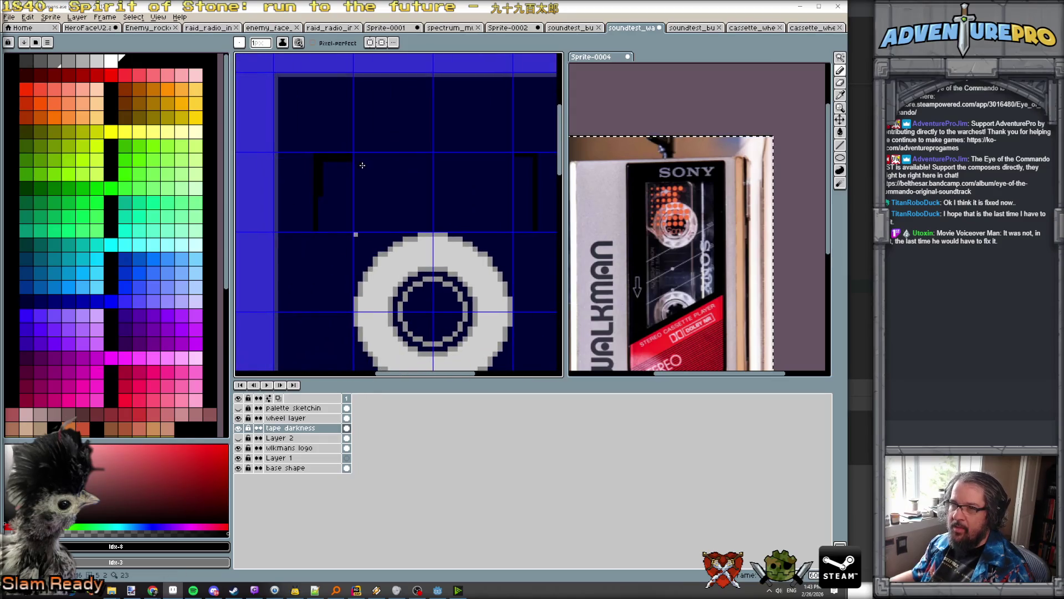
left_click(510, 156, "shift")
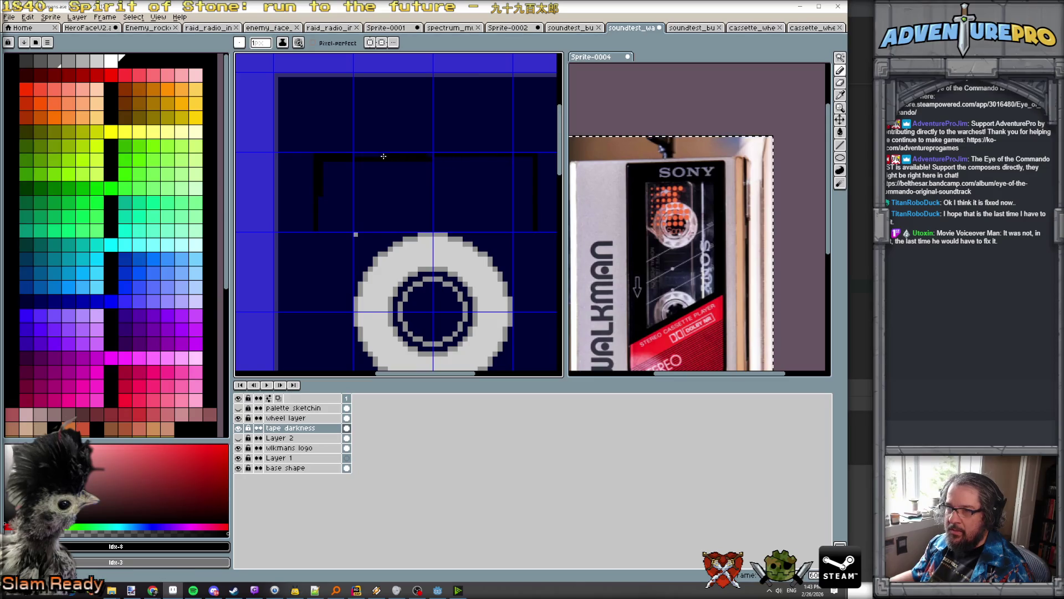
scroll(340, 156, "down", 2)
scroll(349, 143, "up", 1)
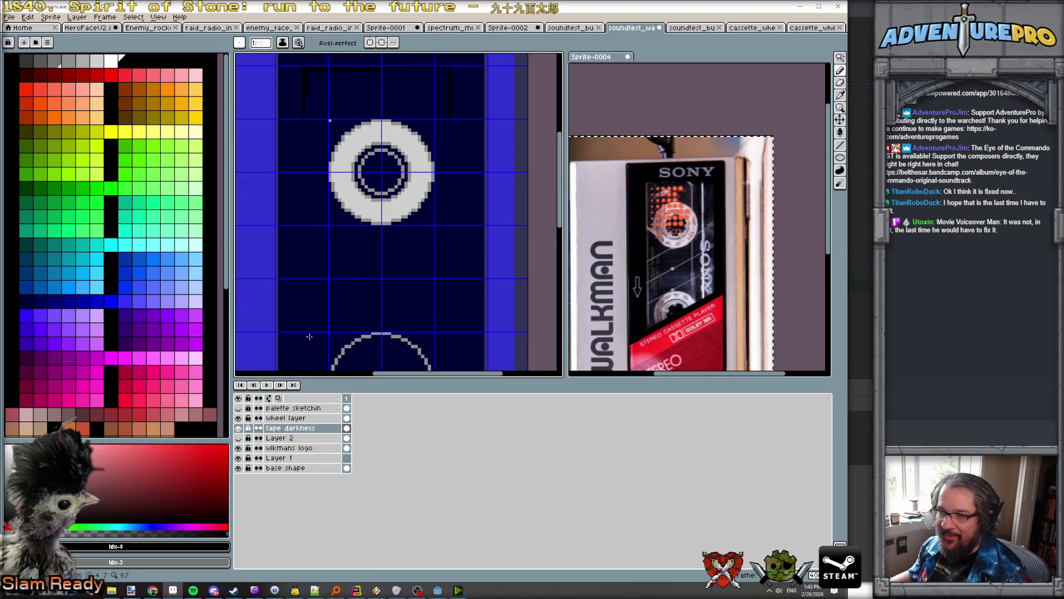
scroll(309, 337, "down", 2)
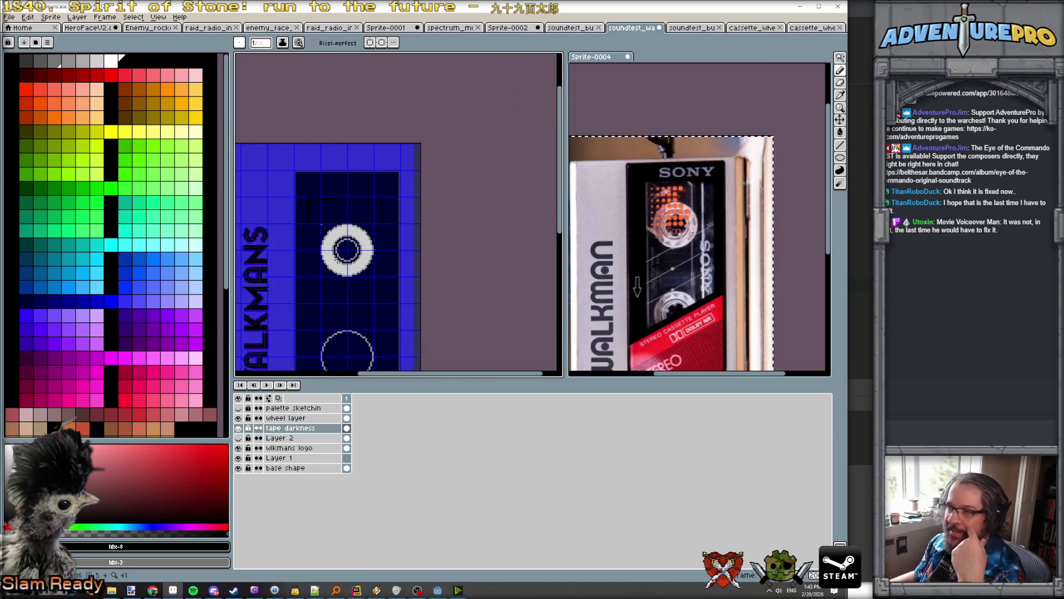
Step: Undo the accidental black fill and turn off the pixel grid
key("v")
left_click(332, 302)
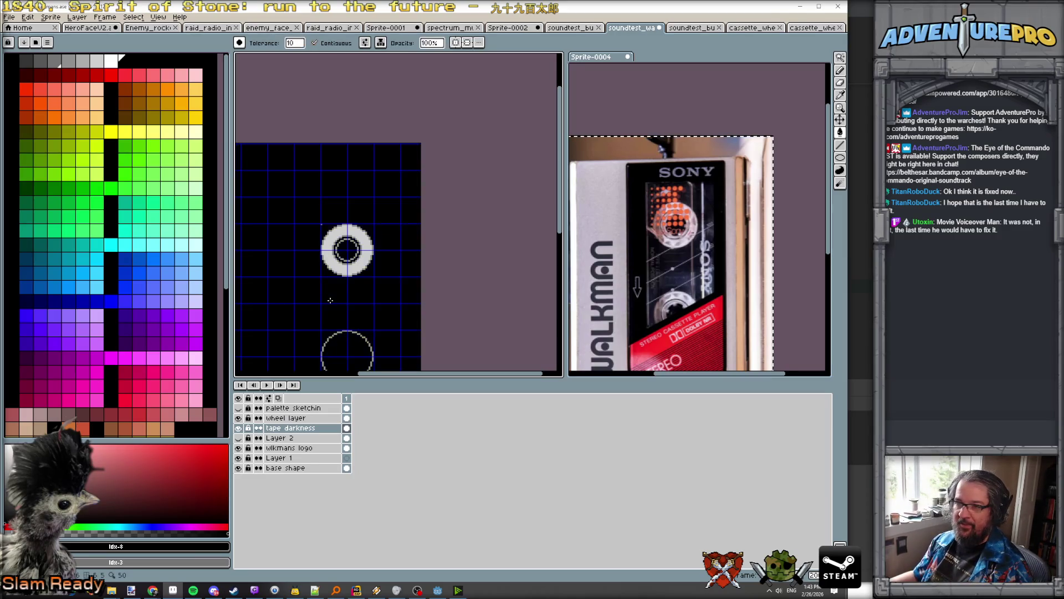
key("ctrl+z")
left_click(158, 17)
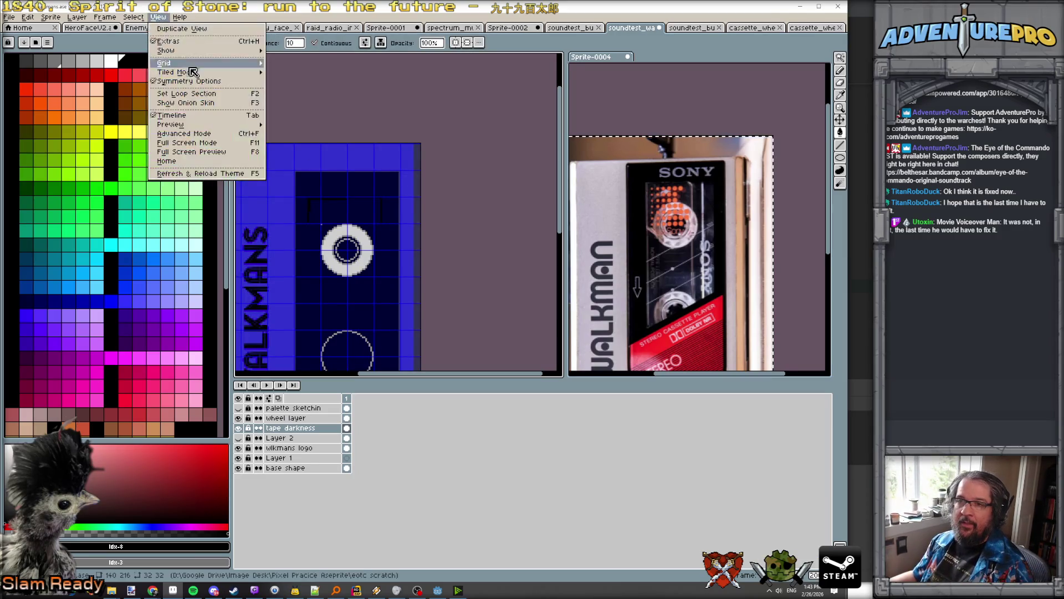
mouse_move(192, 64)
mouse_move(241, 52)
left_click(308, 68)
Step: With the pencil, draw a straight line down the tape window's left edge to the lower reel
scroll(462, 148, "up", 3)
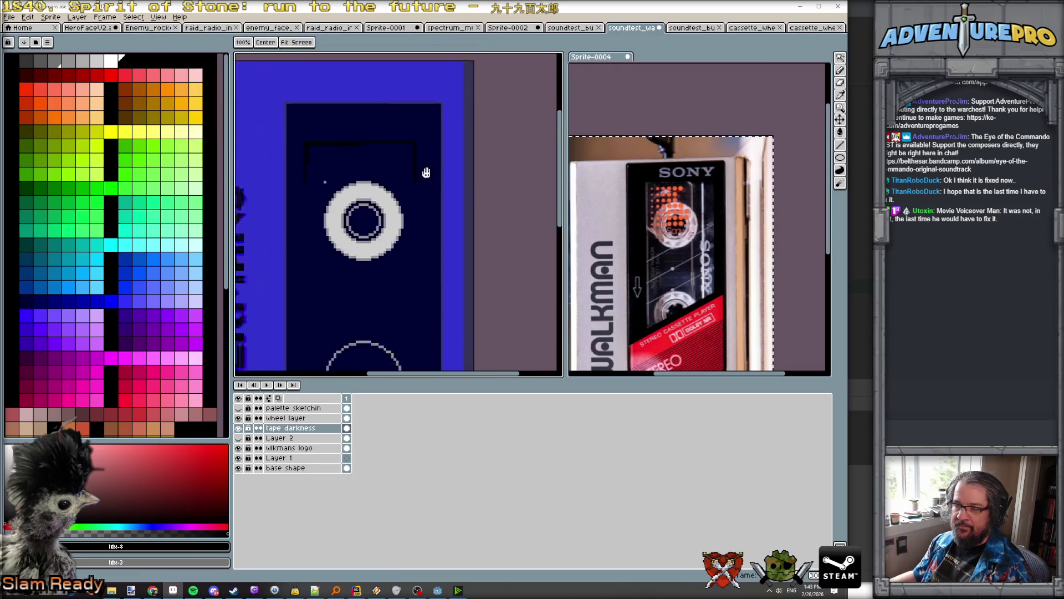
scroll(462, 148, "down", 2)
scroll(462, 148, "up", 2)
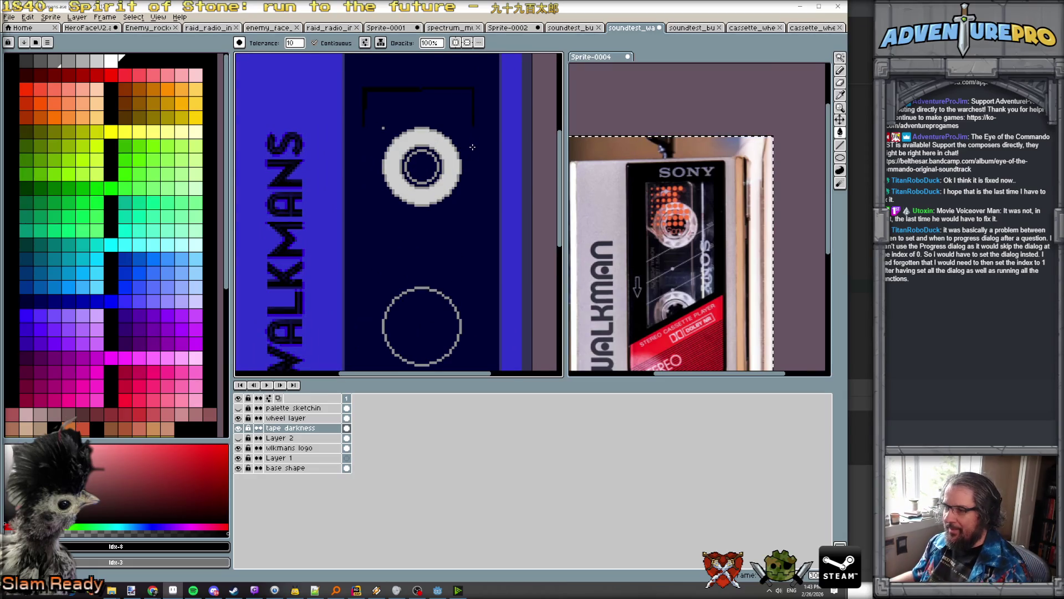
scroll(452, 138, "down", 2)
scroll(452, 138, "up", 2)
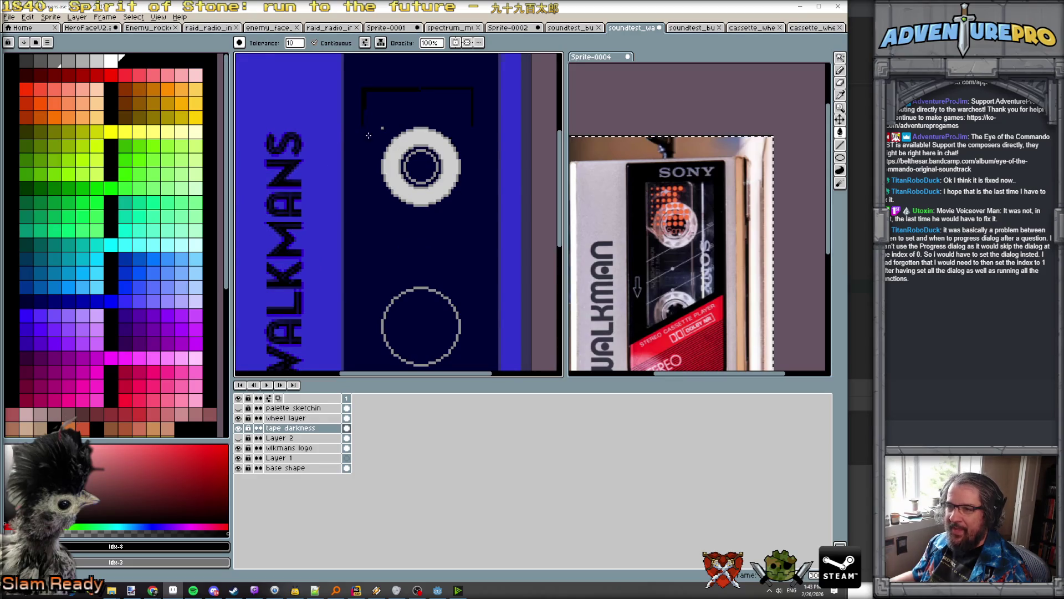
scroll(368, 135, "up", 1)
scroll(363, 121, "up", 1)
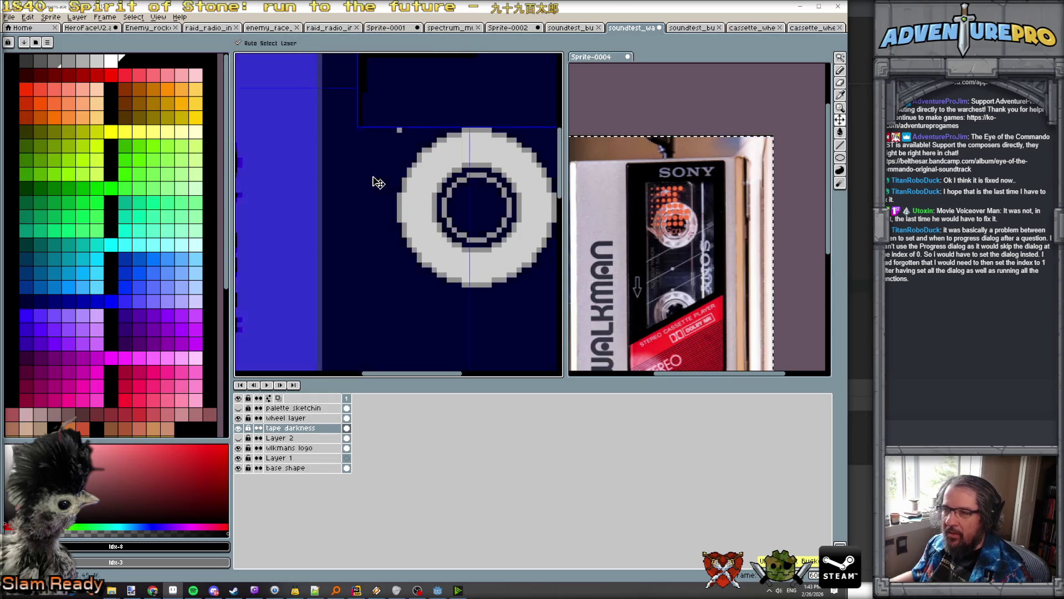
key("b")
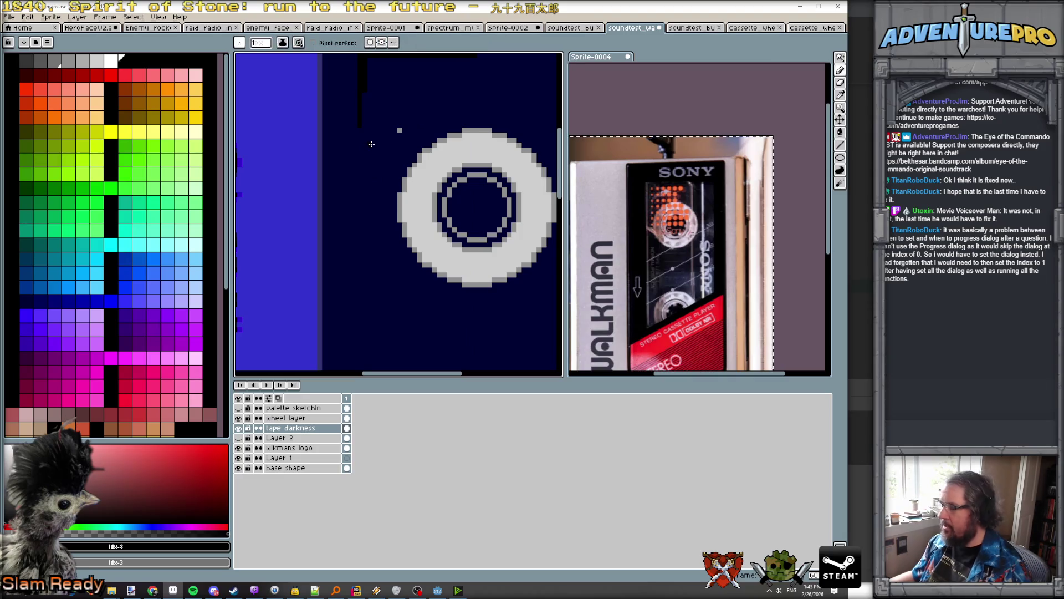
scroll(372, 143, "down", 2)
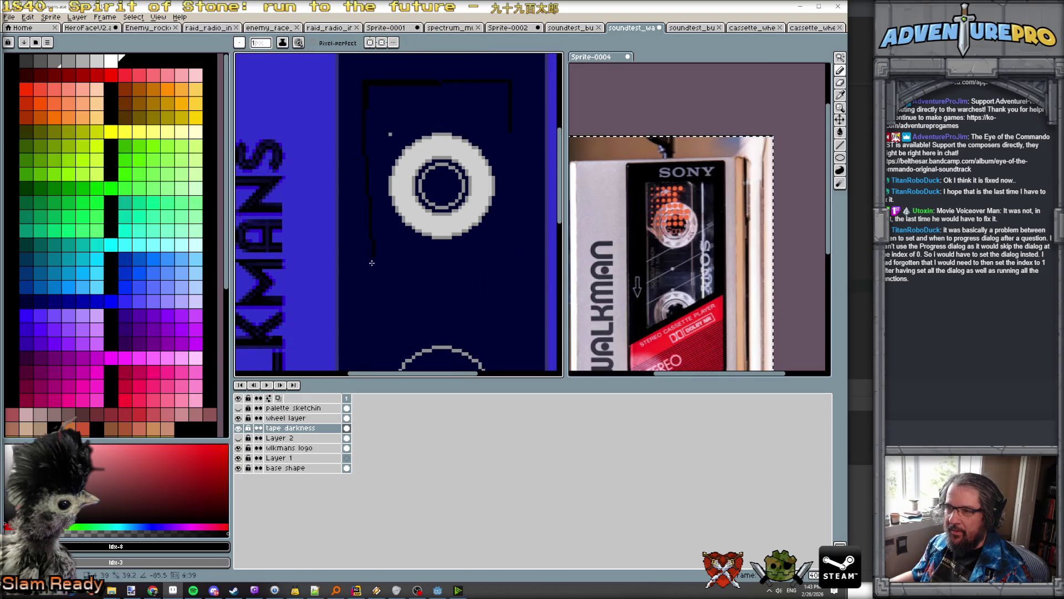
left_click(355, 336, "shift")
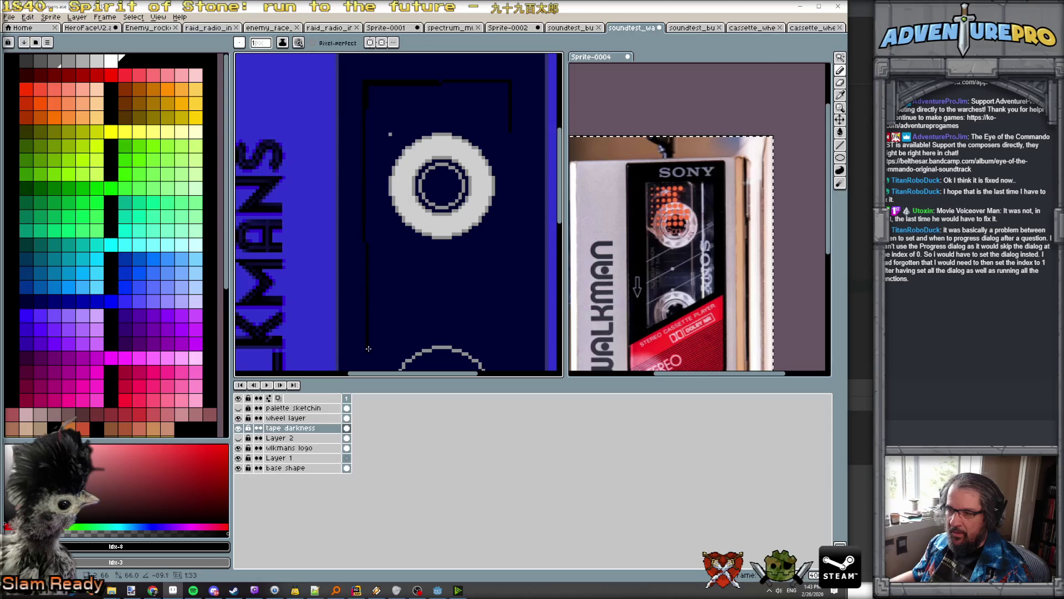
left_click_drag(362, 348, 354, 270)
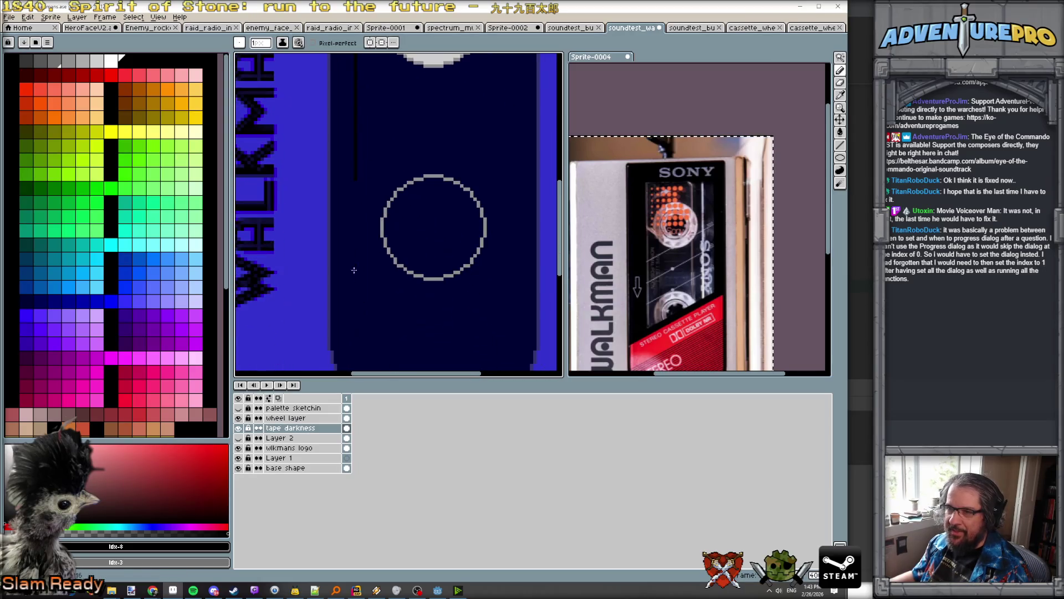
left_click(356, 304, "shift")
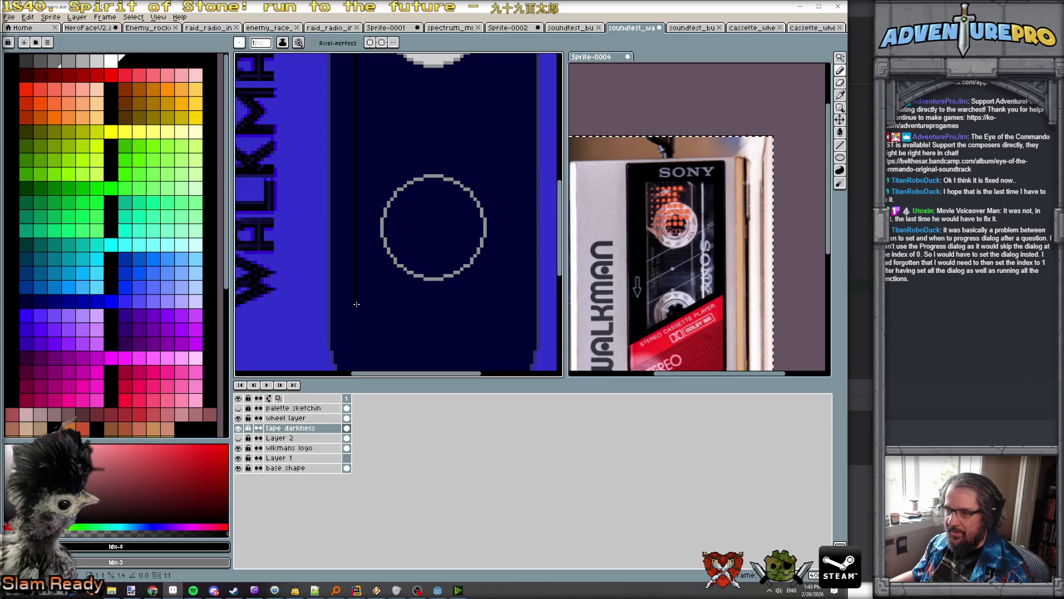
Step: Draw the tape window's bottom edge line and extend a line down its right edge
left_click_drag(356, 304, 501, 307)
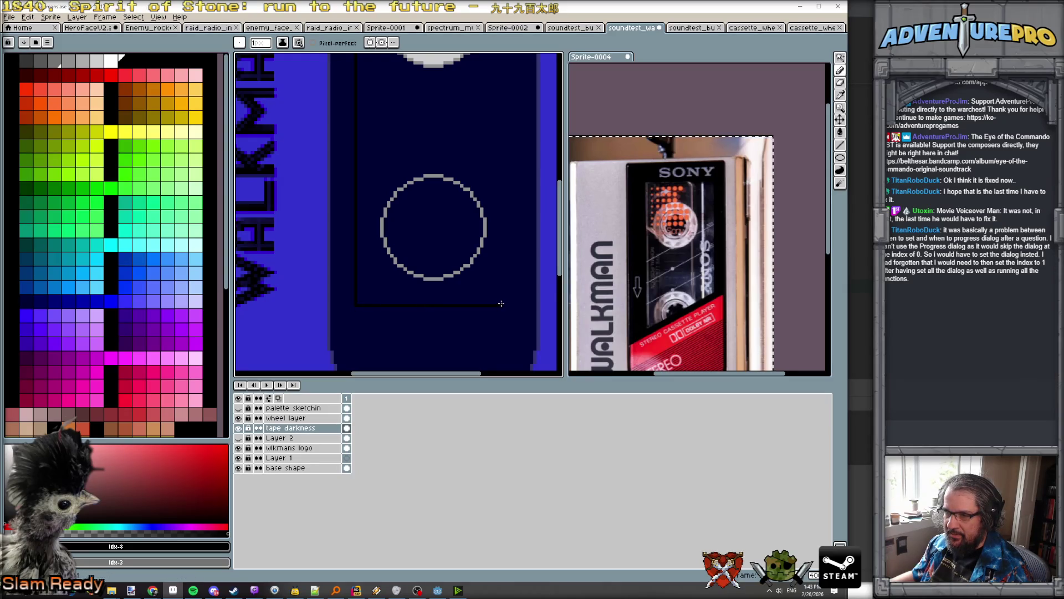
scroll(506, 247, "down", 2)
mouse_move(469, 180)
left_mouse_down()
mouse_move(502, 160)
mouse_move(463, 211)
left_mouse_up()
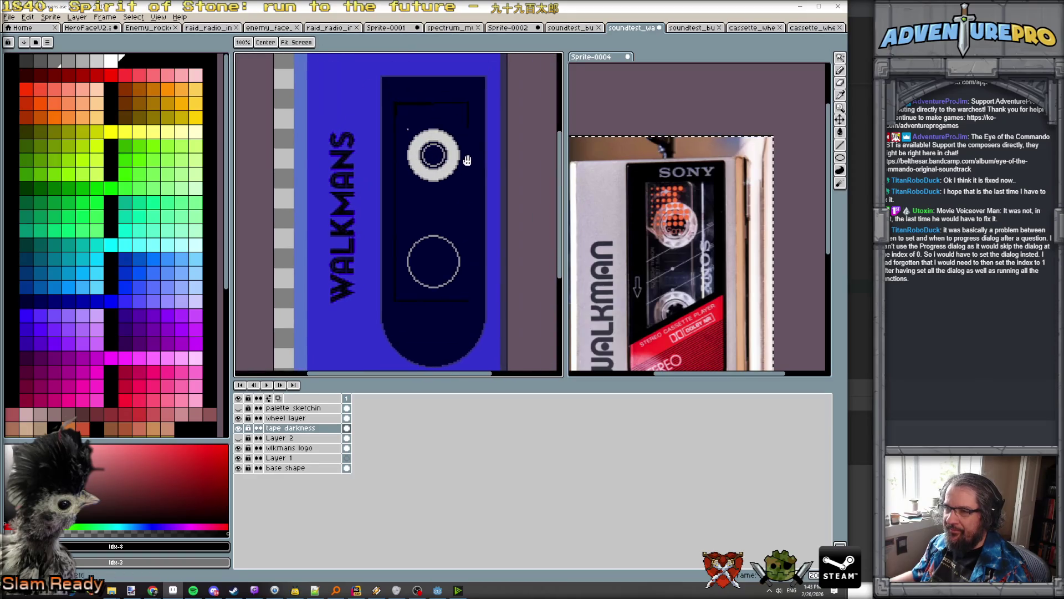
scroll(466, 119, "up", 2)
mouse_move(468, 134)
left_mouse_down()
mouse_move(466, 285)
mouse_move(449, 161)
mouse_move(450, 344)
left_mouse_up()
scroll(451, 335, "up", 1)
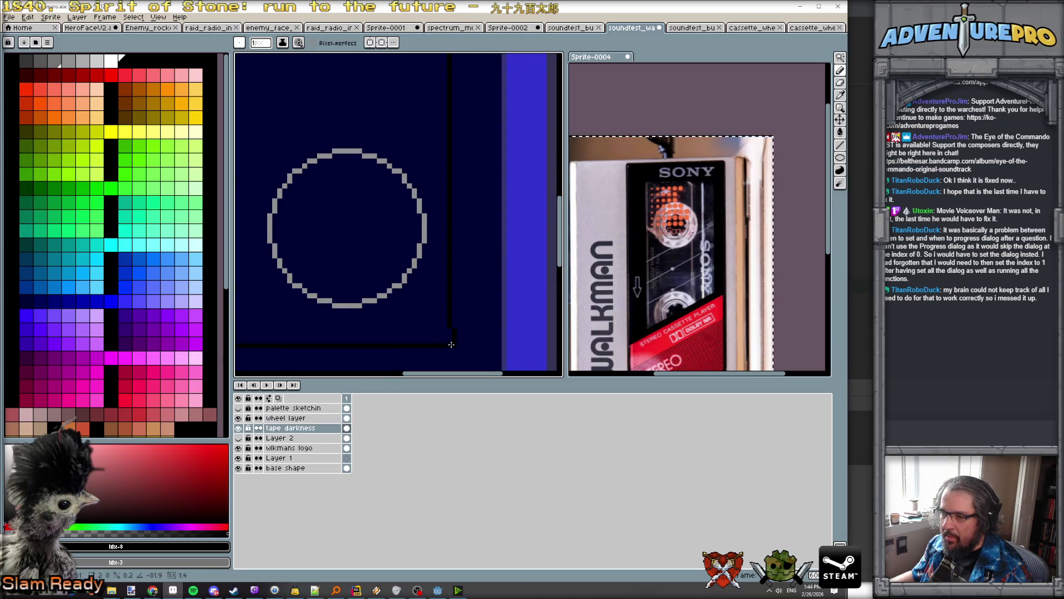
scroll(455, 292, "up", 1)
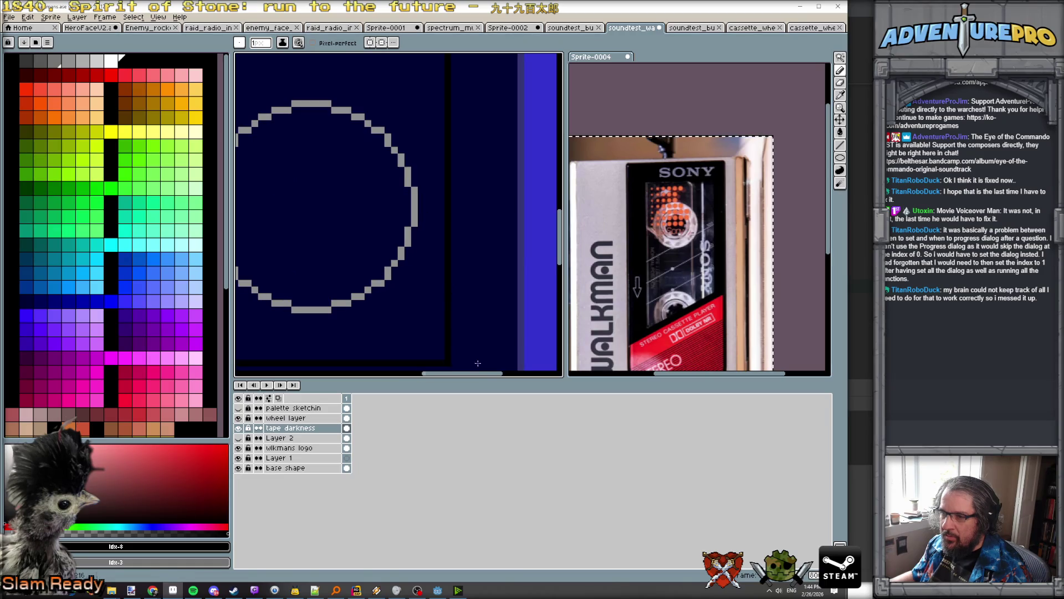
scroll(480, 275, "down", 2)
Step: Save the Walkman sprite and make the tape darkness layer active again
key("g")
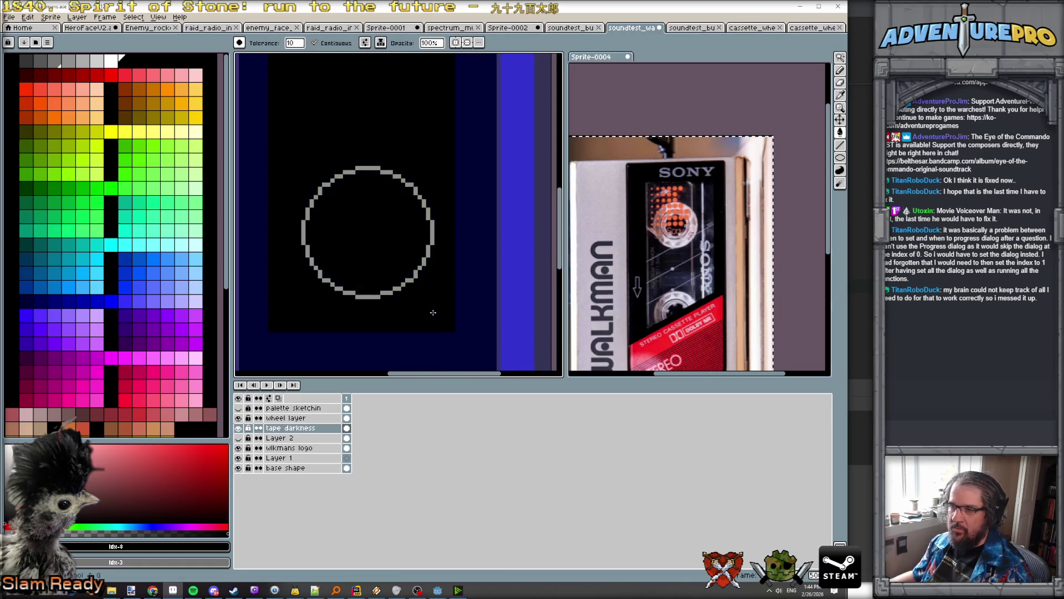
scroll(424, 271, "down", 3)
scroll(385, 126, "up", 1)
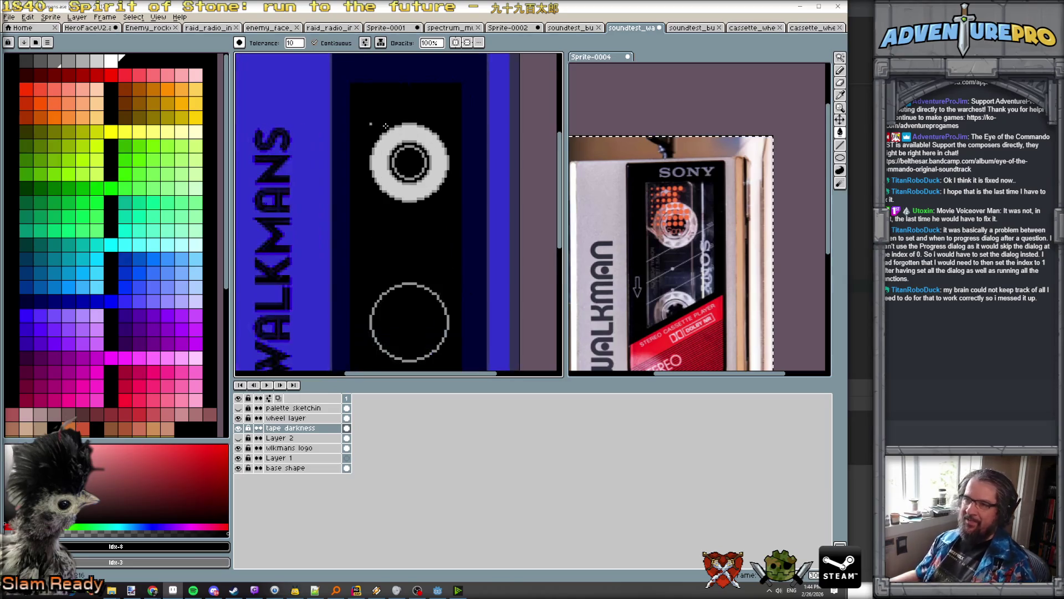
scroll(385, 127, "down", 1)
scroll(385, 126, "up", 1)
key("Up")
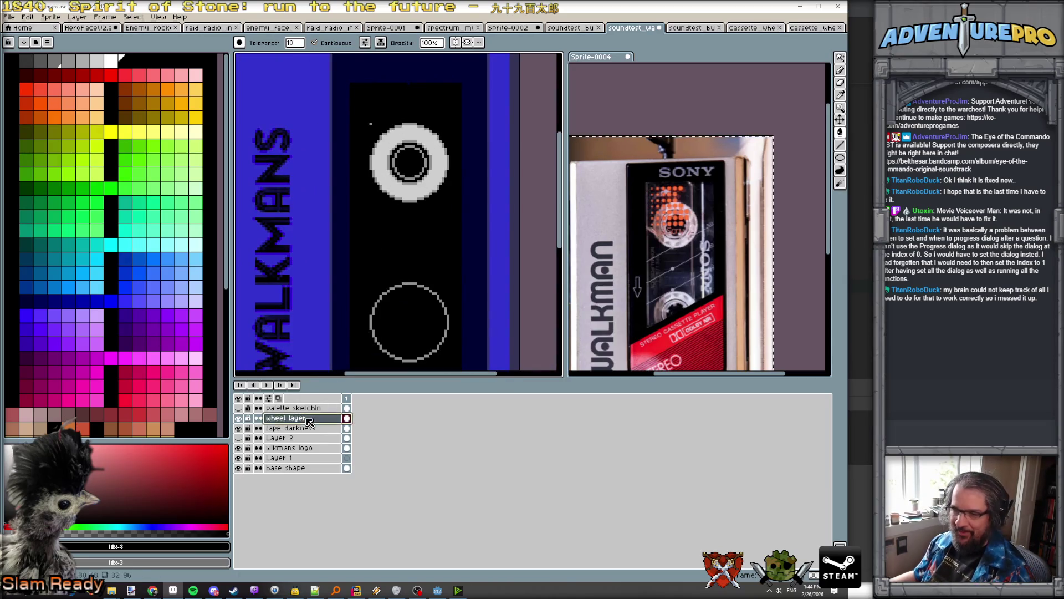
key("b")
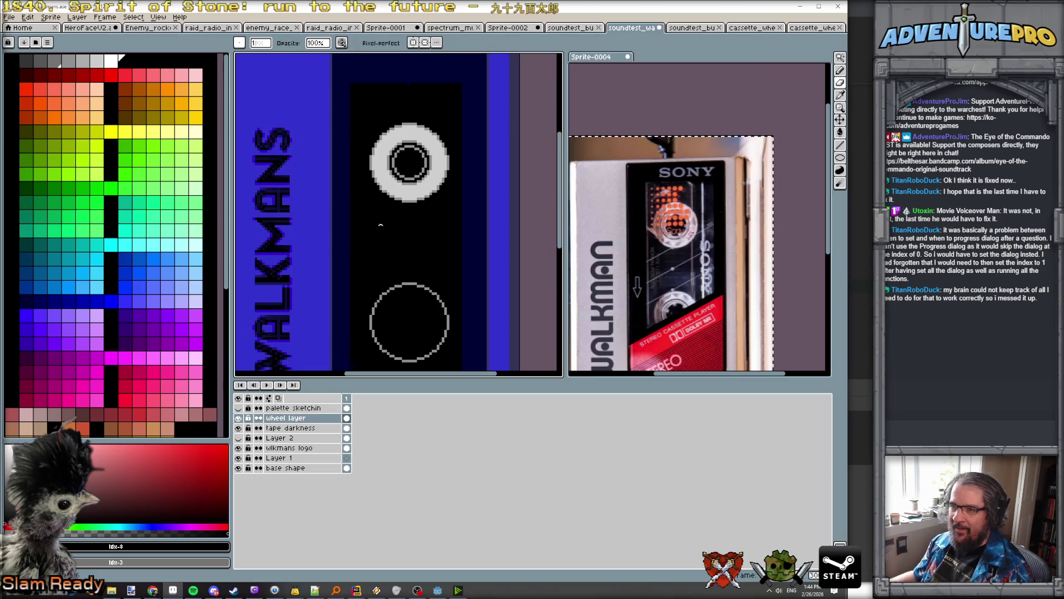
scroll(366, 299, "down", 2)
key("ctrl+s")
scroll(366, 299, "up", 2)
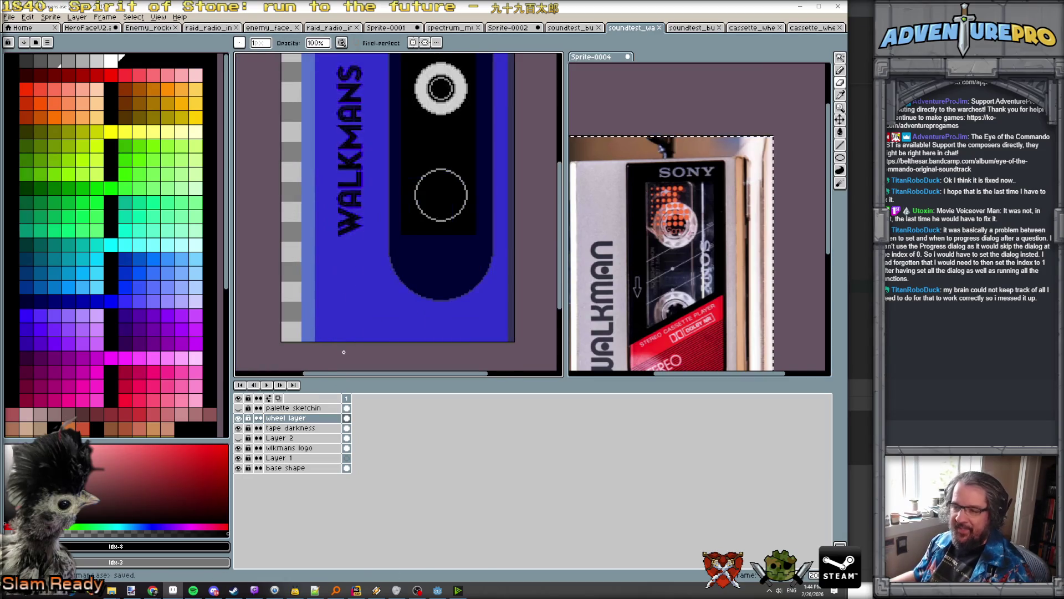
left_click(303, 431)
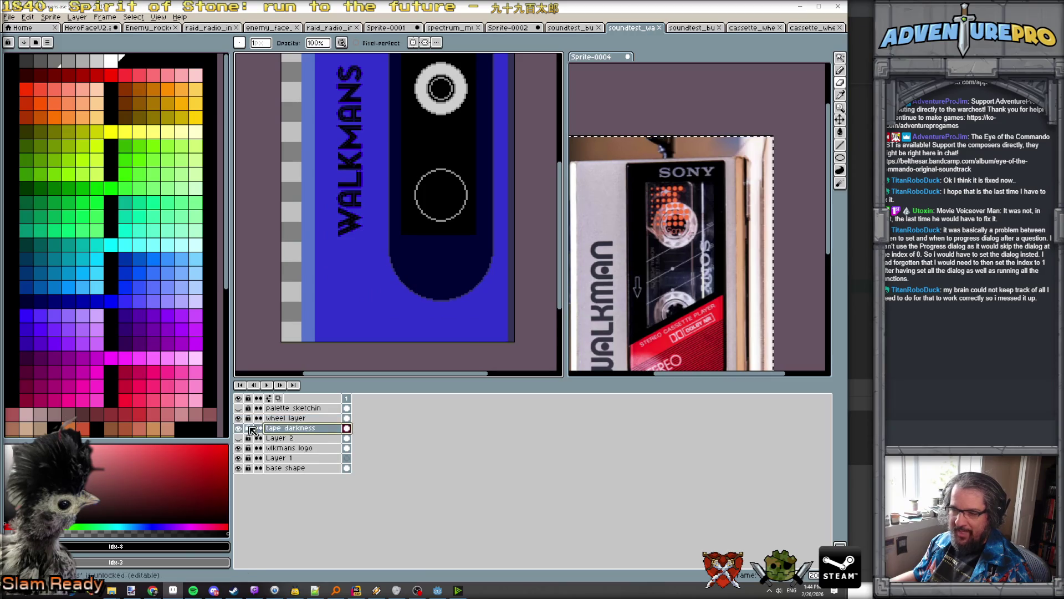
Step: Eyedrop black from the tape area and draw a black line along the tape window's side
scroll(499, 233, "down", 1)
scroll(499, 232, "up", 1)
left_click_drag(527, 210, 505, 270)
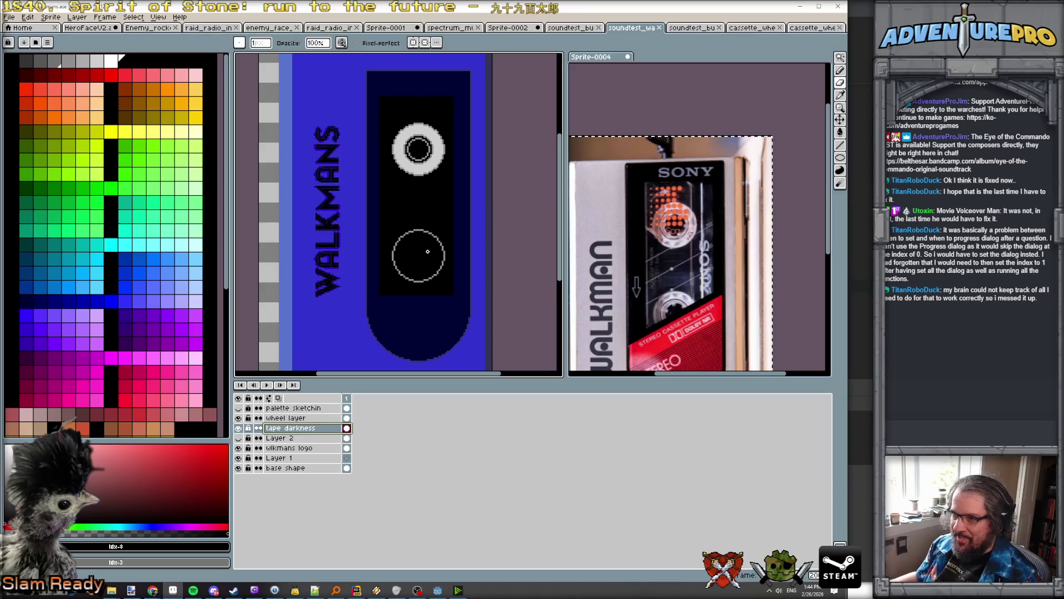
left_click_drag(428, 252, 428, 249)
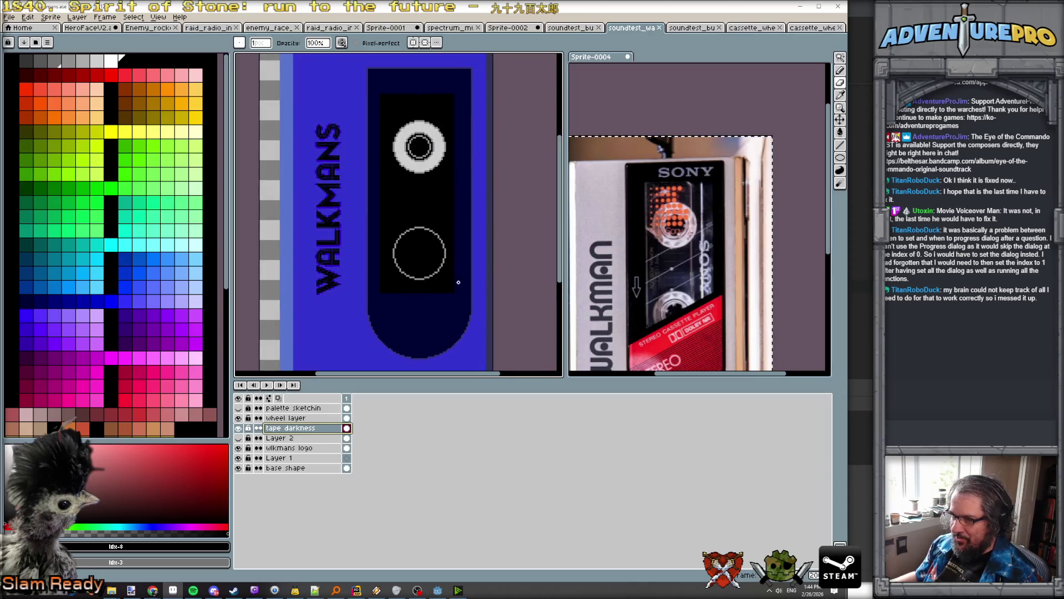
scroll(396, 306, "up", 1)
left_click(378, 284, "alt")
mouse_move(374, 287)
left_mouse_down()
mouse_move(371, 331)
mouse_move(497, 299)
left_mouse_up()
scroll(377, 304, "up", 1)
scroll(422, 324, "down", 1)
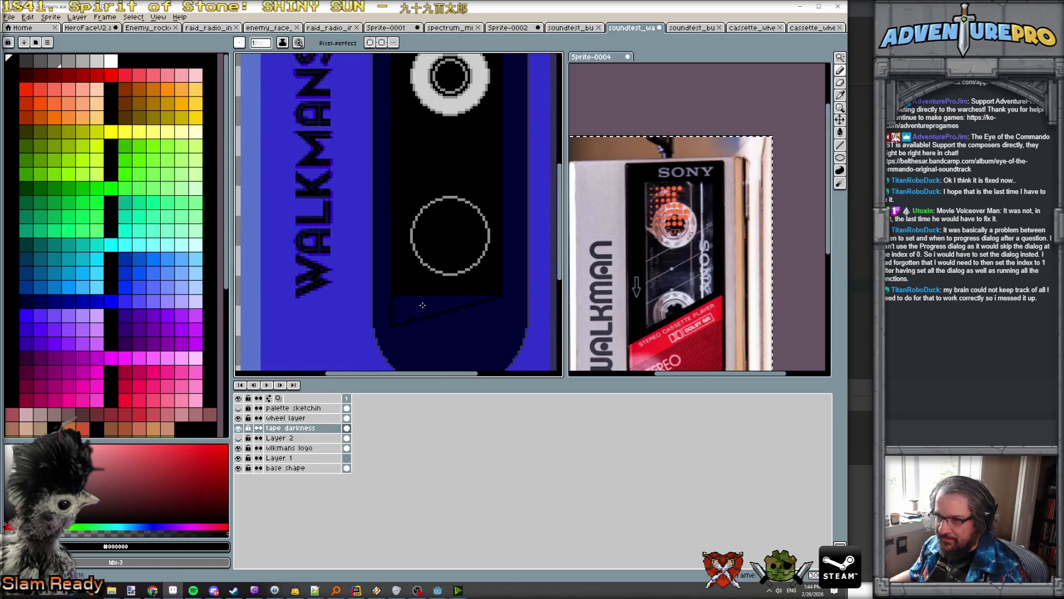
Step: Try filling the black tape area with light grey, then undo it
key("g")
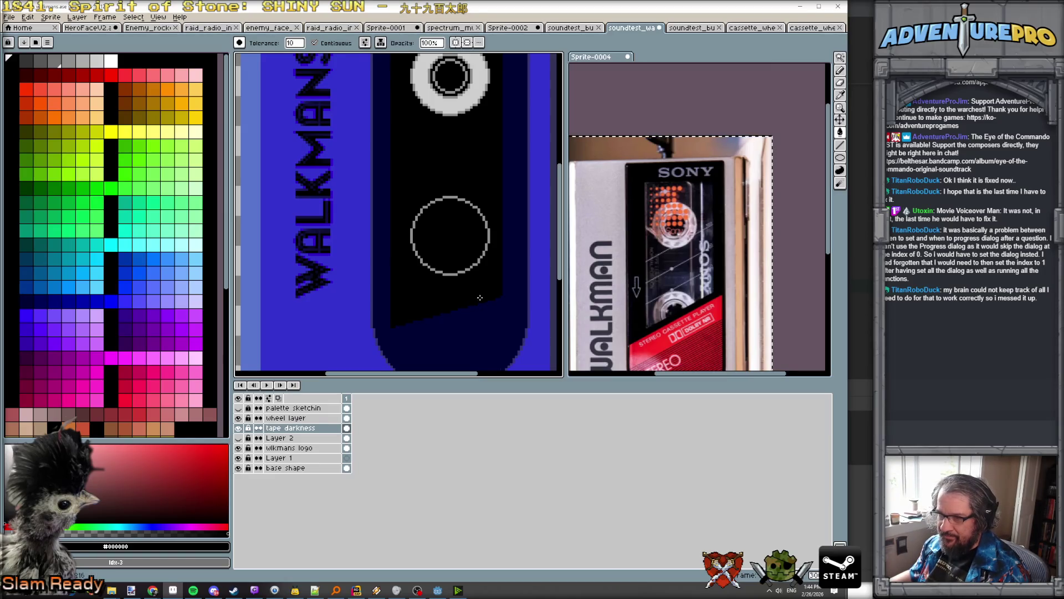
scroll(480, 297, "up", 4)
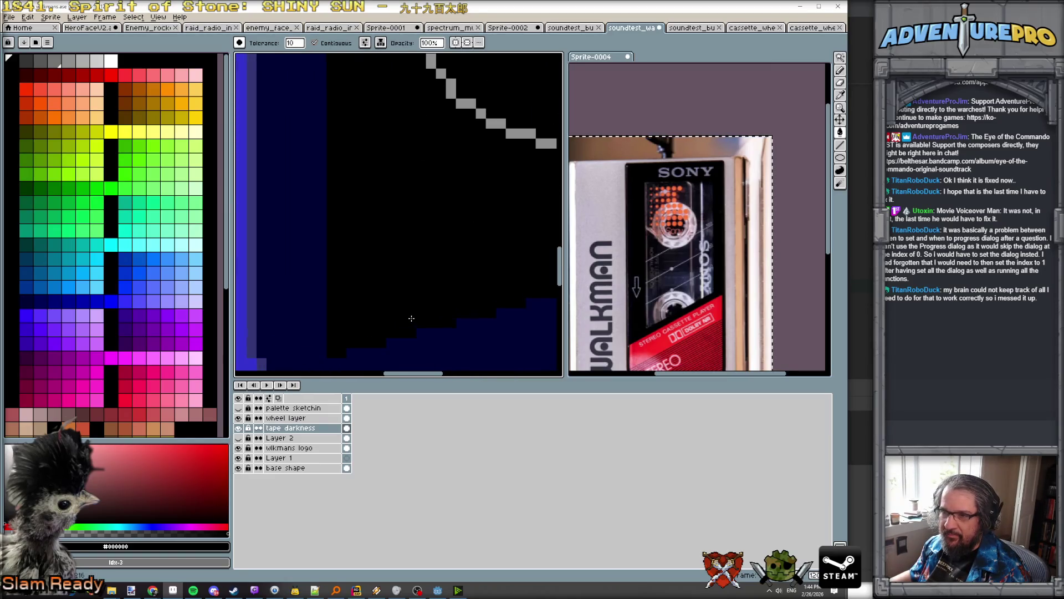
scroll(411, 318, "down", 4)
scroll(448, 291, "up", 1)
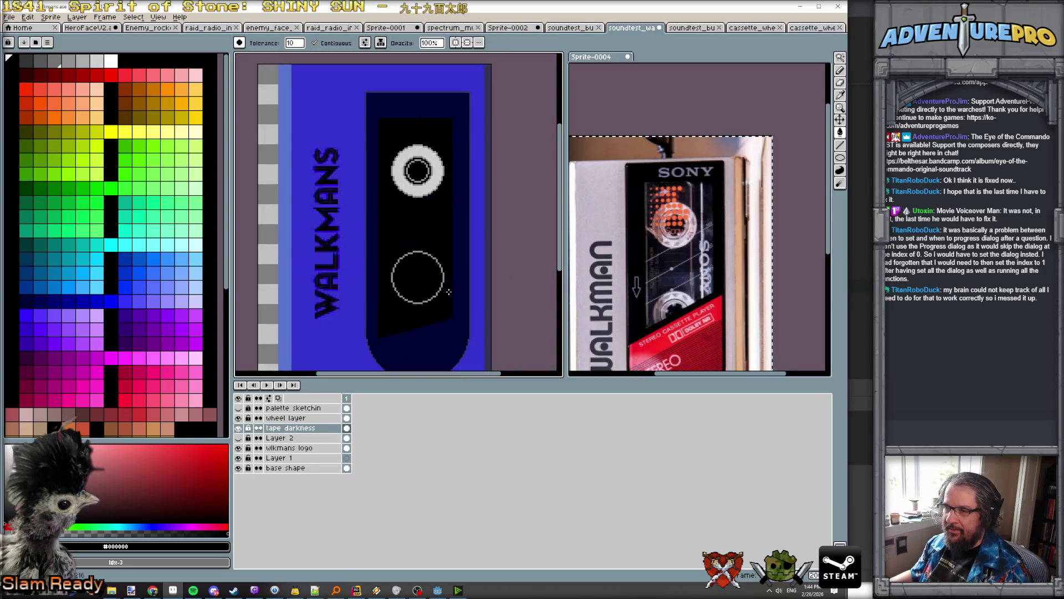
scroll(408, 236, "up", 1)
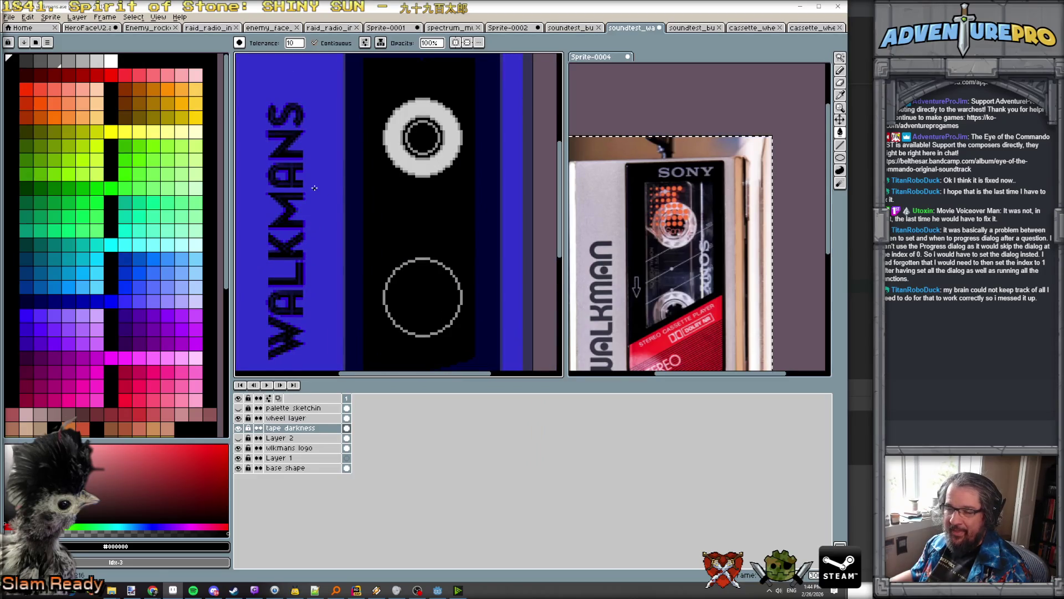
left_click(375, 104, "alt")
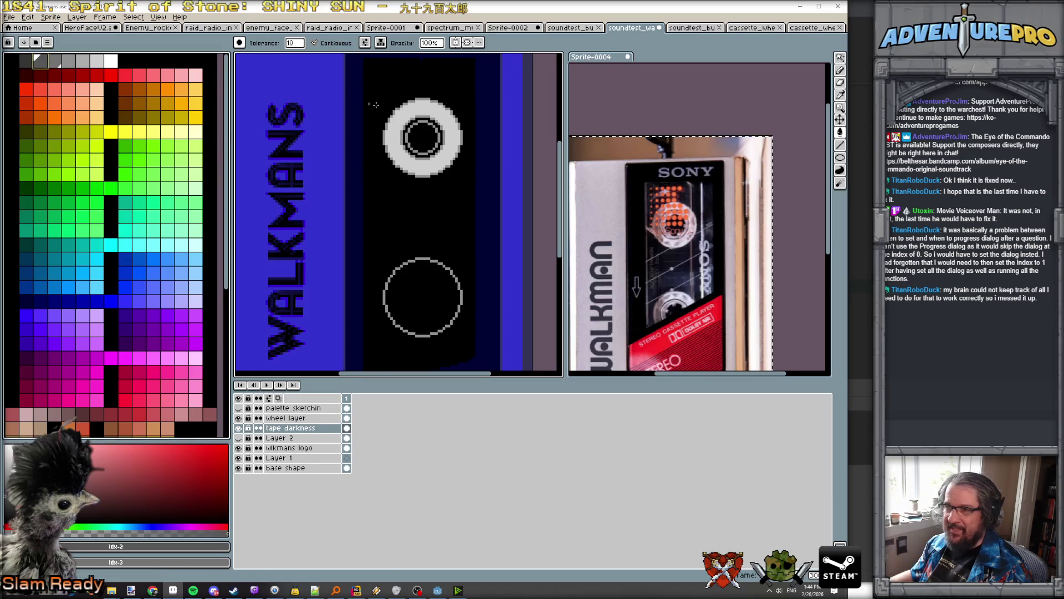
scroll(398, 137, "up", 1)
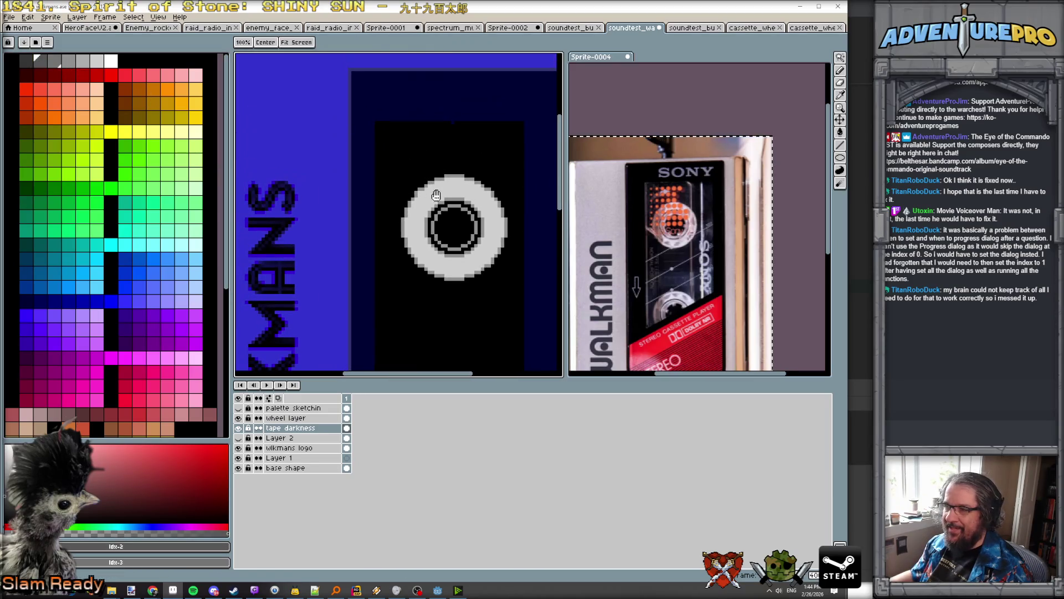
left_click(376, 122)
key("ctrl+z")
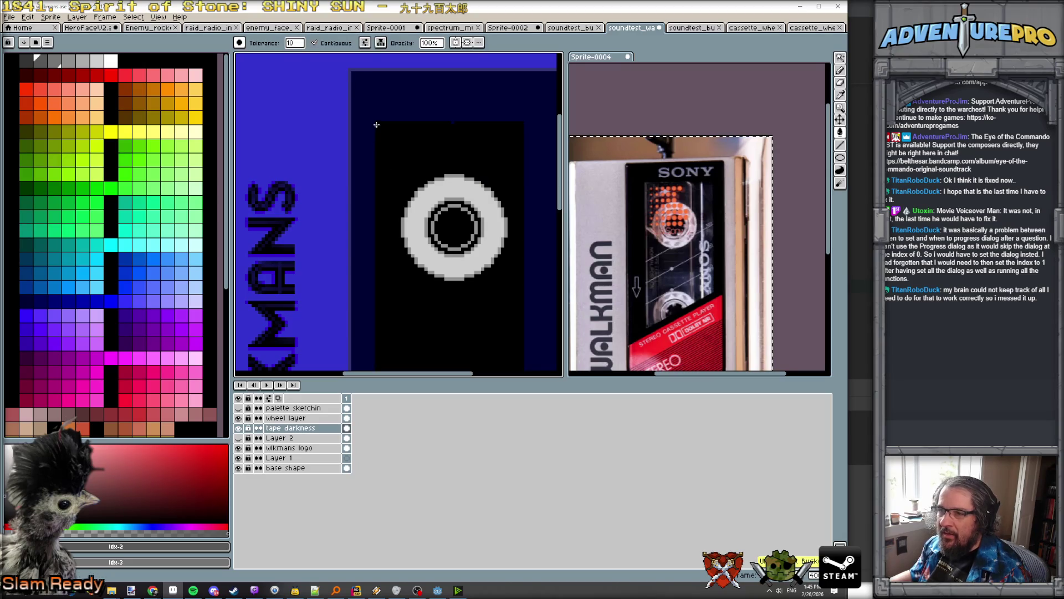
Step: With the pencil, pick the #343474 navy from the cassette as the drawing colour
key("b")
key("bracketleft")
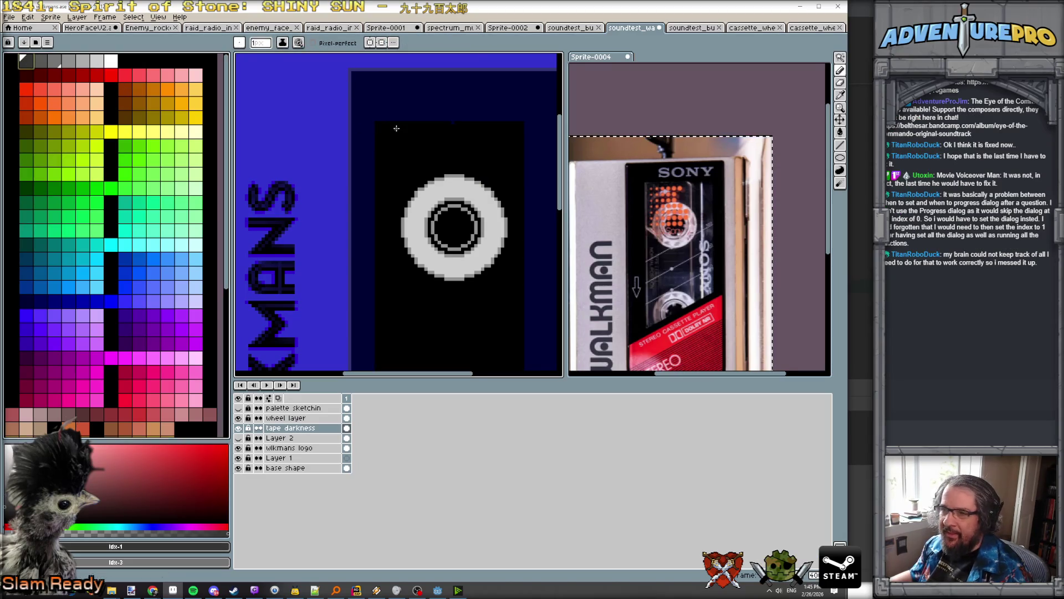
scroll(383, 126, "up", 1)
left_click(330, 130, "alt")
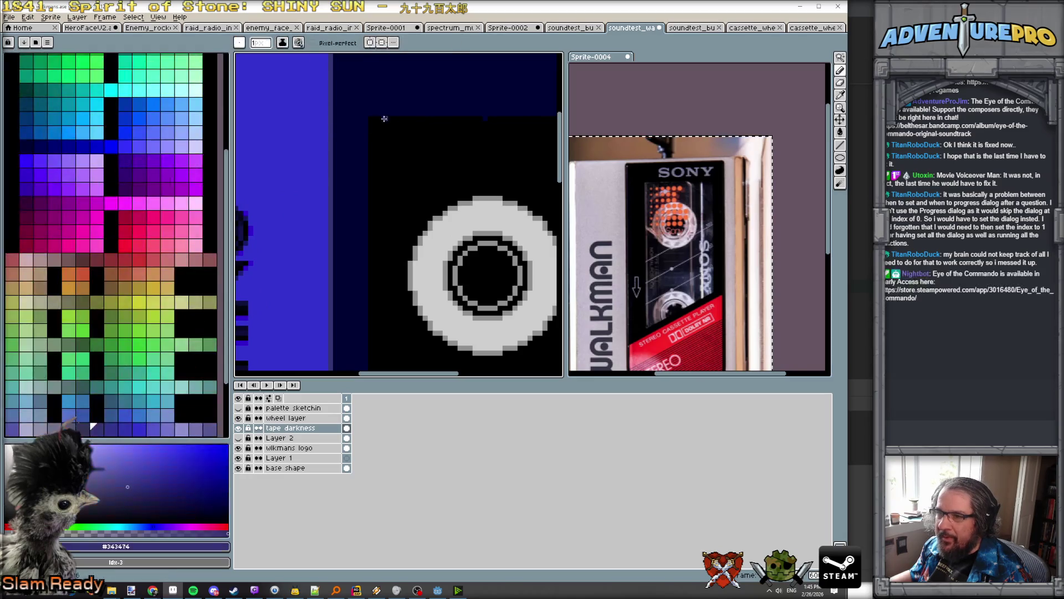
scroll(381, 249, "down", 1)
left_click_drag(380, 248, 394, 103)
scroll(388, 233, "down", 1)
scroll(383, 296, "up", 2)
scroll(376, 350, "down", 1)
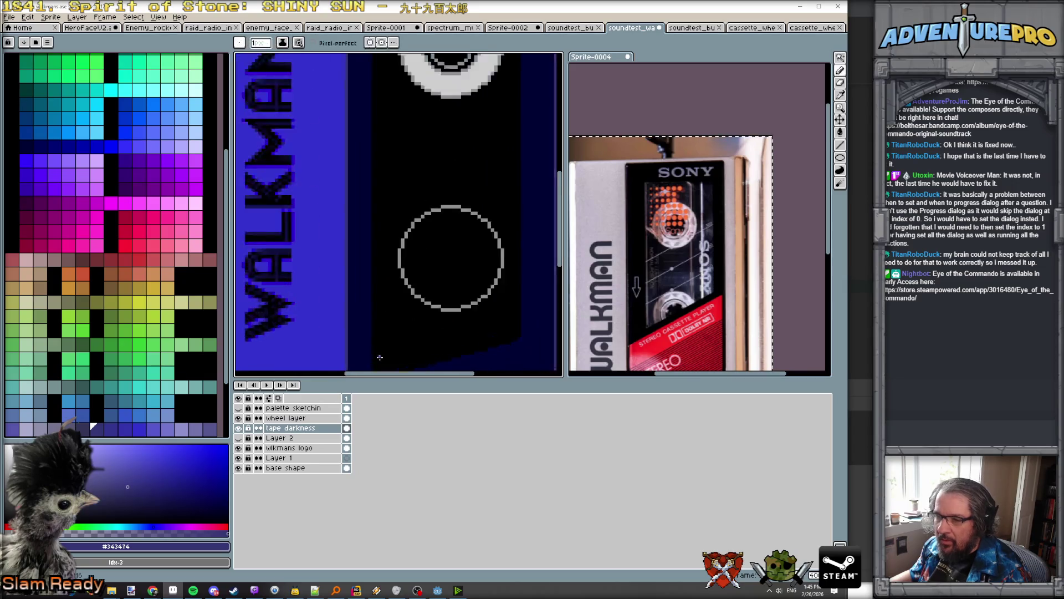
Step: Extend the navy edge down the side of the tape window
left_click_drag(380, 350, 384, 150)
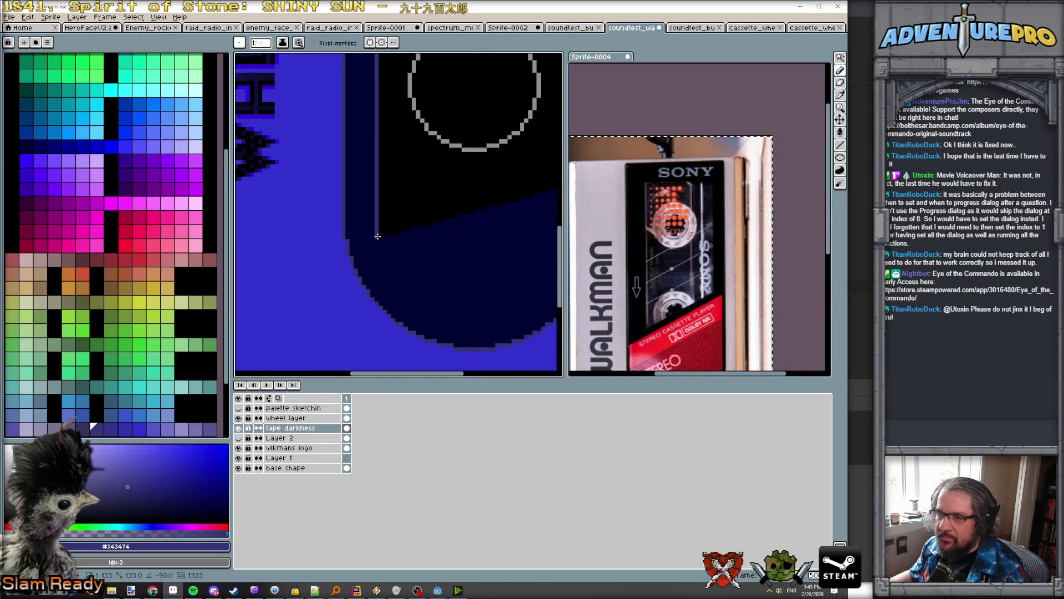
scroll(450, 195, "down", 1)
scroll(450, 196, "down", 2)
scroll(448, 231, "up", 4)
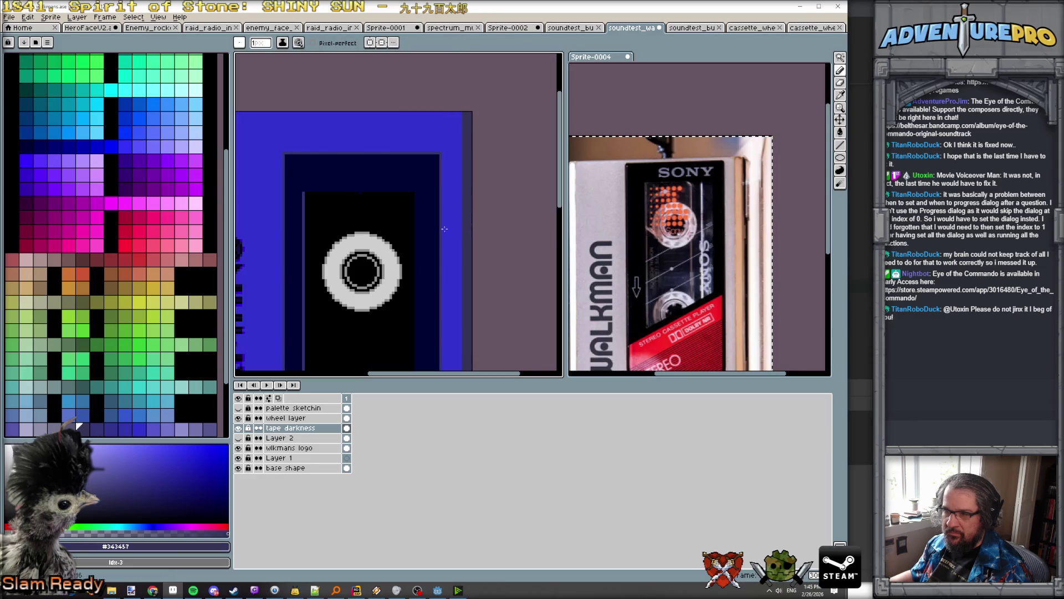
scroll(305, 200, "up", 1)
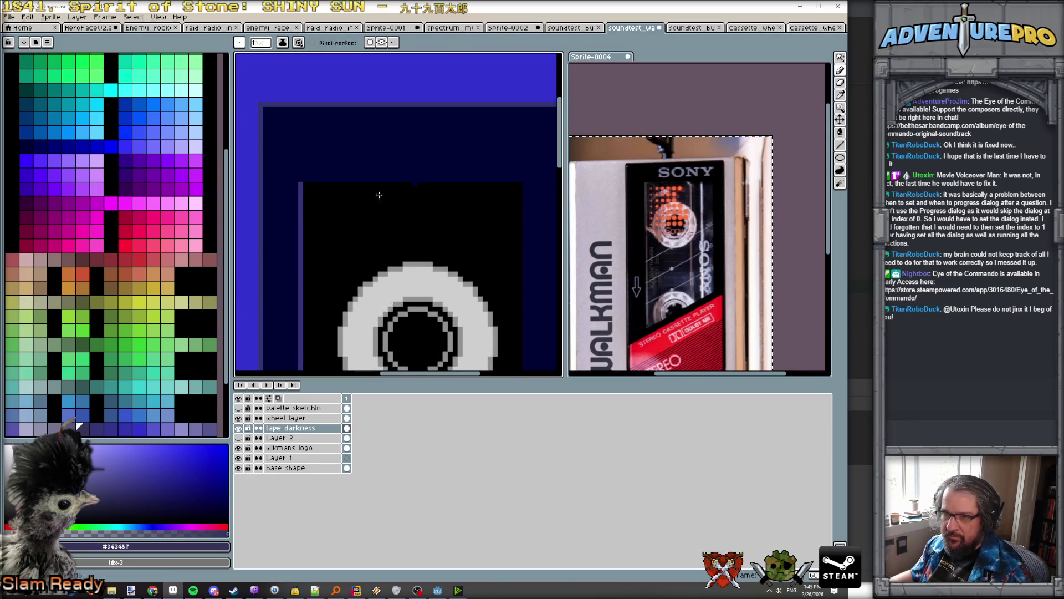
scroll(510, 281, "down", 2)
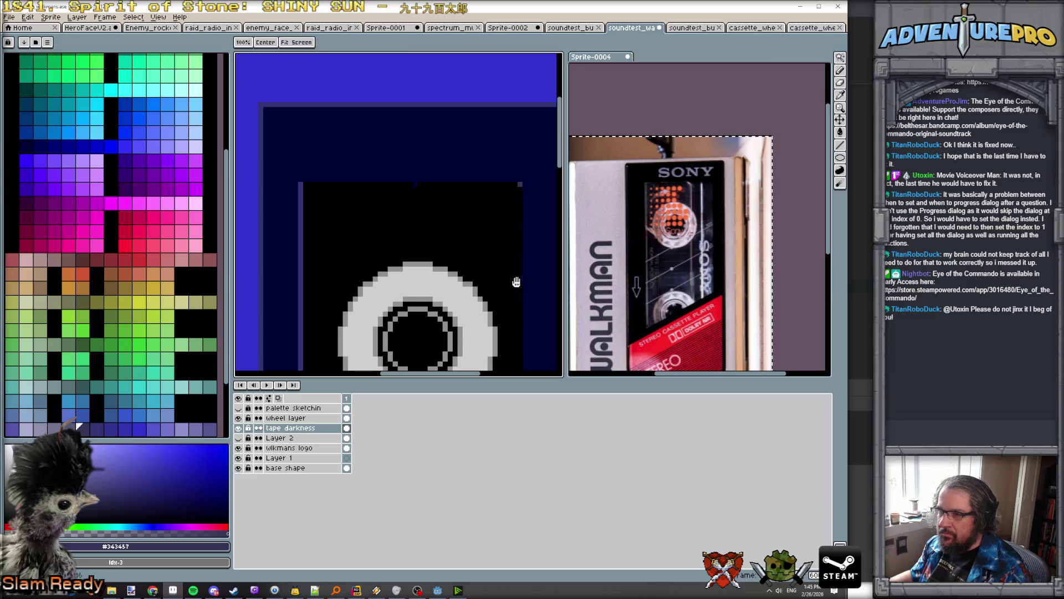
mouse_move(444, 230)
left_mouse_down()
mouse_move(449, 305)
mouse_move(447, 148)
left_mouse_up()
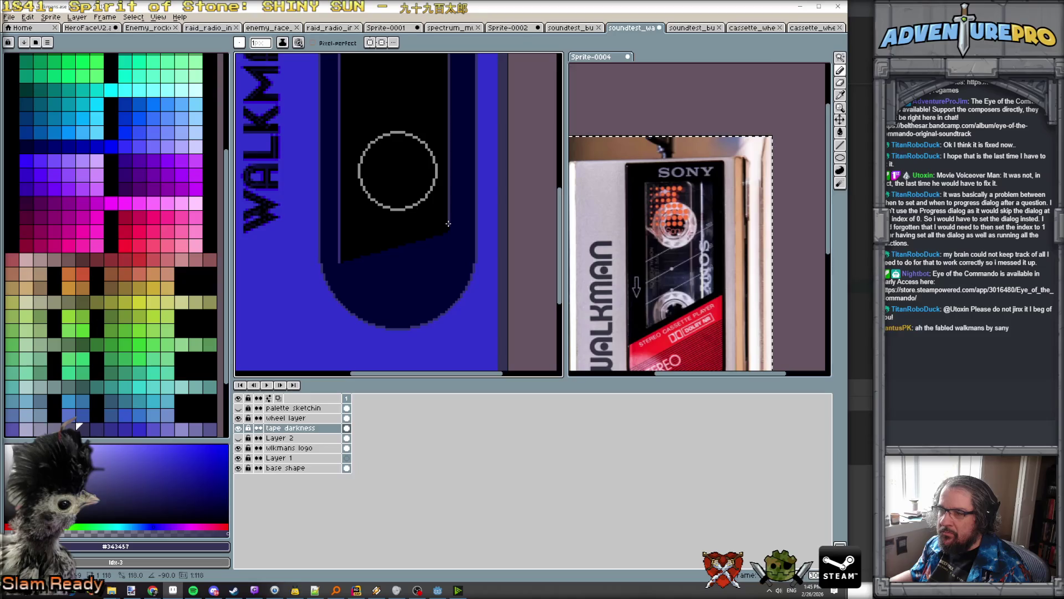
scroll(448, 225, "up", 3)
left_click(445, 206)
scroll(452, 222, "down", 4)
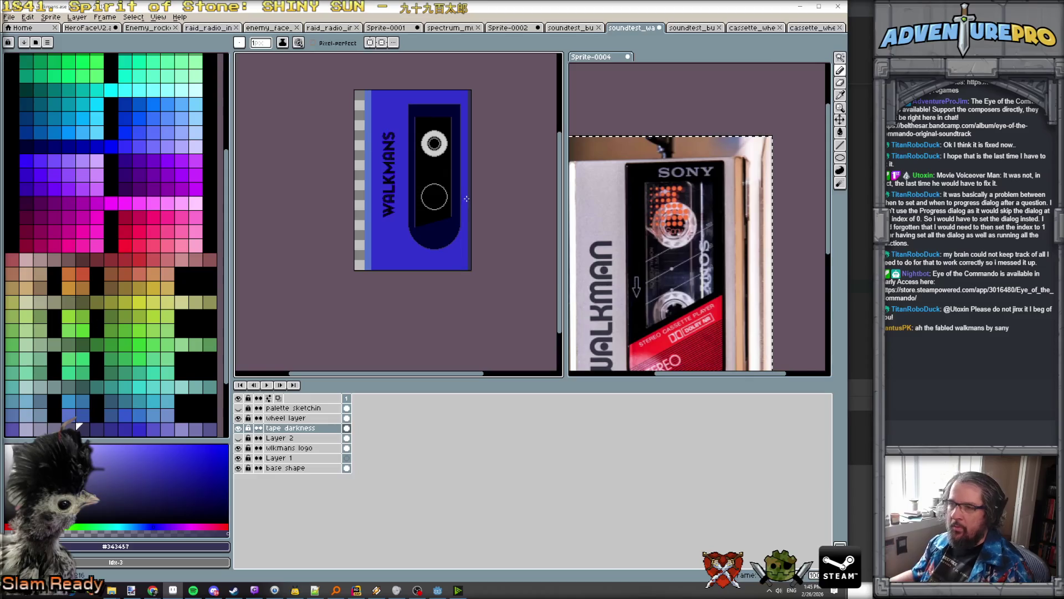
scroll(421, 114, "up", 3)
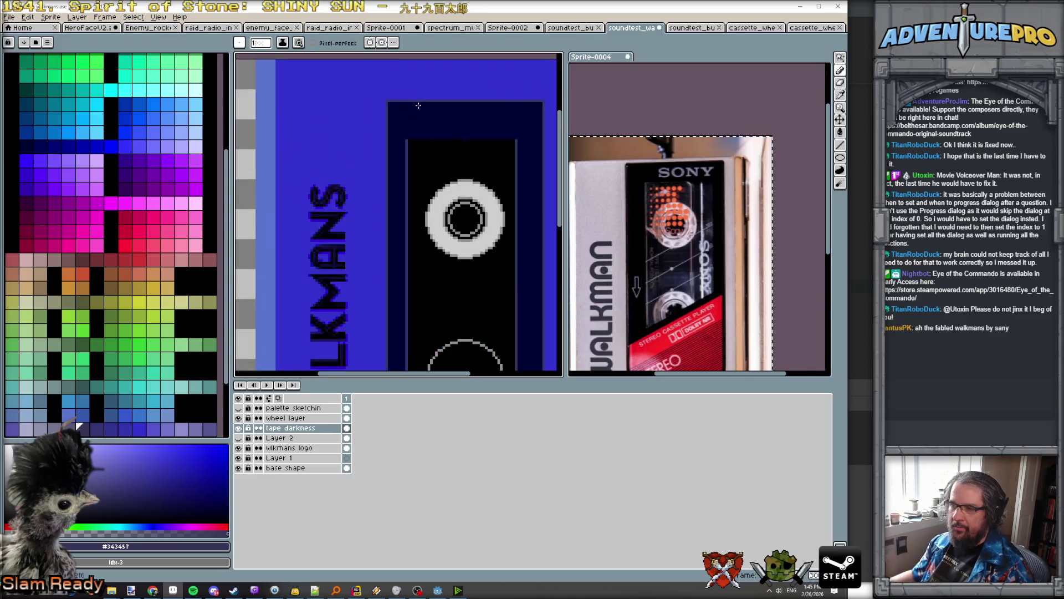
Step: Draw a navy line along the tape window's top edge
left_click(399, 151, "alt")
left_click_drag(400, 151, 529, 151)
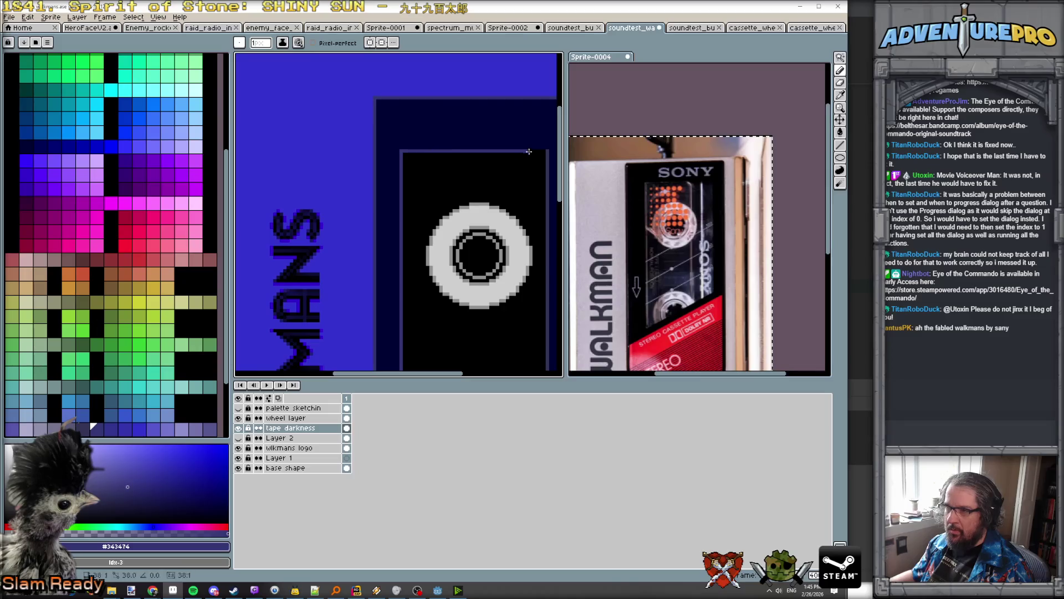
scroll(540, 222, "down", 4)
scroll(539, 259, "up", 1)
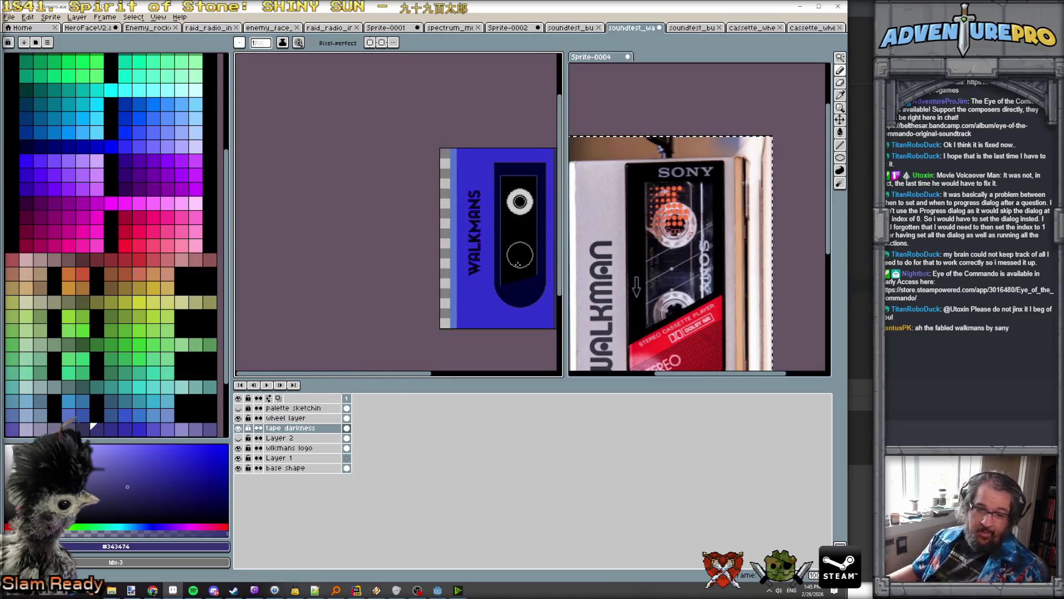
scroll(497, 272, "up", 2)
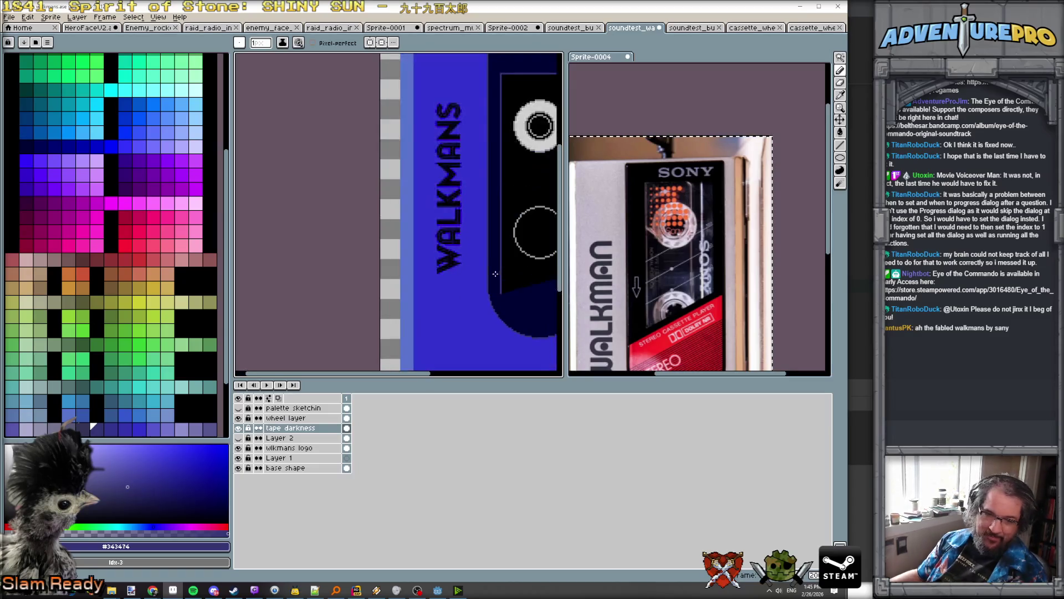
scroll(379, 250, "down", 3)
scroll(376, 255, "up", 3)
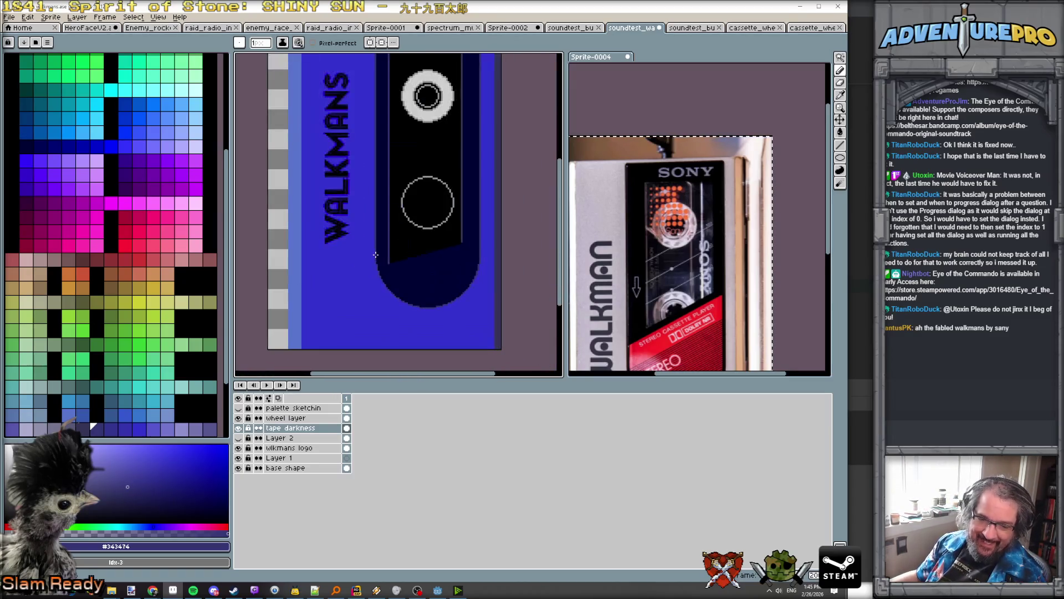
left_click_drag(376, 255, 387, 311)
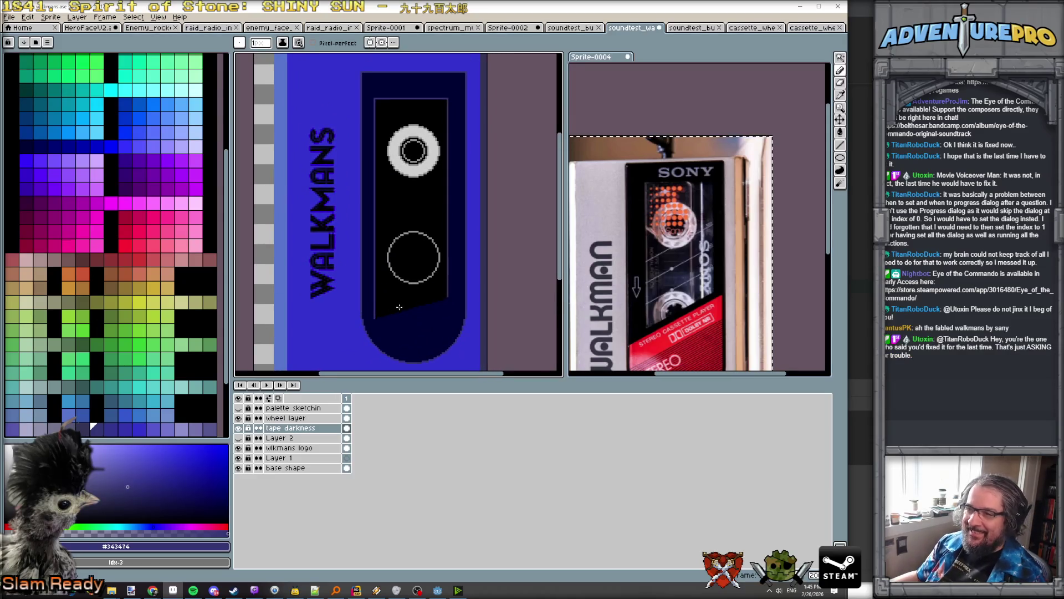
Step: Save the cassette as soundtest_walkmans.png in the ui folder, overwriting the existing png without layers
left_click(9, 16)
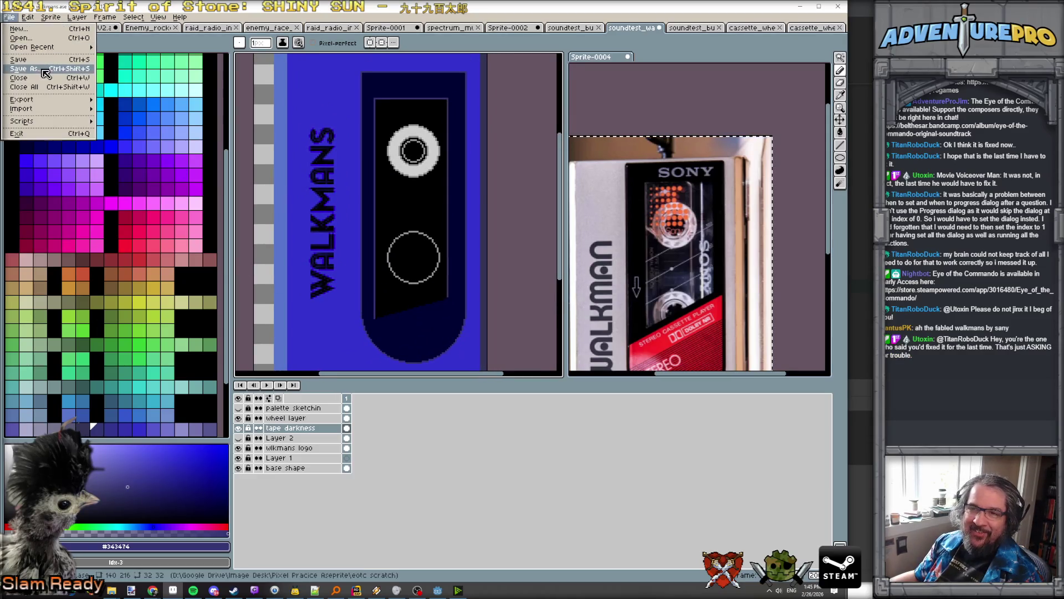
left_click(45, 73)
left_click(327, 33)
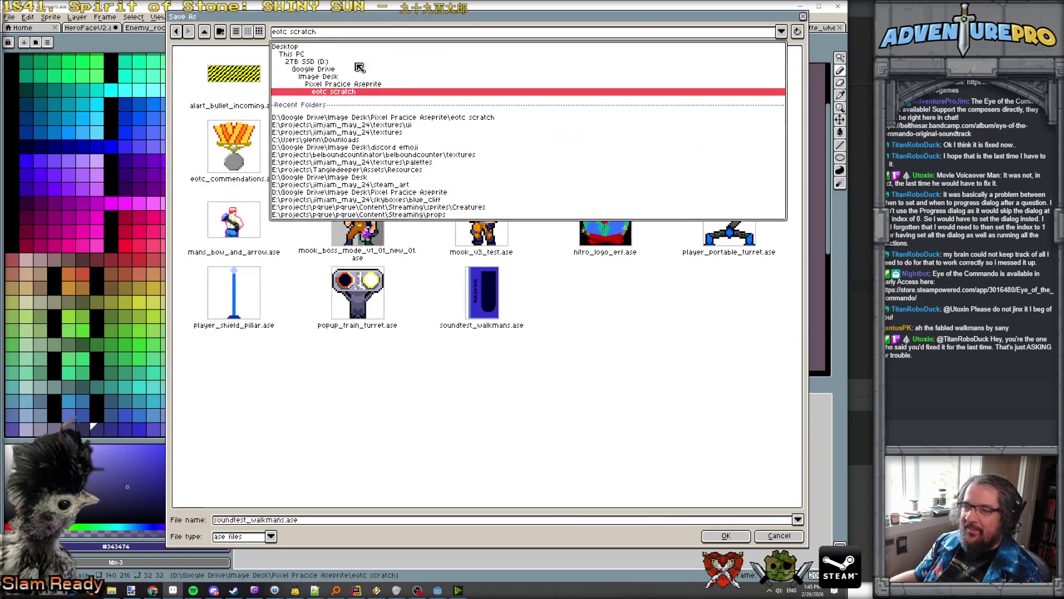
left_click(403, 125)
left_click(270, 536)
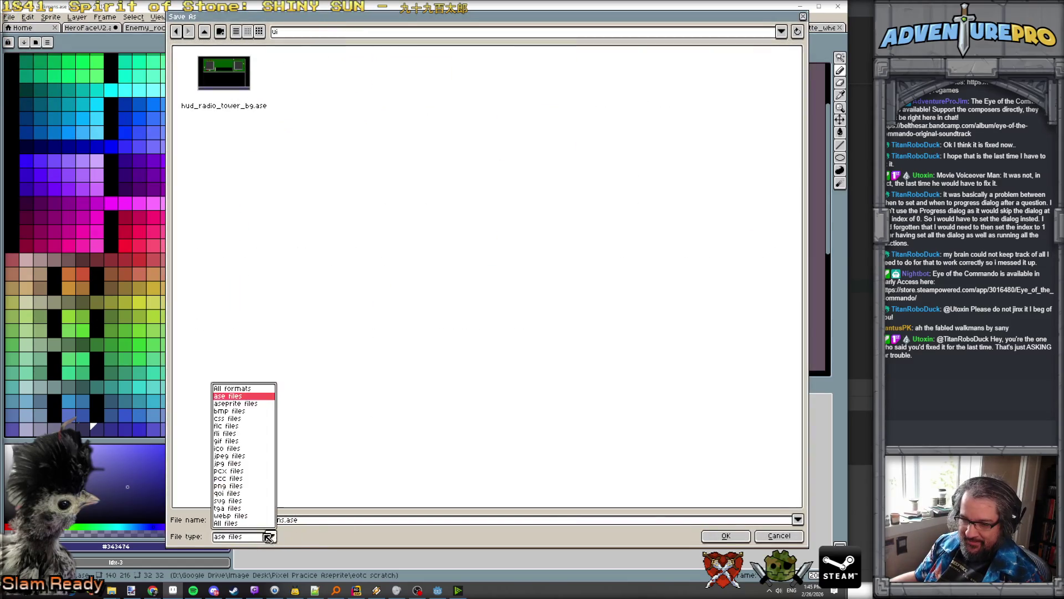
left_click(246, 486)
left_click(725, 536)
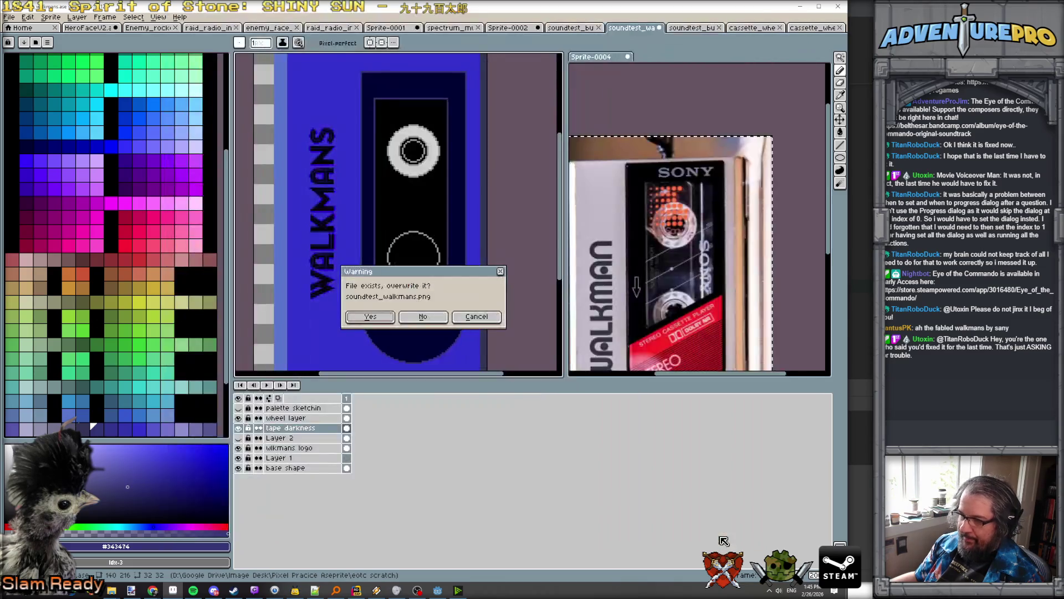
left_click(381, 320)
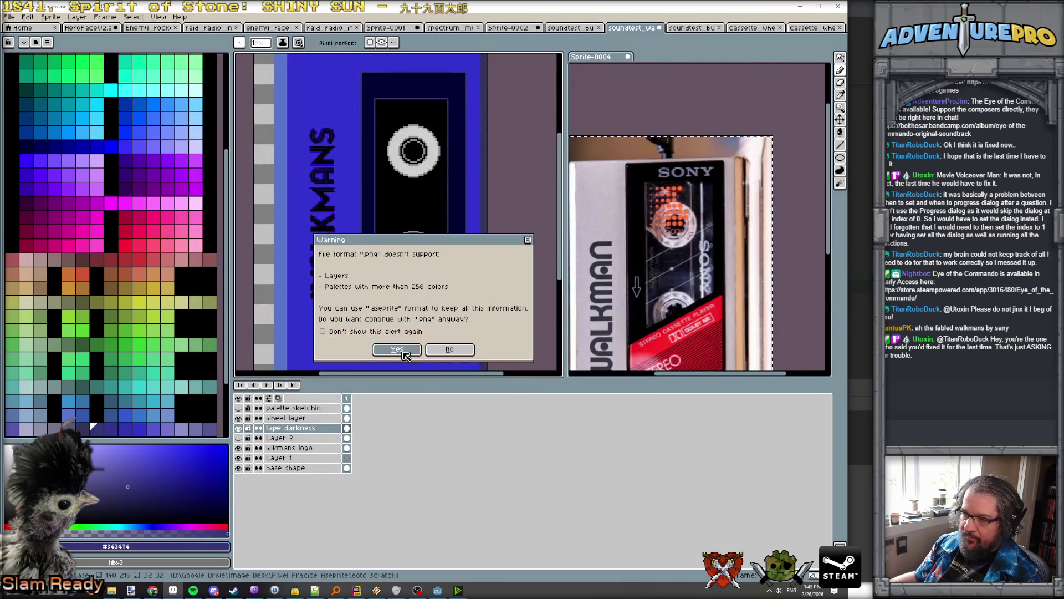
left_click(396, 349)
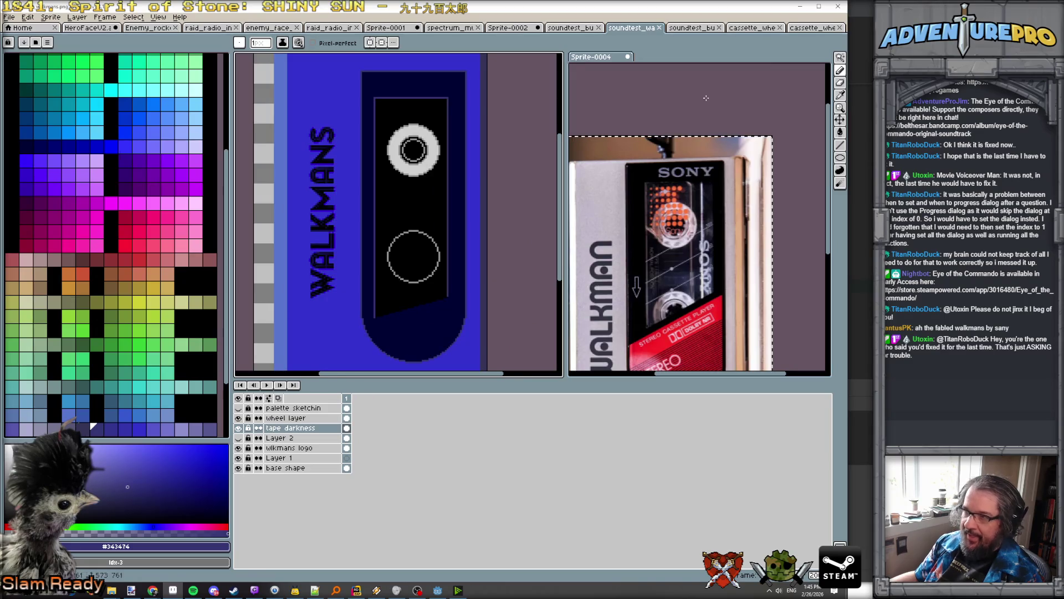
key("alt+Tab")
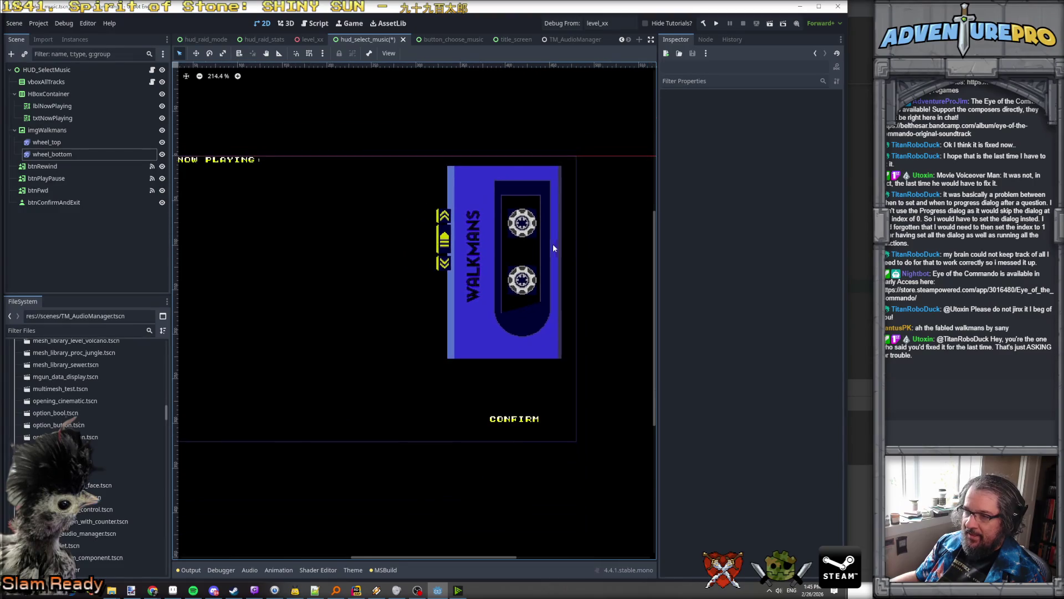
Step: Zoom into the Walkmans cassette in the hud_select_music scene to inspect it, then return to Aseprite
scroll(530, 233, "up", 5)
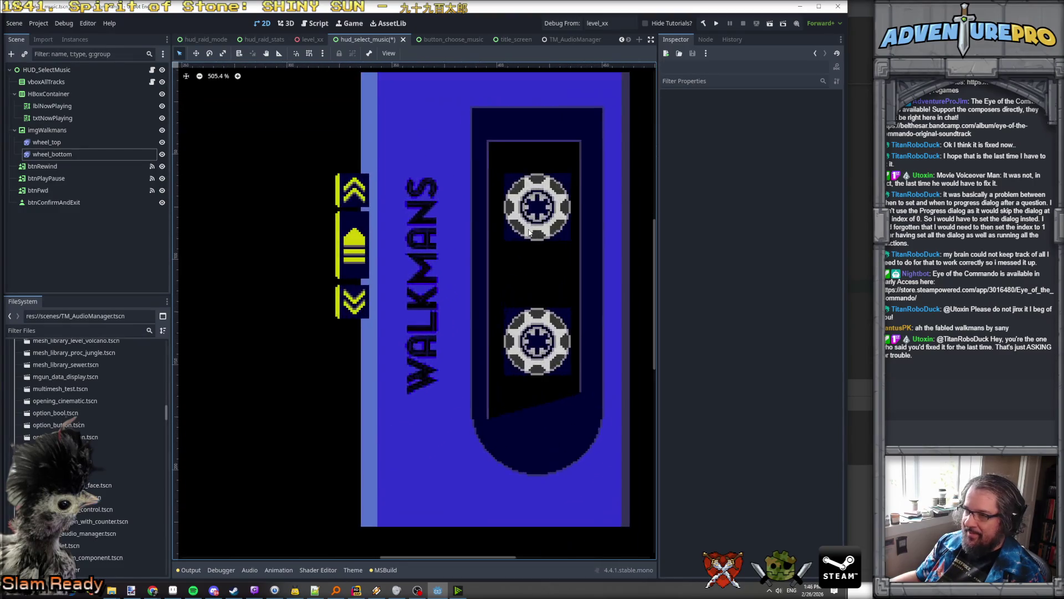
scroll(529, 233, "up", 3)
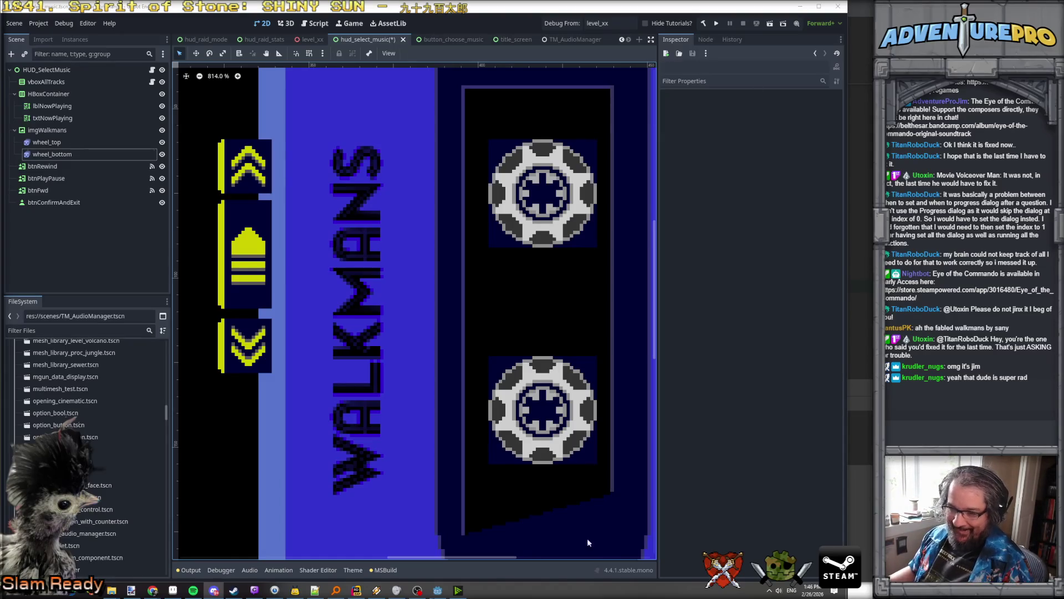
left_click(173, 590)
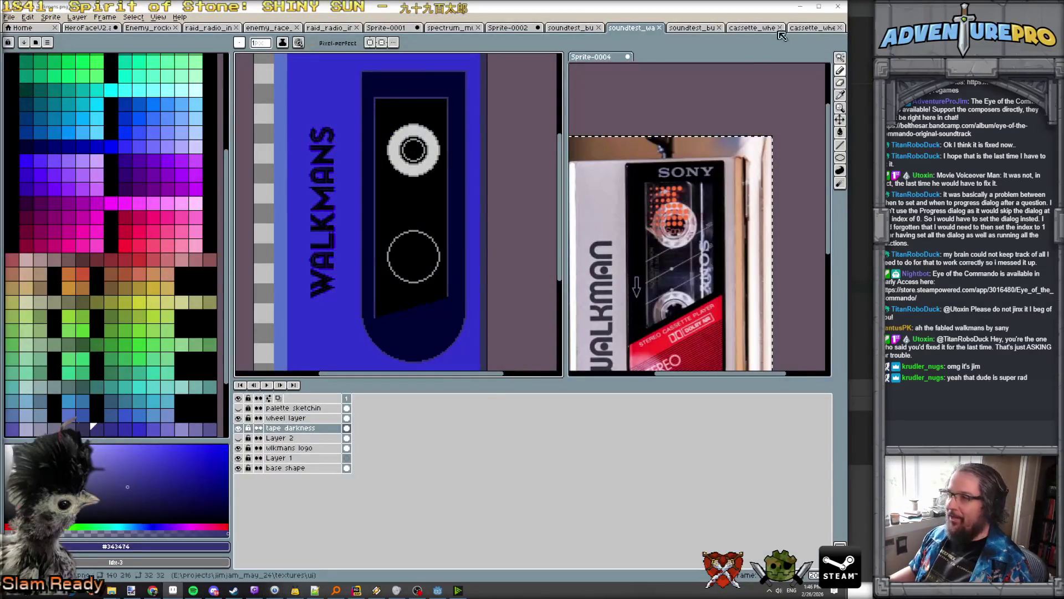
Step: On the cassette wheel sprite sheet, select the top-left navy area using contiguous colour selection
left_click(808, 28)
scroll(441, 266, "up", 2)
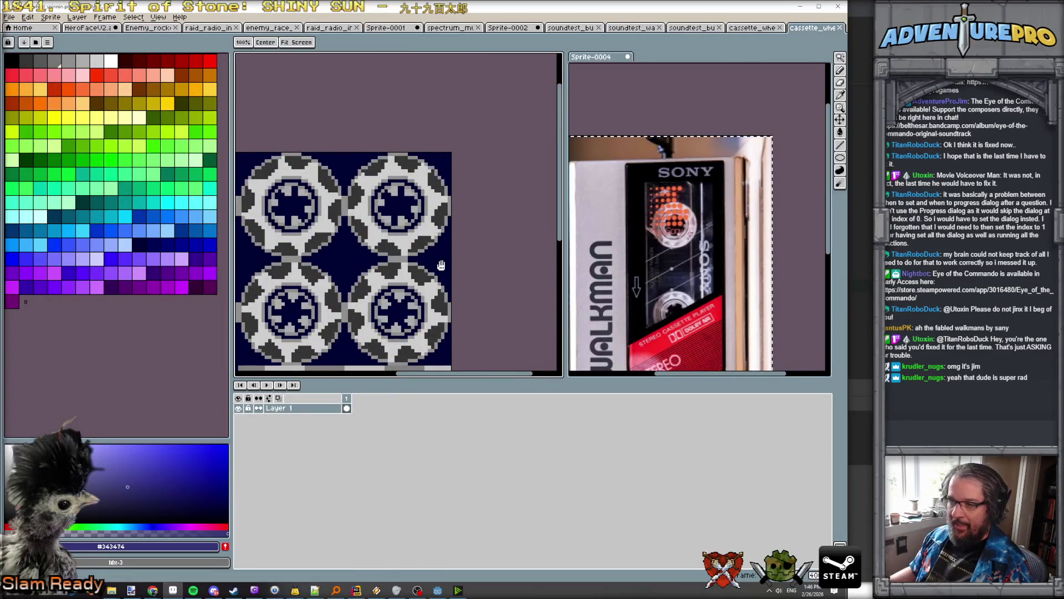
scroll(441, 265, "down", 2)
left_click(840, 58)
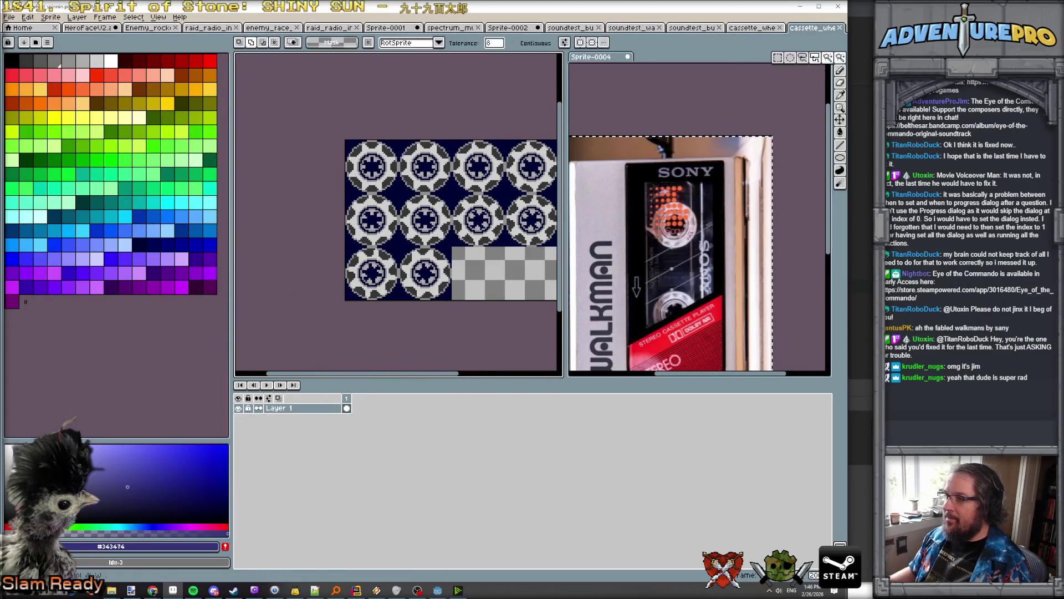
left_click(447, 148)
scroll(415, 148, "up", 2)
key("ctrl+d")
scroll(416, 148, "down", 1)
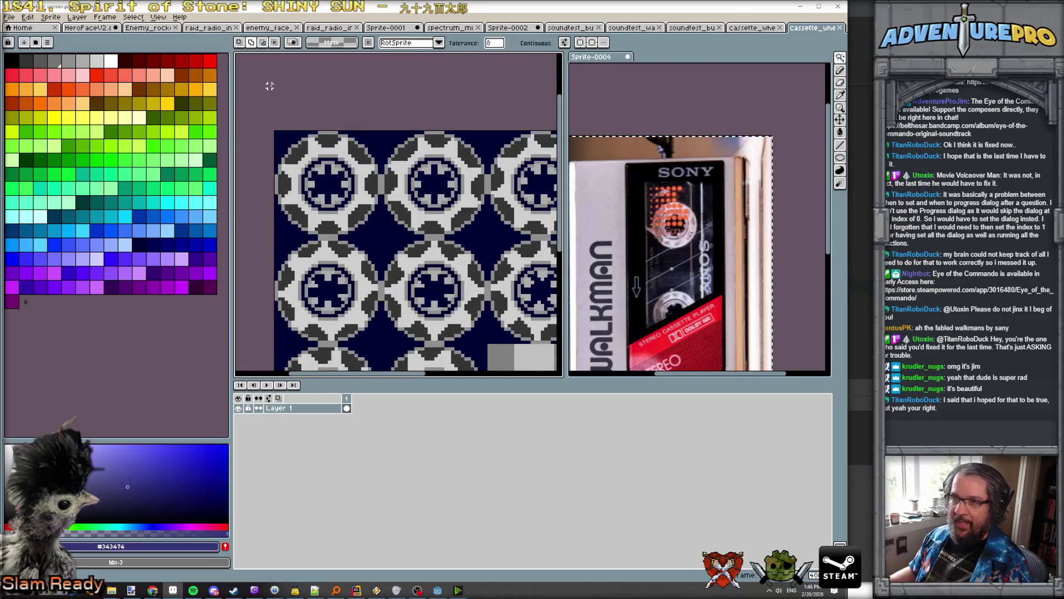
left_click(514, 42)
left_click(276, 149)
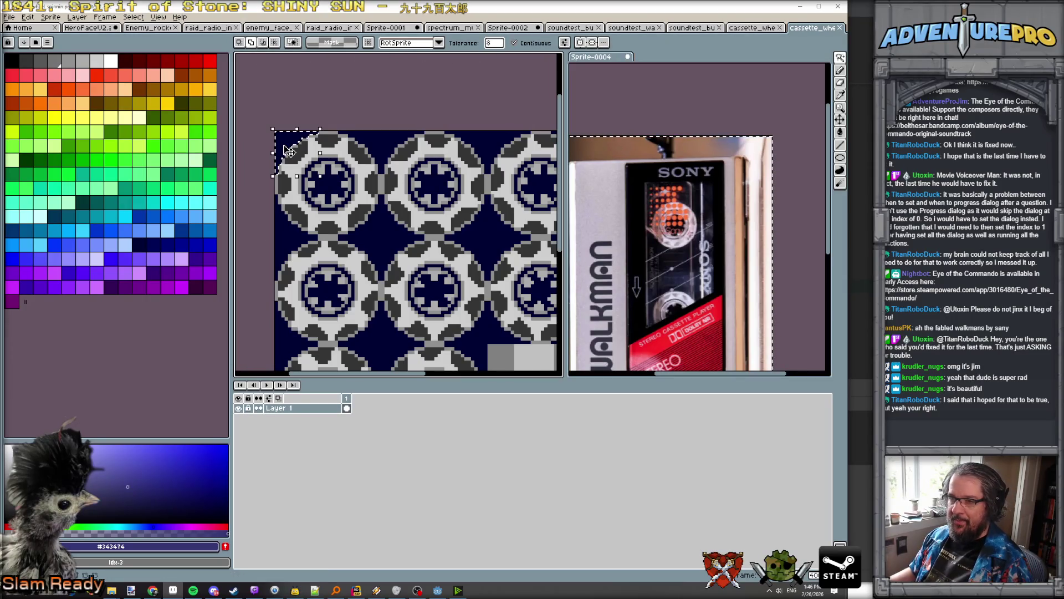
Step: Fill the navy gaps between the reels and along the top band light grey, undoing stray fills
left_click(286, 242)
left_click(364, 344)
left_click(395, 204)
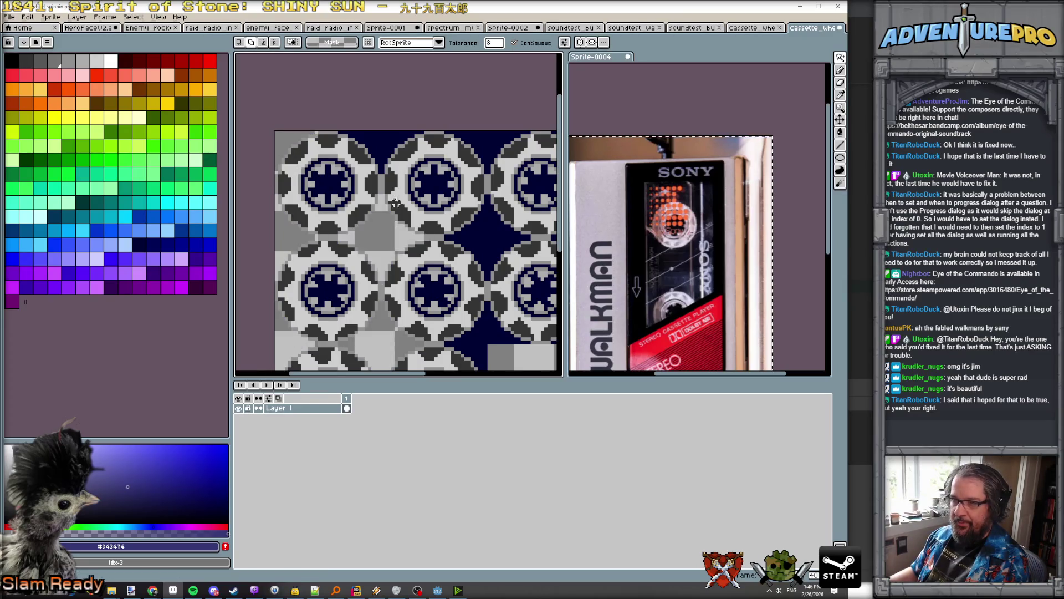
left_click(387, 156)
left_click(460, 147)
left_click(483, 244)
key("ctrl+z")
left_click(482, 335)
key("ctrl+z")
scroll(482, 335, "down", 2)
scroll(455, 272, "up", 3)
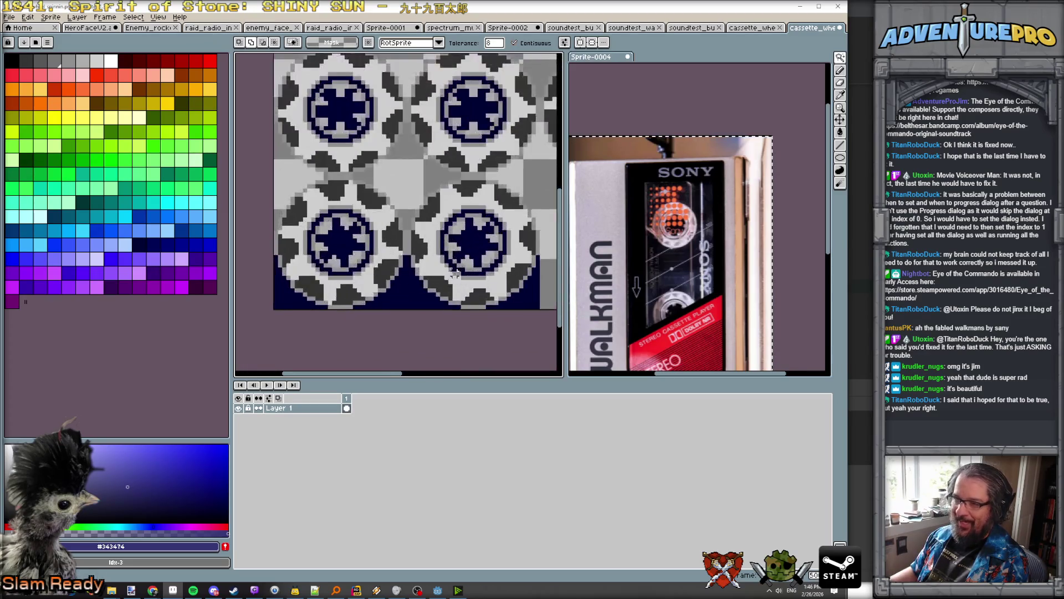
Step: Fill the bottom navy areas and the diamond between four cogs grey, undoing an accidental Delete
left_click(276, 298)
left_click(407, 286)
key("ctrl+z")
left_click(515, 289)
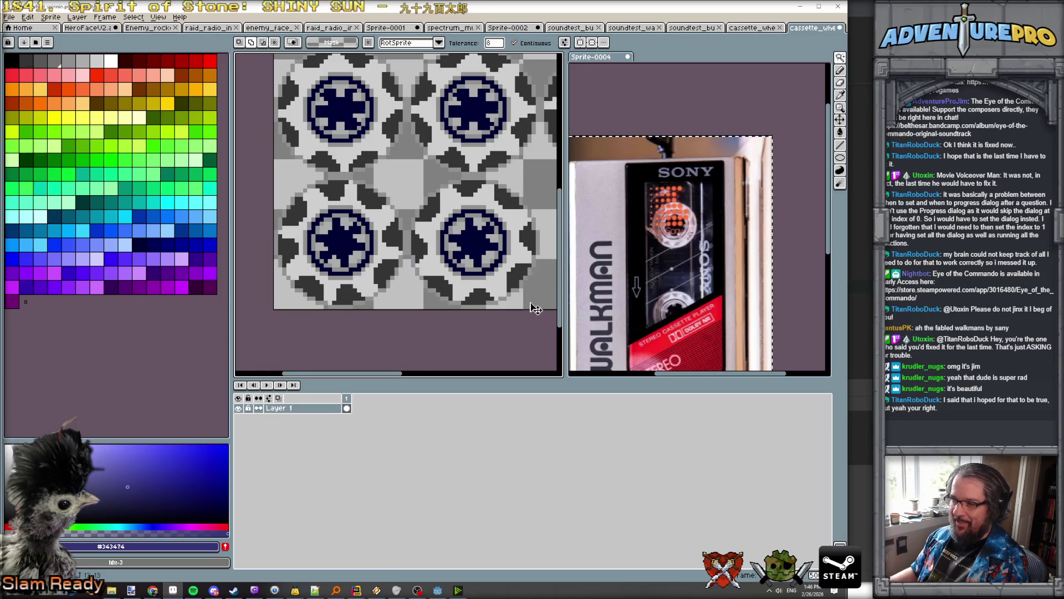
scroll(543, 260, "down", 2)
scroll(543, 260, "up", 2)
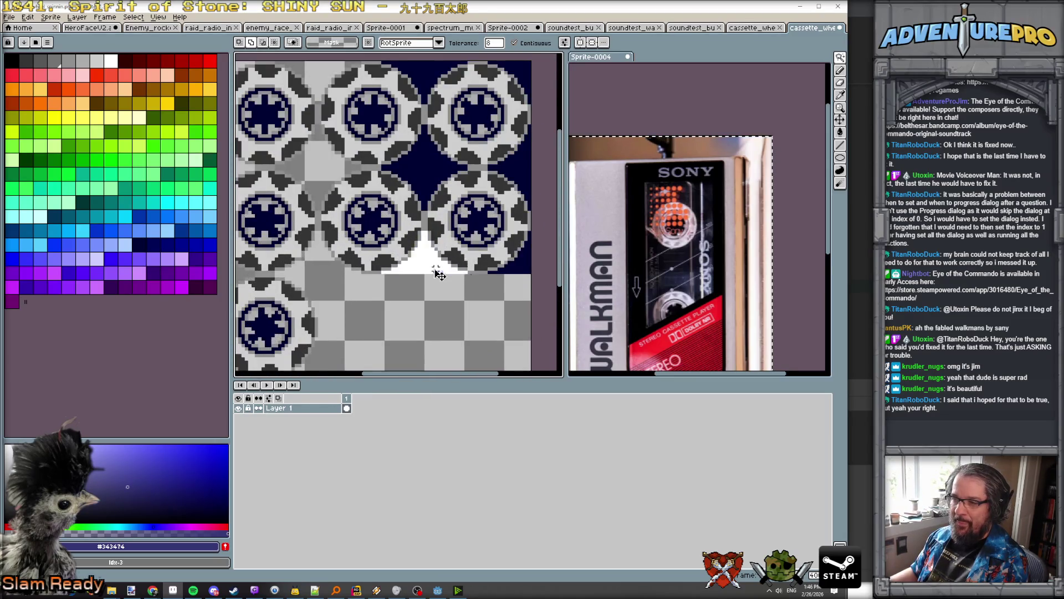
left_click(425, 191)
key("Delete")
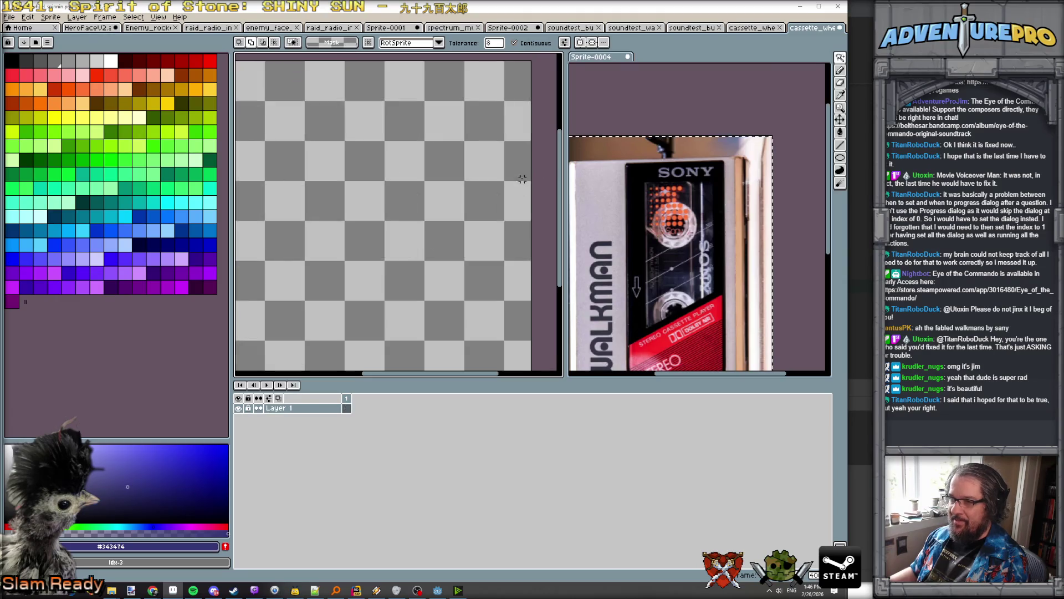
key("ctrl+z")
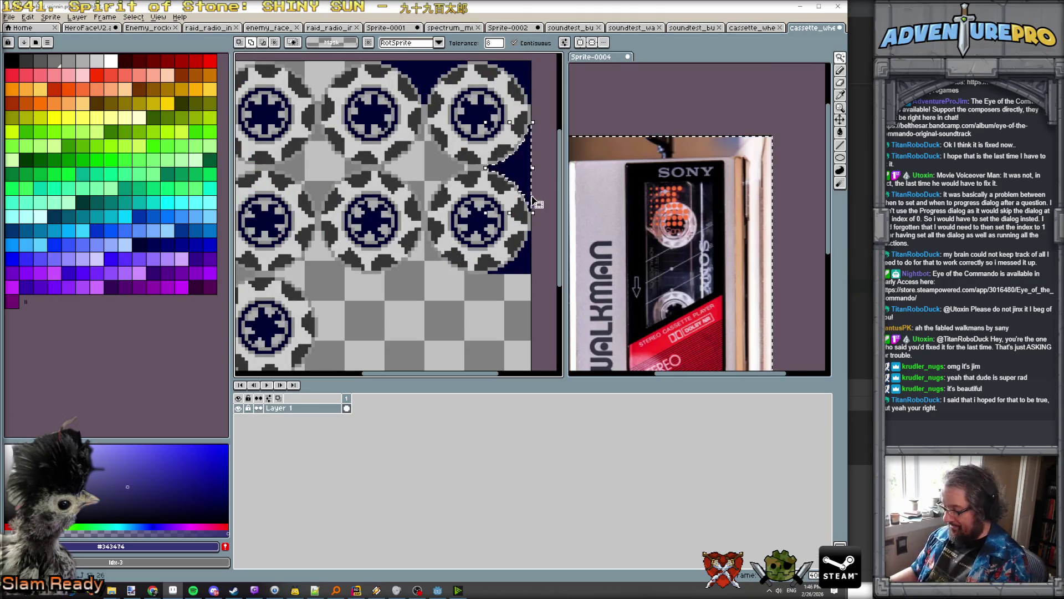
Step: Fill the leftover navy corners grey and save the wheel sprite sheet with Ctrl+S
left_click(528, 273)
left_click(499, 78)
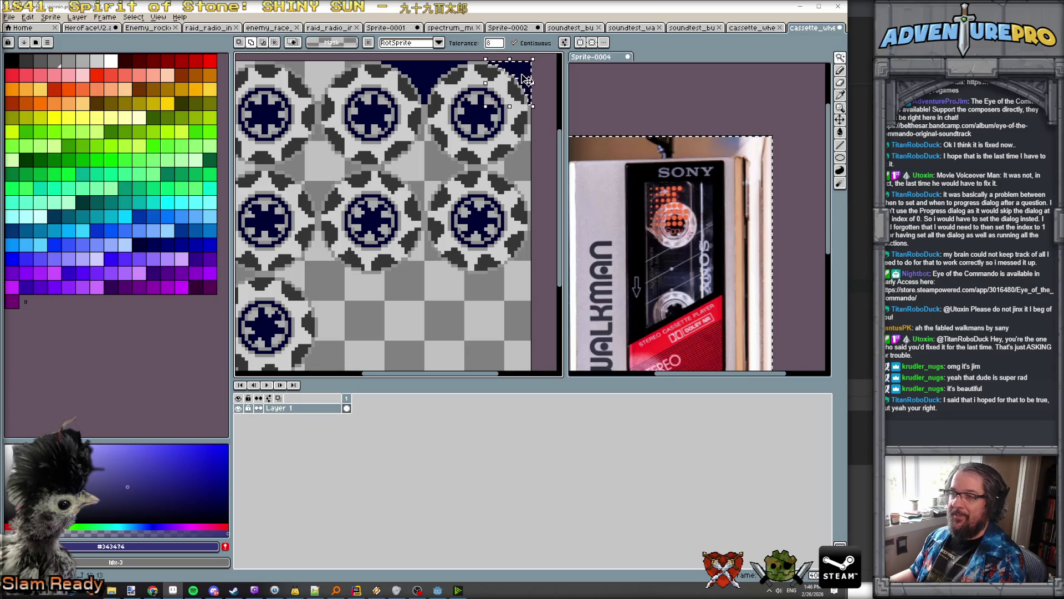
scroll(432, 114, "down", 2)
scroll(434, 165, "up", 1)
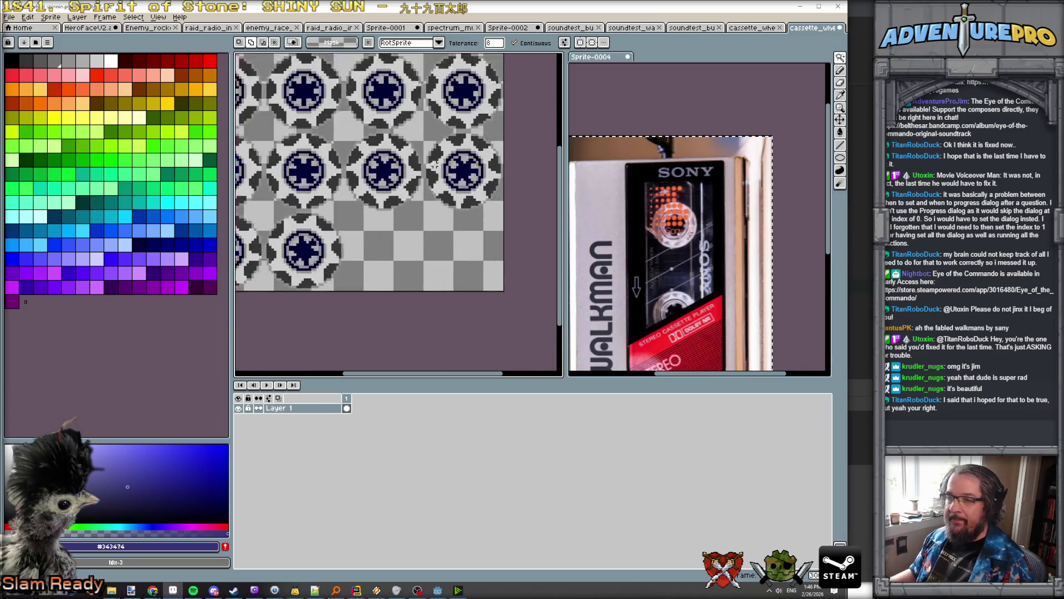
key("ctrl+s")
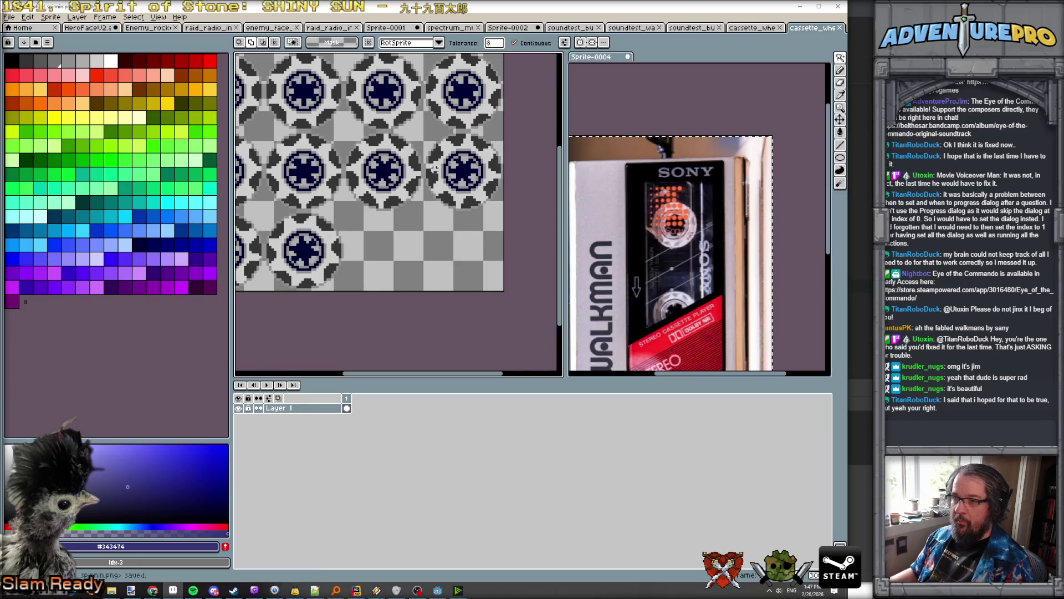
left_click(799, 6)
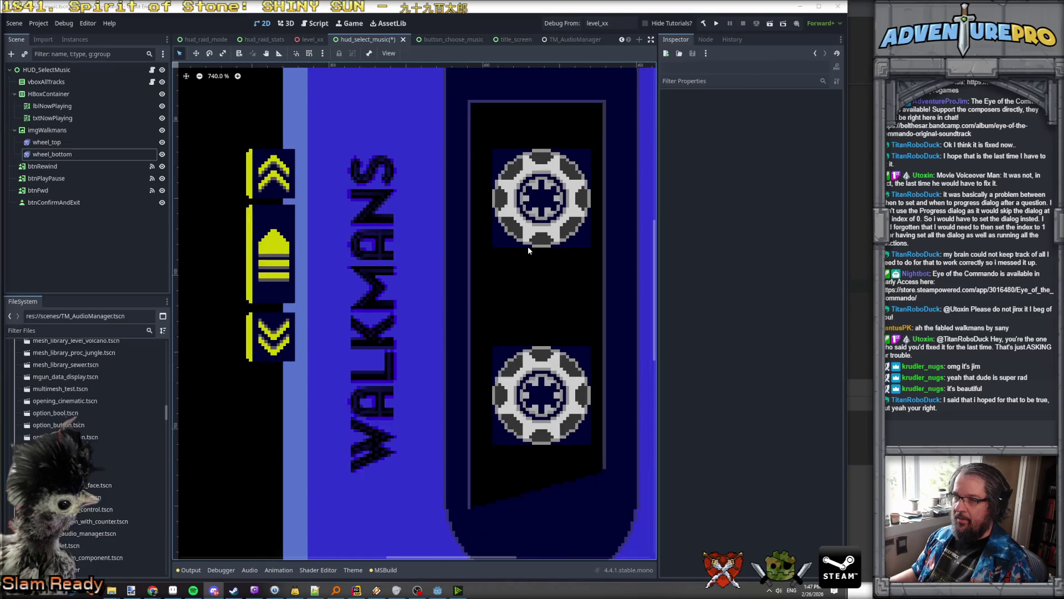
left_click(162, 142)
left_click(162, 142)
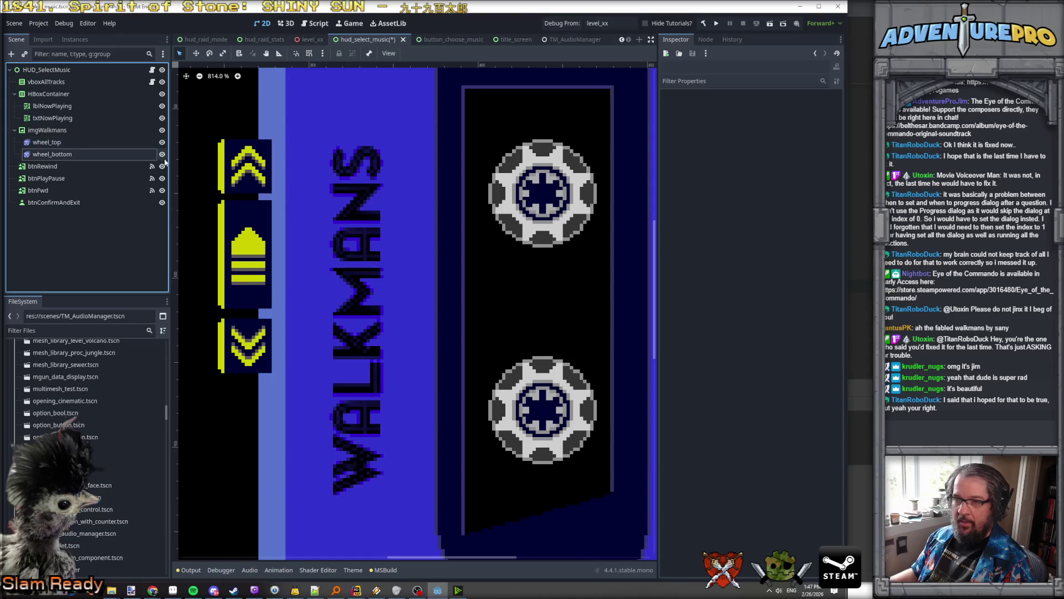
left_click(161, 155)
left_click(162, 155)
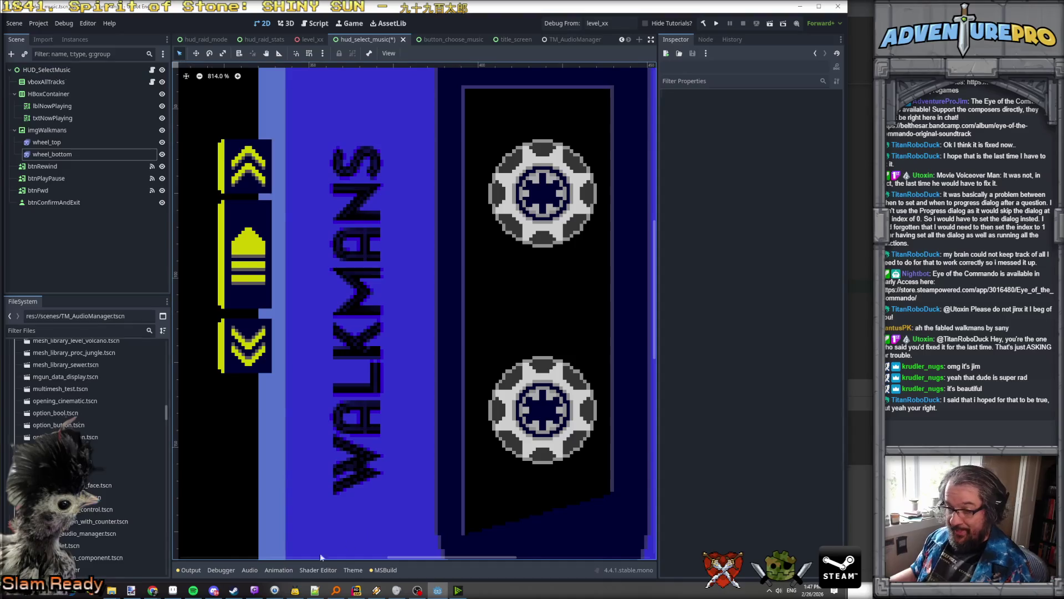
left_click(356, 590)
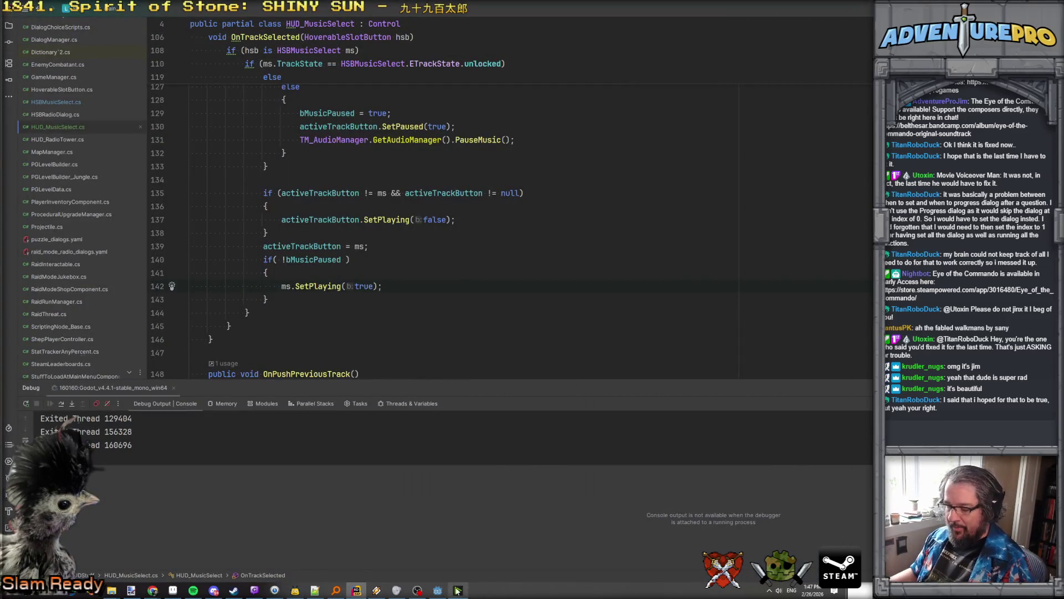
left_click(442, 592)
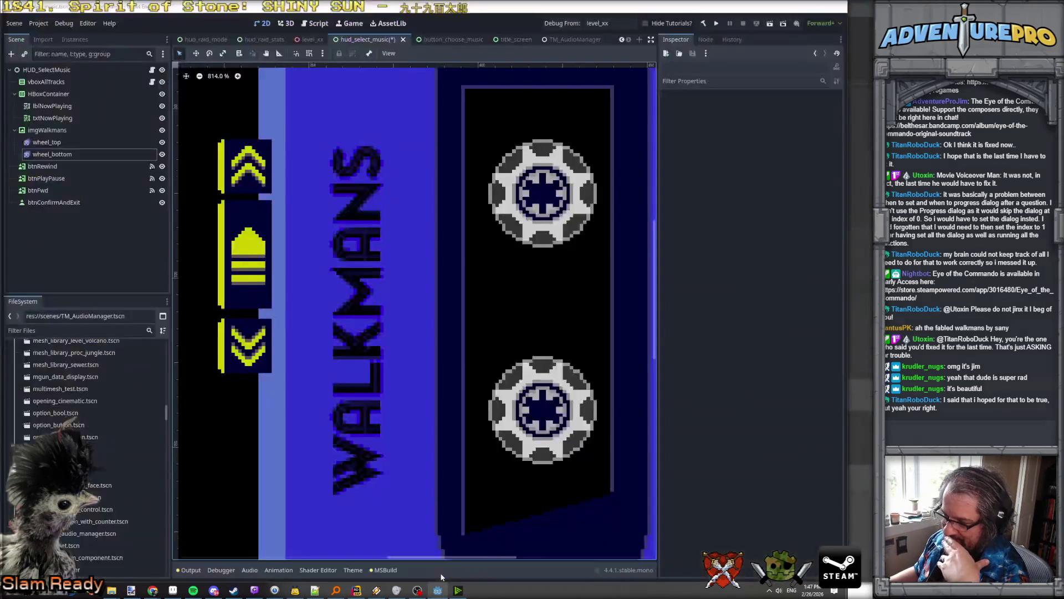
left_click(536, 222)
Step: Rename wheel_top's 'default' animation to 'playing'
left_click(210, 431)
left_click(210, 431)
type("playing")
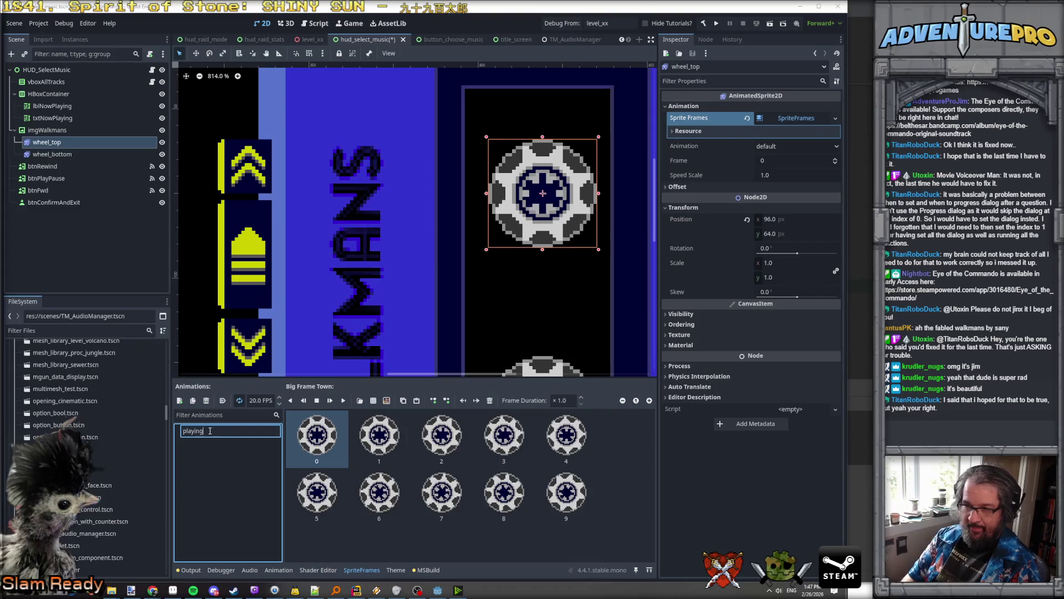
key("Return")
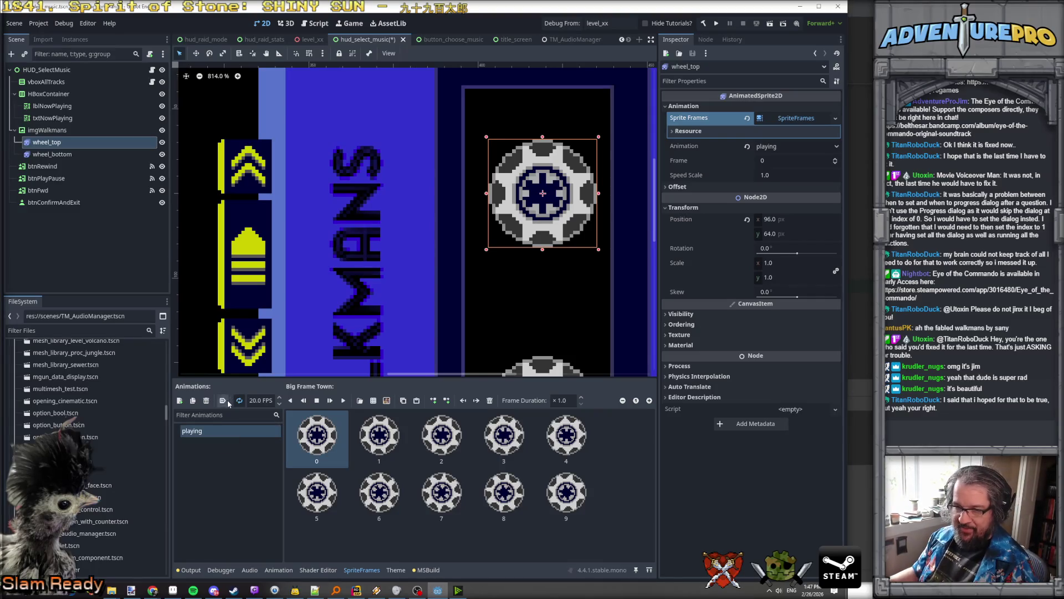
Step: Preview the playing animation spinning the wheel, then stop it and return to HUD_MusicSelect.cs
left_click(343, 401)
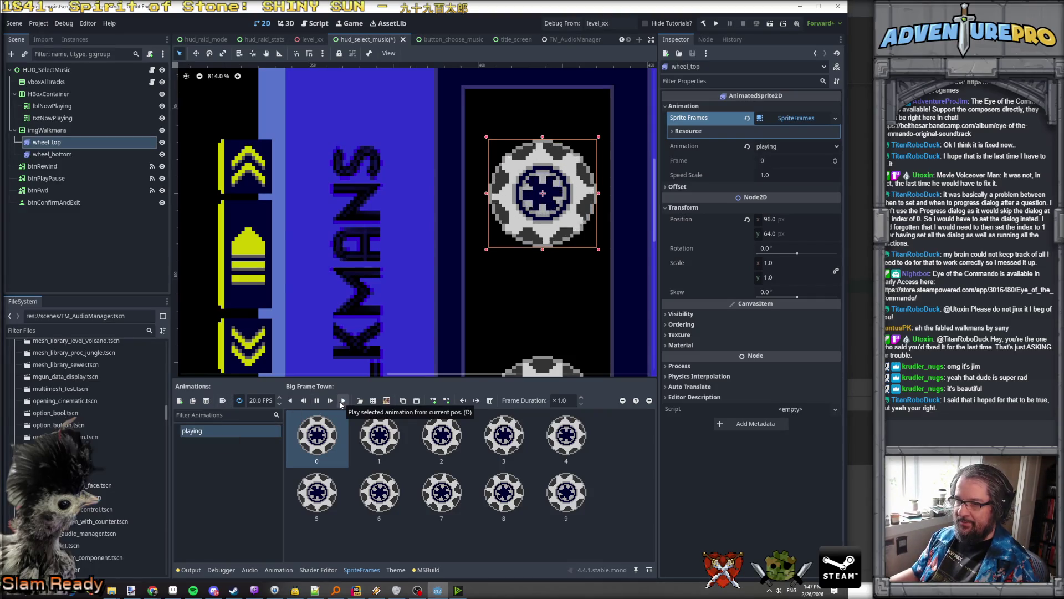
left_click(317, 401)
left_click(317, 401)
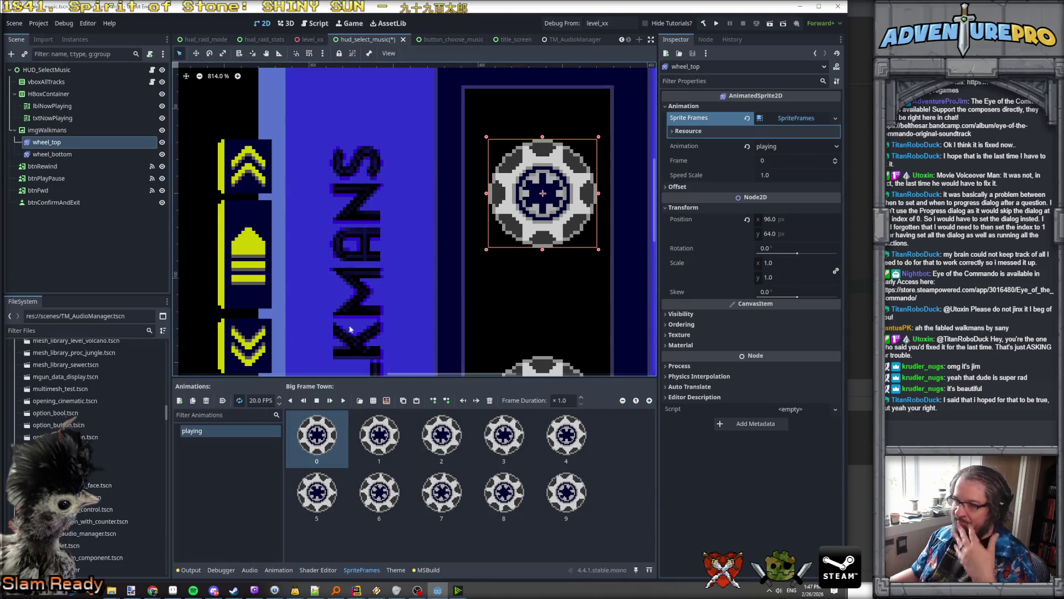
key("alt+Tab")
scroll(462, 256, "up", 15)
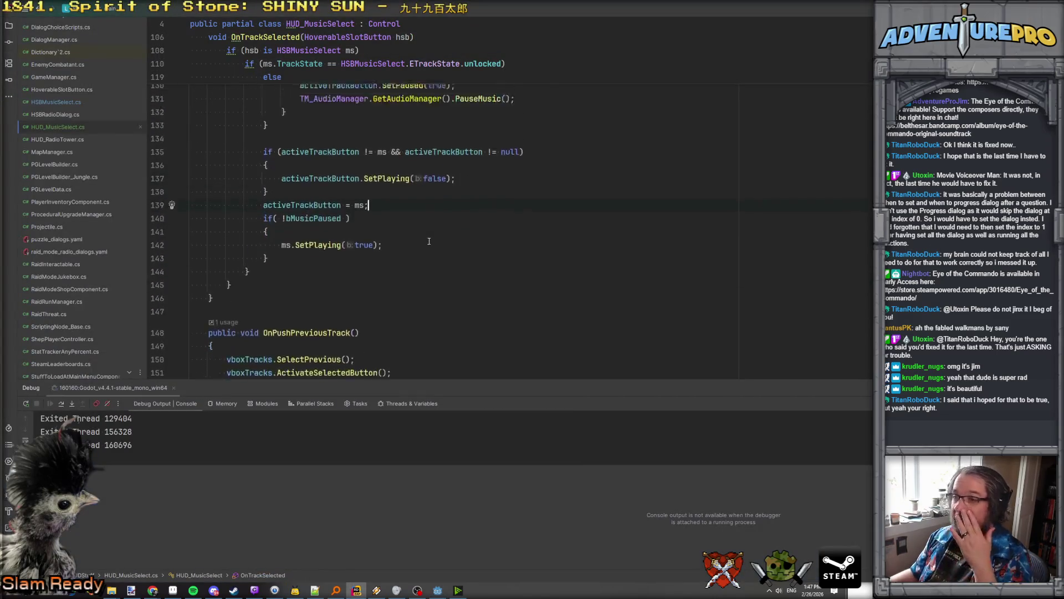
scroll(429, 241, "up", 15)
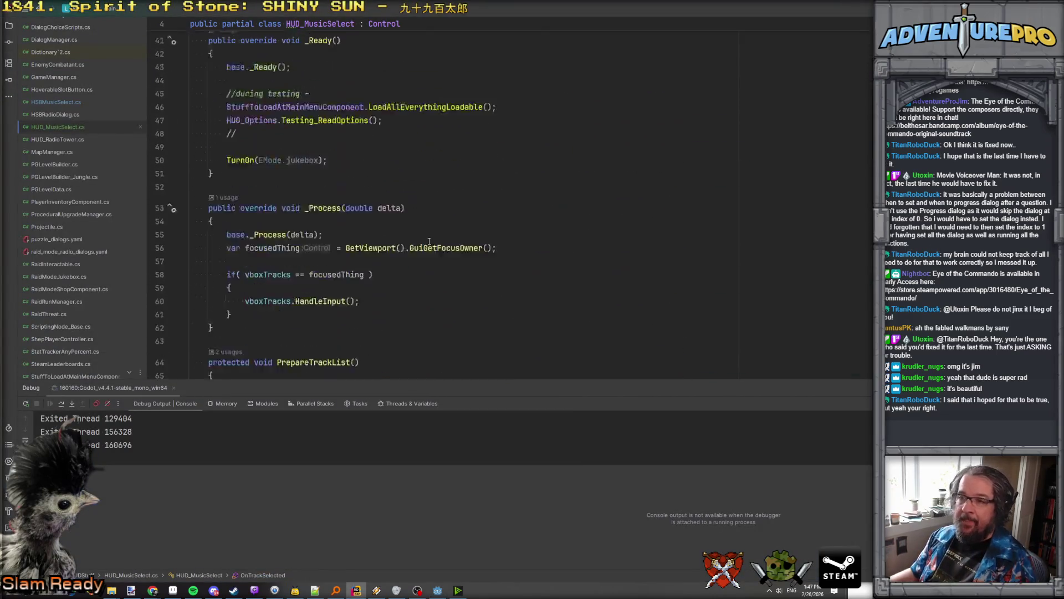
left_click(454, 240)
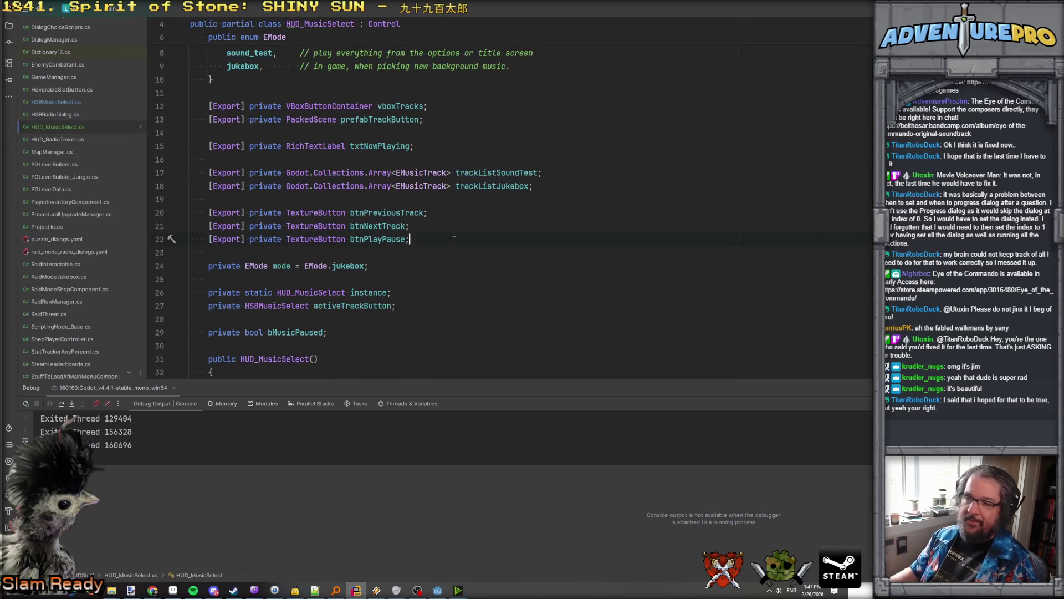
Step: Copy the btnPlayPause export line into an exported AnimatedSprite2D field named wheelTop
key("Return")
key("Return")
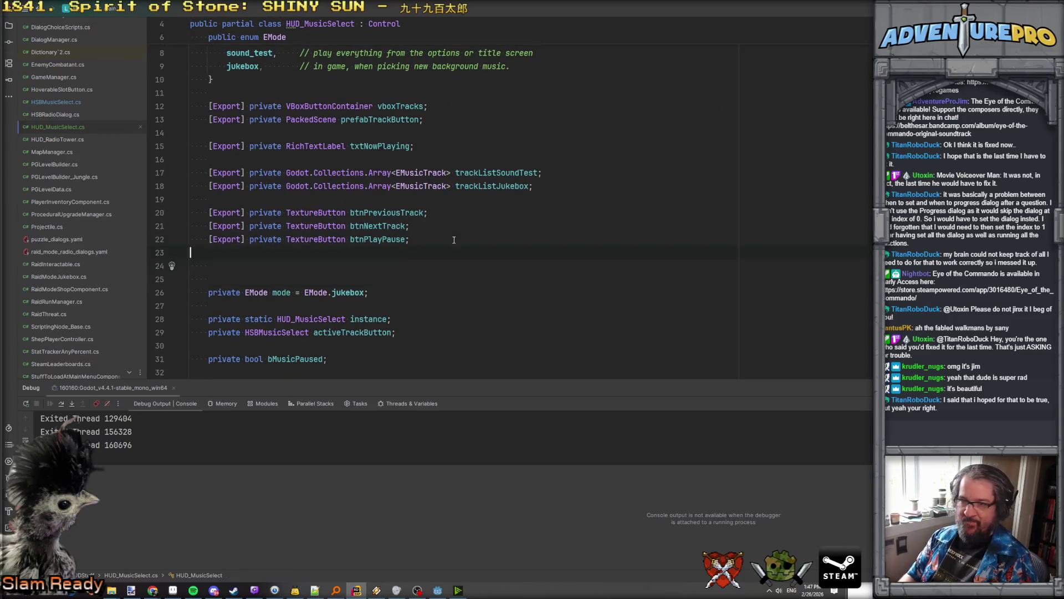
key("shift+Down")
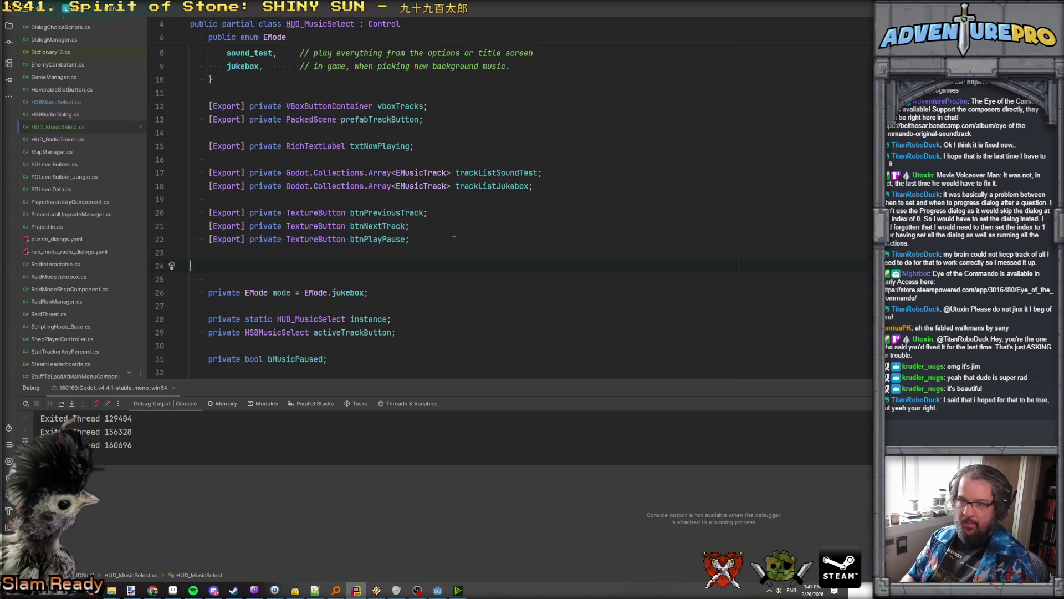
type("[Export] private TextureButton btnPlayPause;")
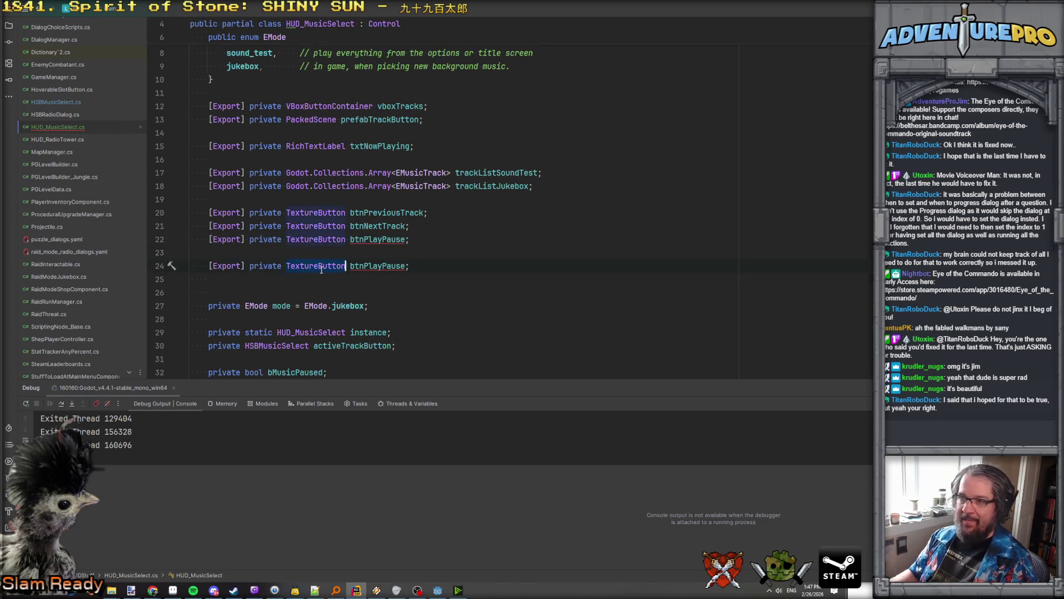
type("Anim")
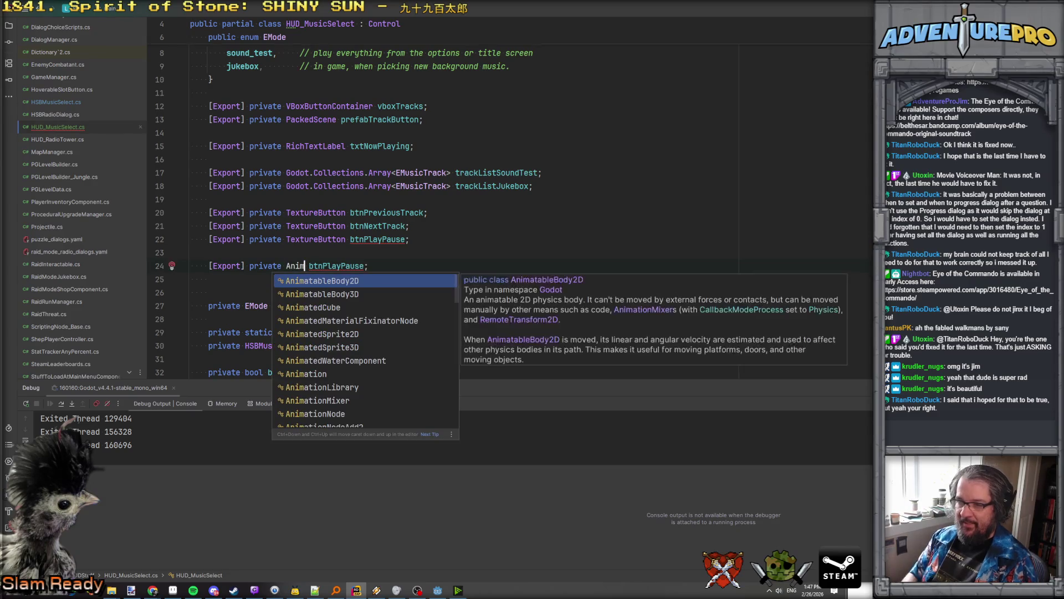
key("Down")
key("Down")
key("Down")
key("Up")
key("Return")
double_click(378, 267)
type("wheelTop")
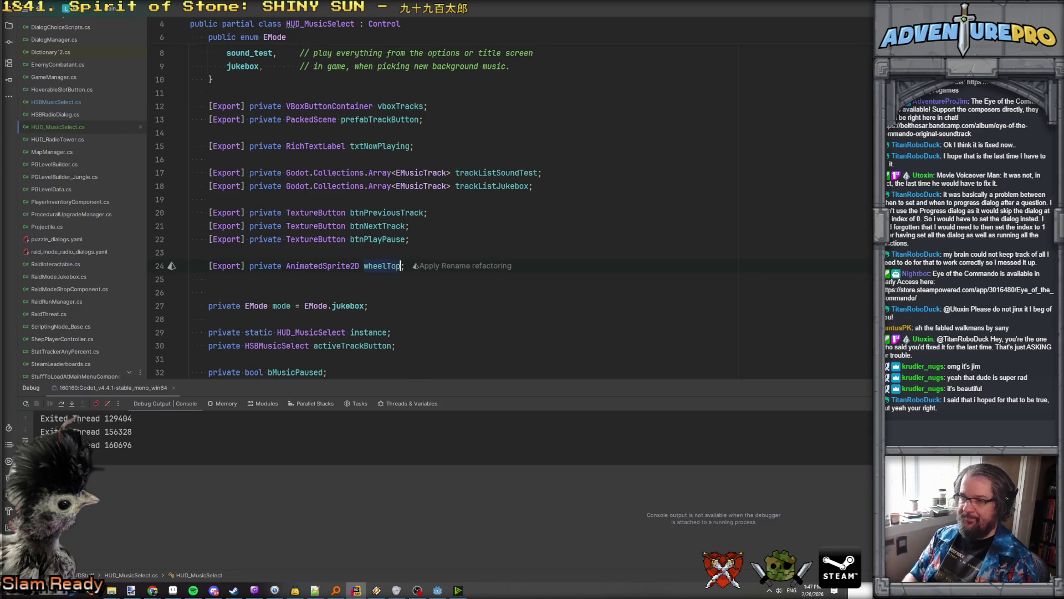
Step: Duplicate the wheelTop line as a second exported AnimatedSprite2D field named wheelBottom
key("Home")
key("shift+Down")
key("ctrl+d")
double_click(384, 282)
type("wheelBottom")
scroll(443, 199, "down", 20)
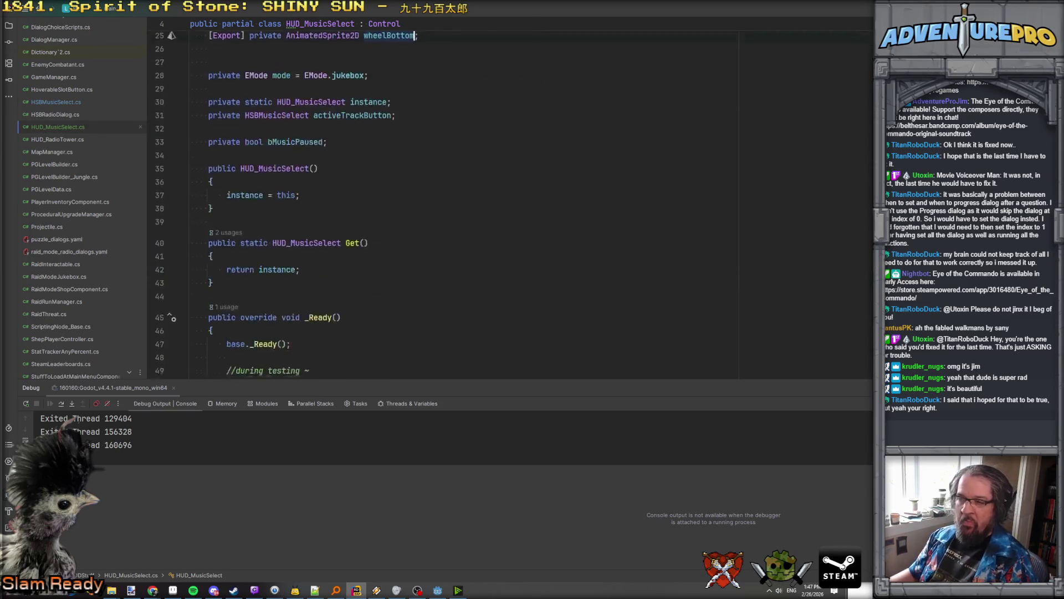
scroll(444, 199, "down", 12)
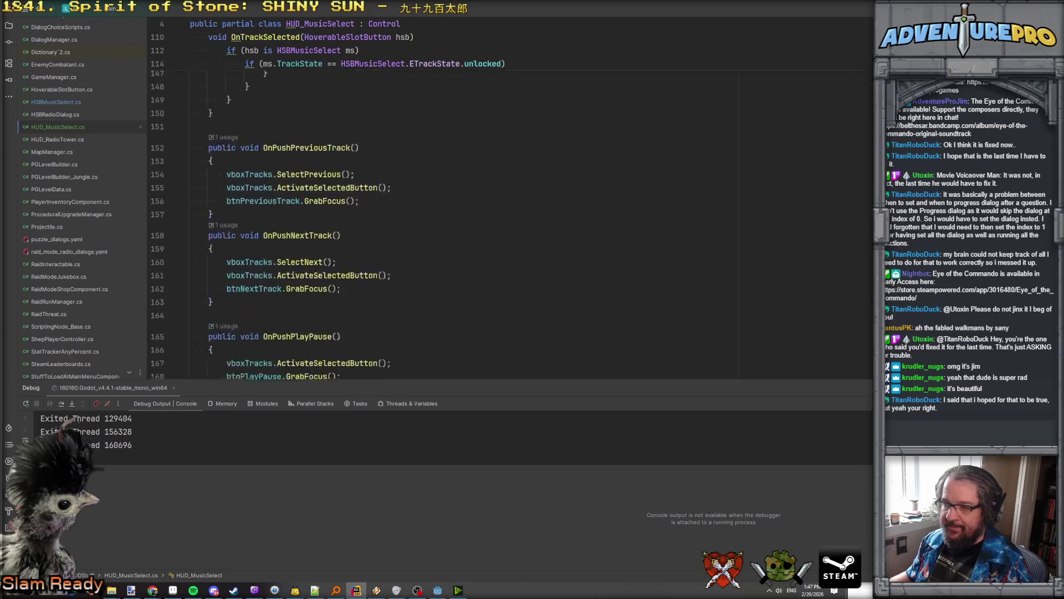
Step: Add a SetWheelRotation(bool bRotato) method after OnPushPlayPause containing an if( bRotato ) check
left_click(241, 294)
key("Return")
key("Return")
type("void SetWheelRotatio")
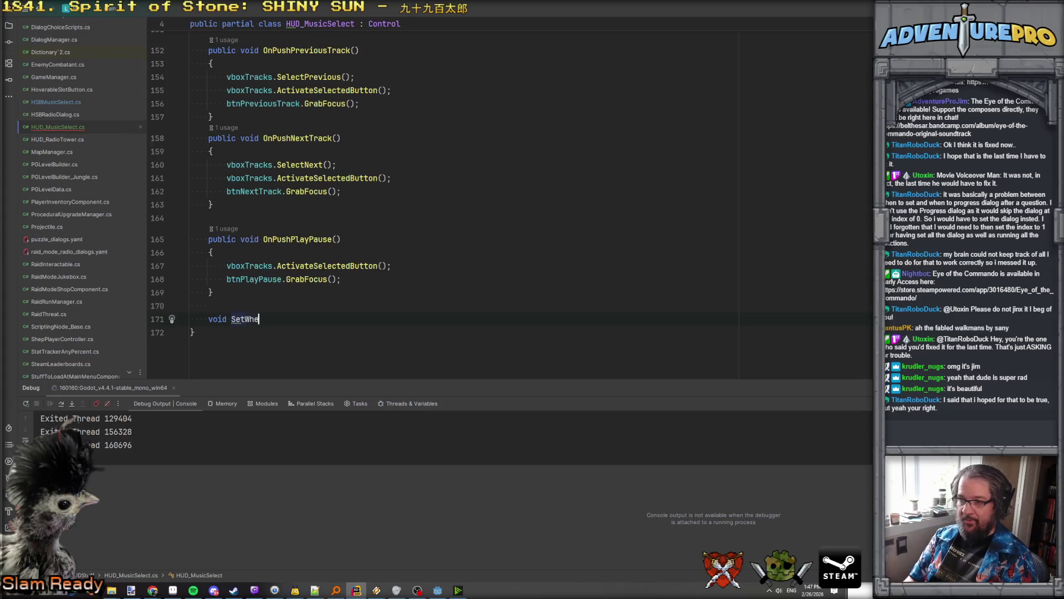
type("n(bool bRot")
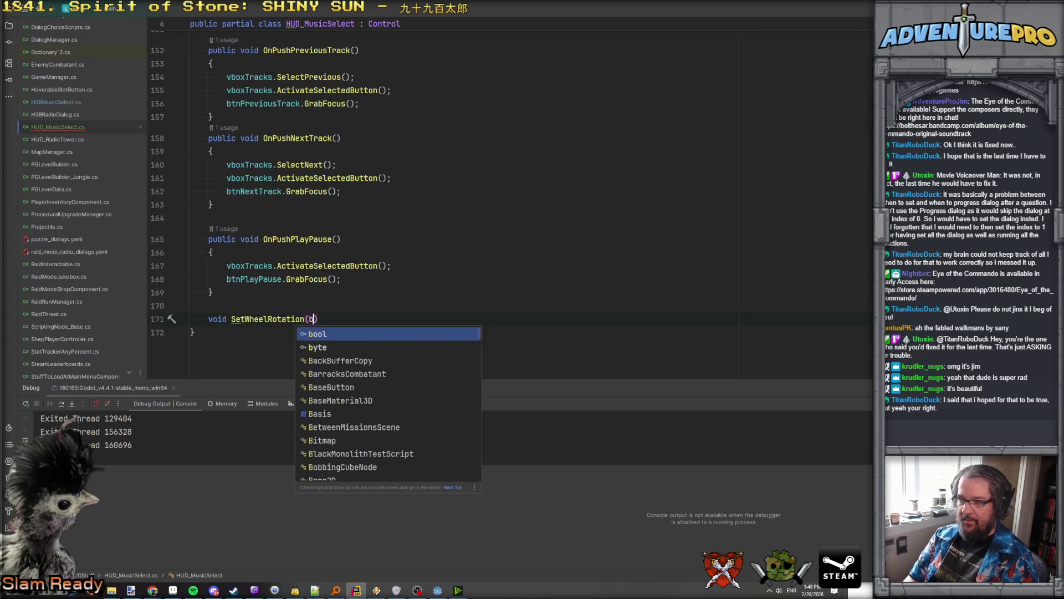
type("ato")
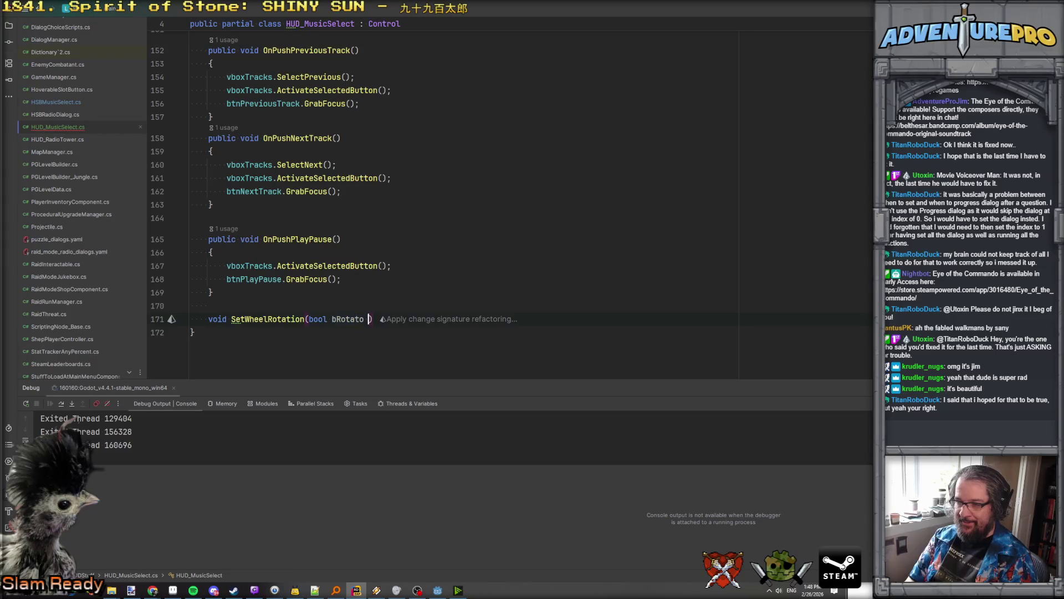
key("Return")
type("{")
key("Return")
type("i")
type("f( bRotato )")
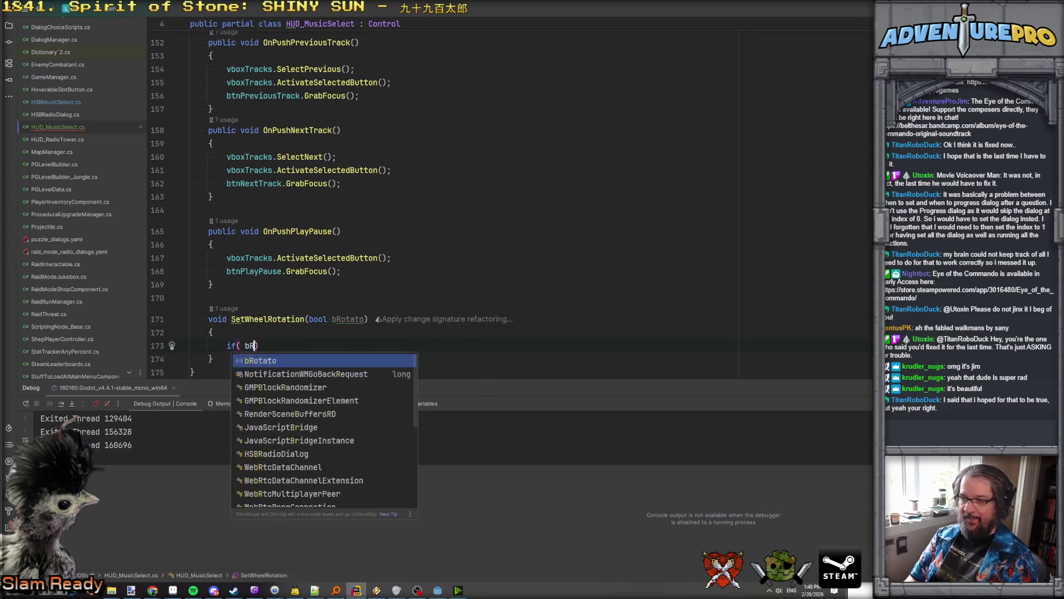
key("Return")
Step: Inside the if block, call wheelBottom.Play() and wheelTop.Play()
key("Return")
type("wh")
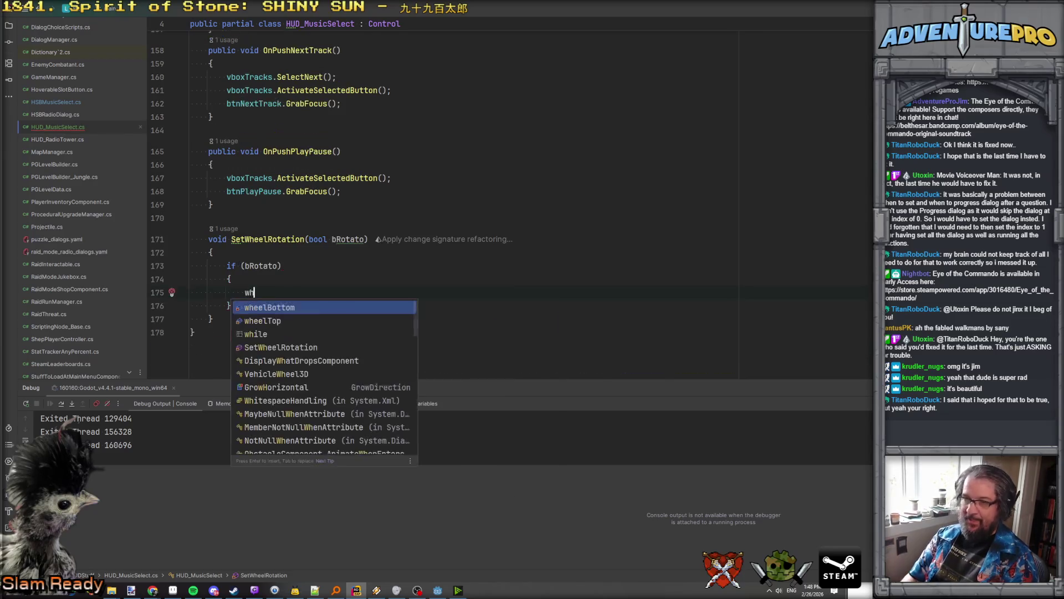
key("Return")
type(".Pl")
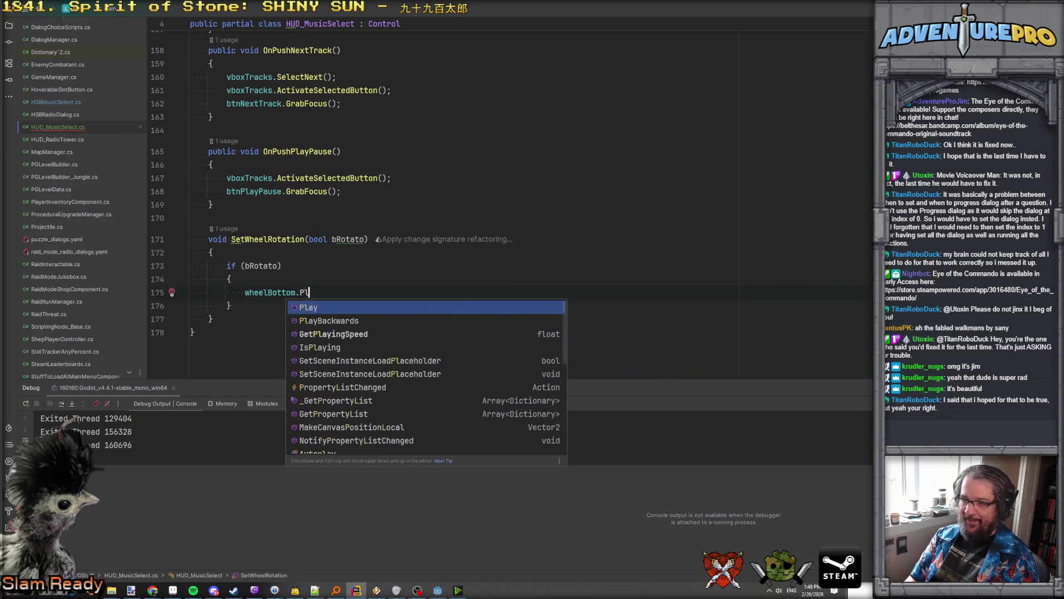
key("Return")
key("End")
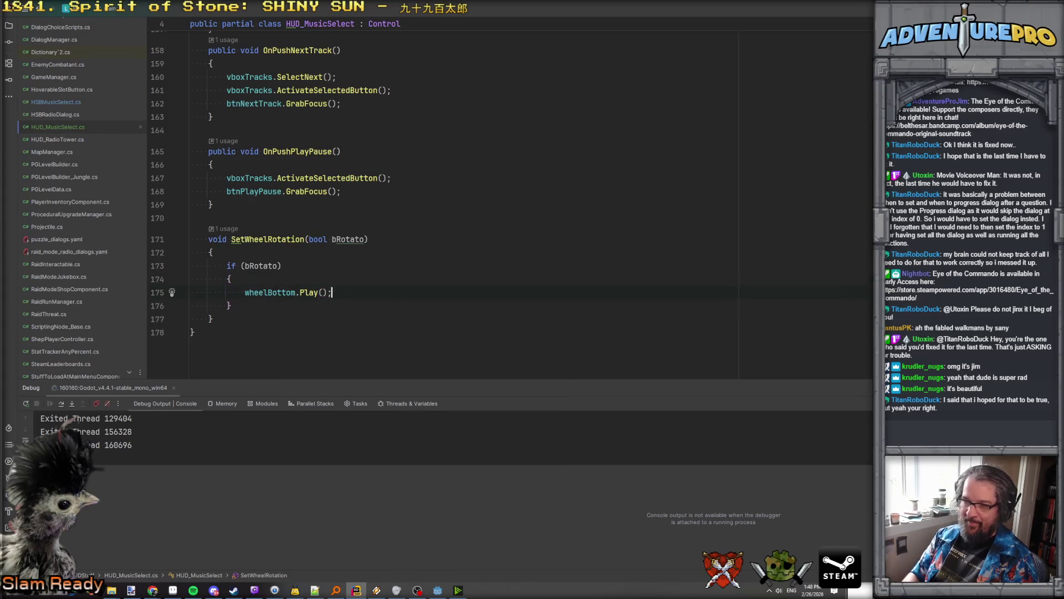
key("Return")
type("wh")
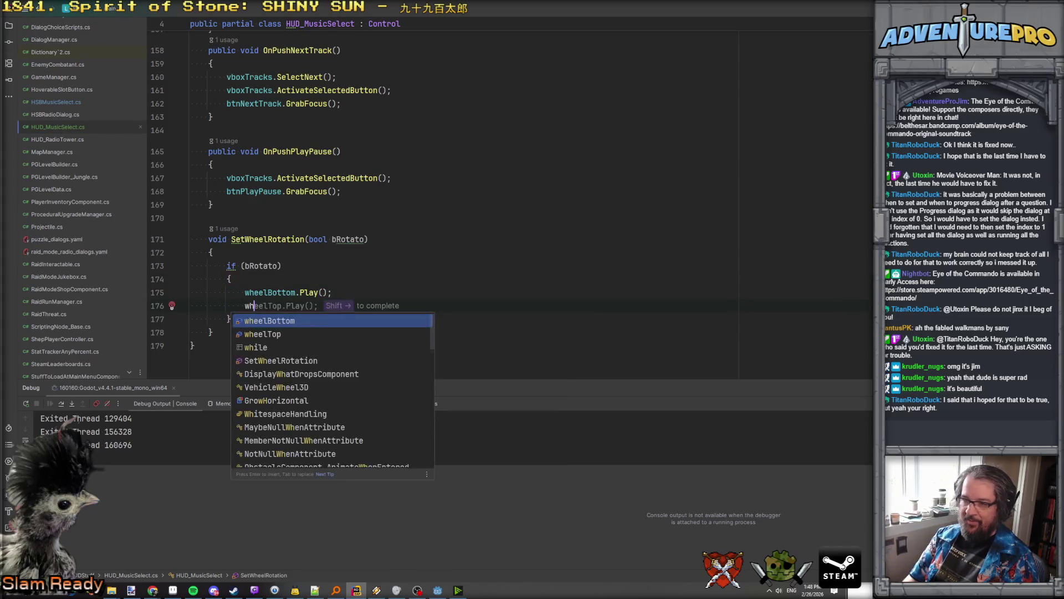
type("eelTop.P")
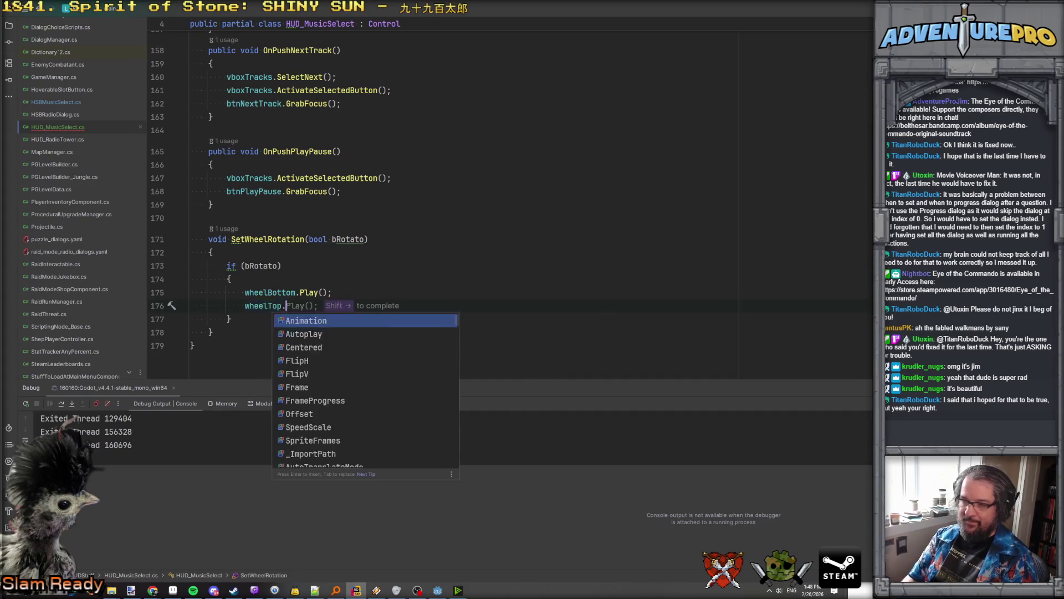
key("shift+Right")
Step: Add an else block calling wheelBottom.Pause() and wheelTop.Pause(), then copy the SetWheelRotation name
key("Return")
type("else")
key("Return")
key("Return")
type(".Pau")
key("Return")
type(";")
key("Down")
type("wheelTop.Pause();")
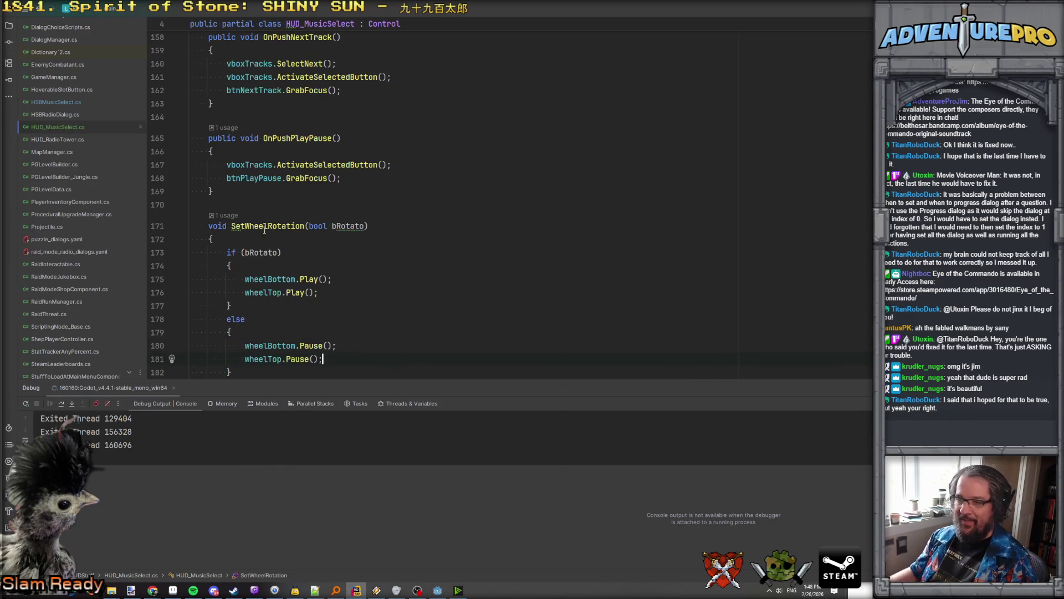
double_click(275, 227)
key("ctrl+c")
scroll(290, 159, "up", 10)
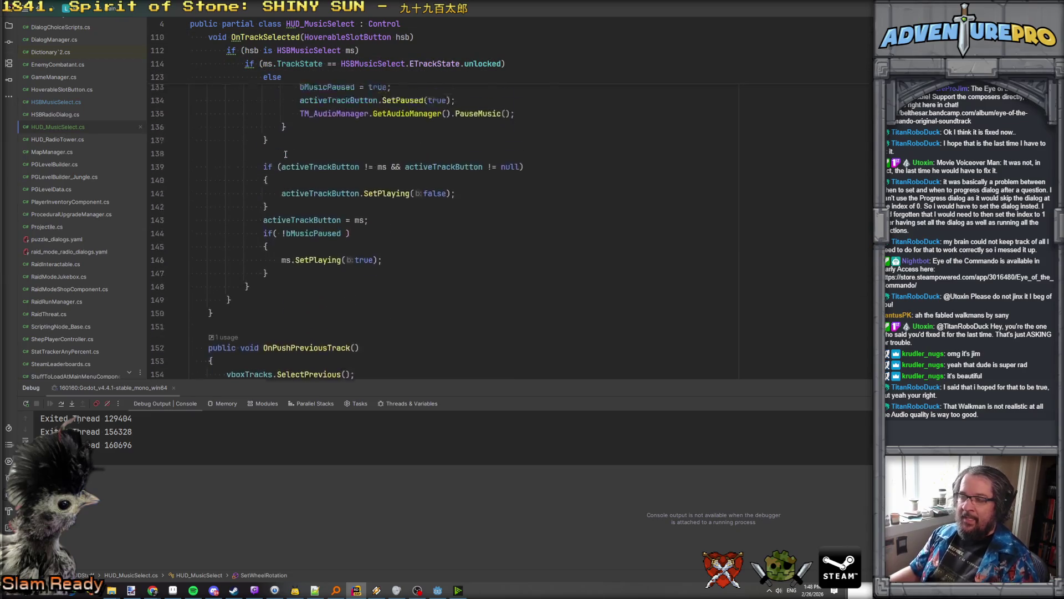
Step: Insert a SetWheelRotation(true) call after SetPlaying and move it below the if block
scroll(333, 245, "down", 1)
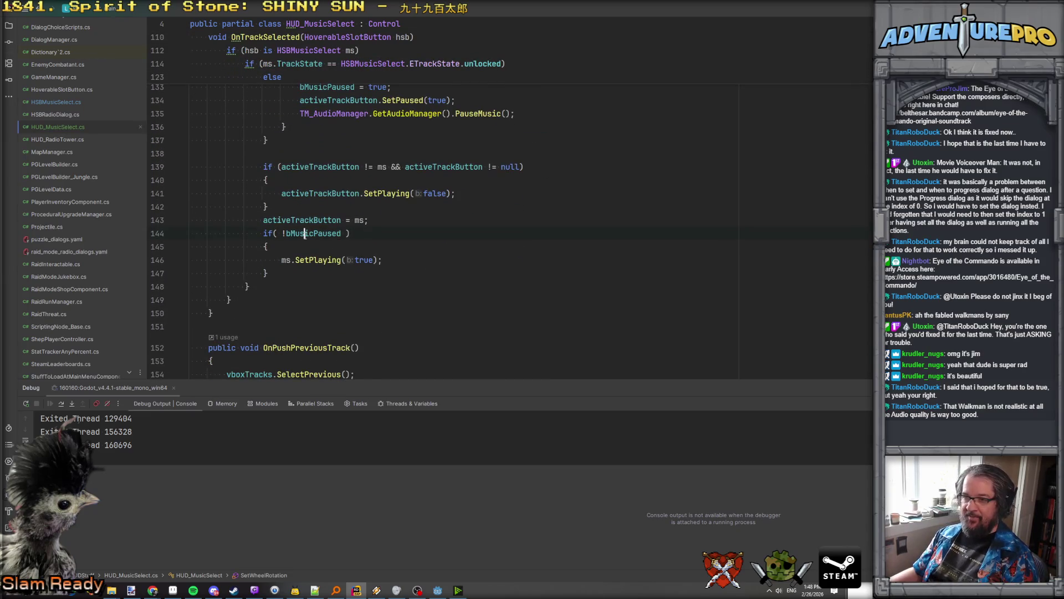
left_click(406, 261)
key("Return")
key("ctrl+v")
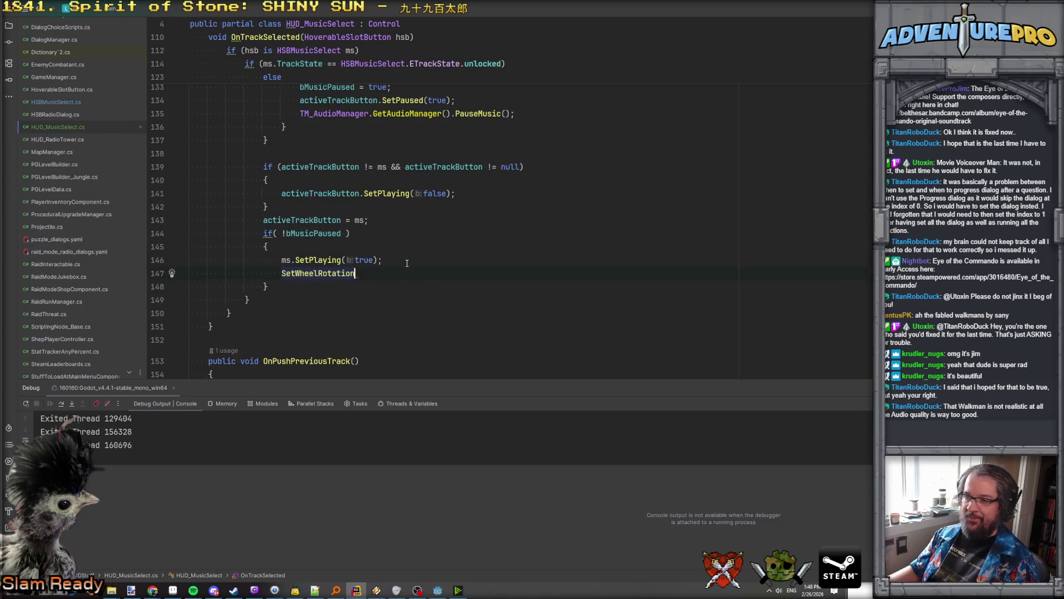
key("shift+Right")
key("Down")
key("Return")
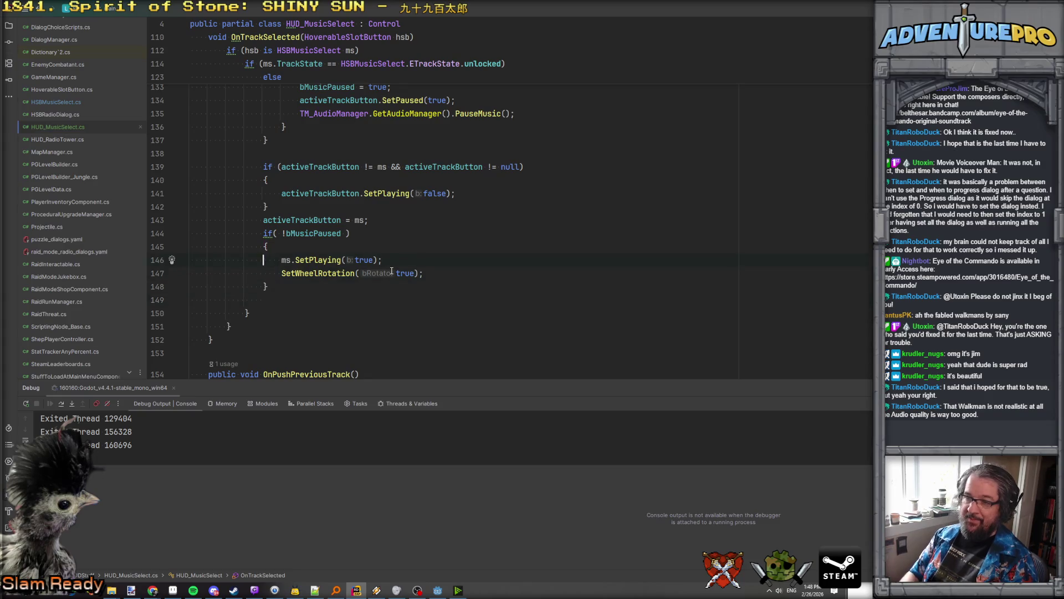
key("Down")
key("ctrl+x")
key("Down")
key("ctrl+v")
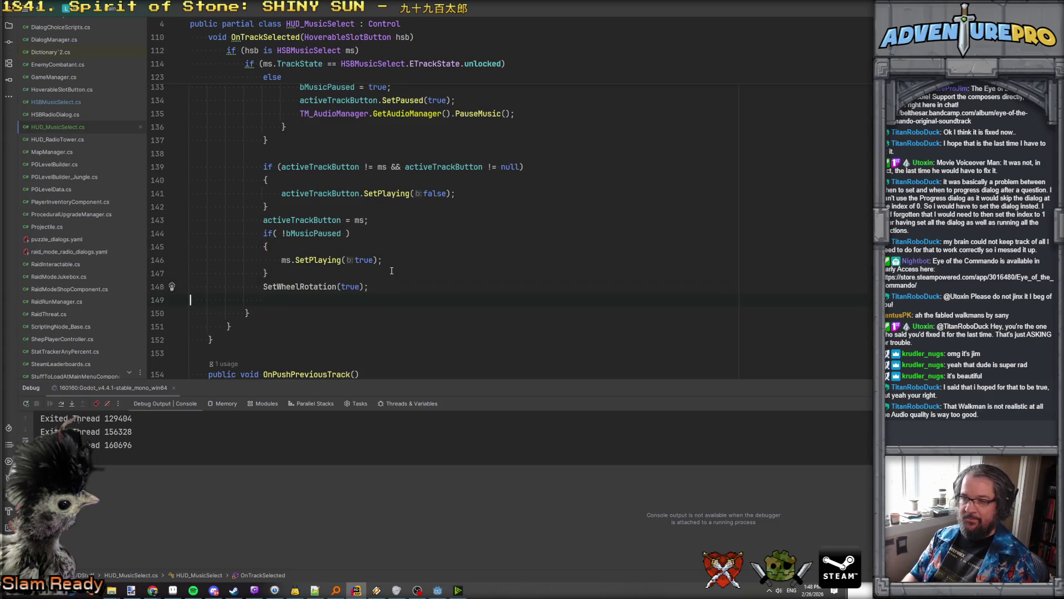
Step: Replace the call's true argument with bMusicPaused, then switch to Godot and build the C# project
double_click(387, 286)
key("ctrl+v")
left_click(416, 274)
key("Return")
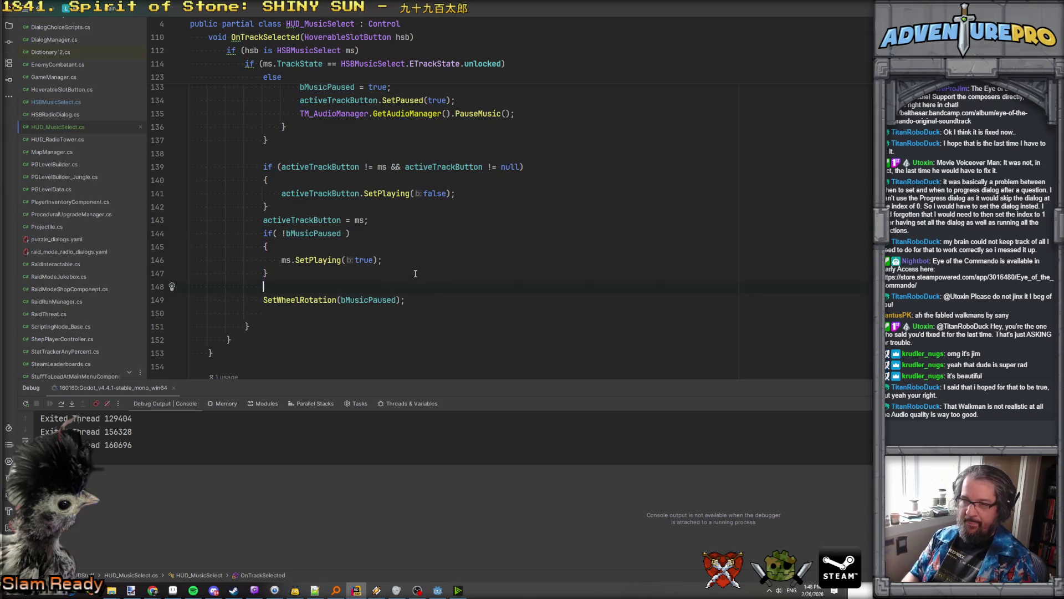
scroll(415, 274, "up", 8)
scroll(495, 272, "down", 8)
scroll(495, 272, "down", 4)
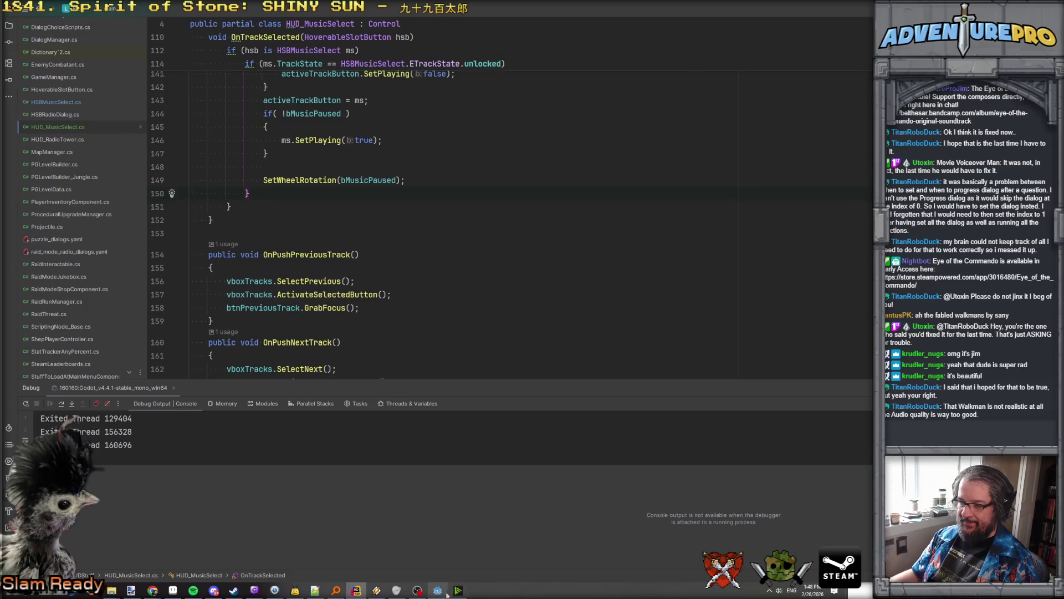
left_click(446, 594)
left_click(704, 24)
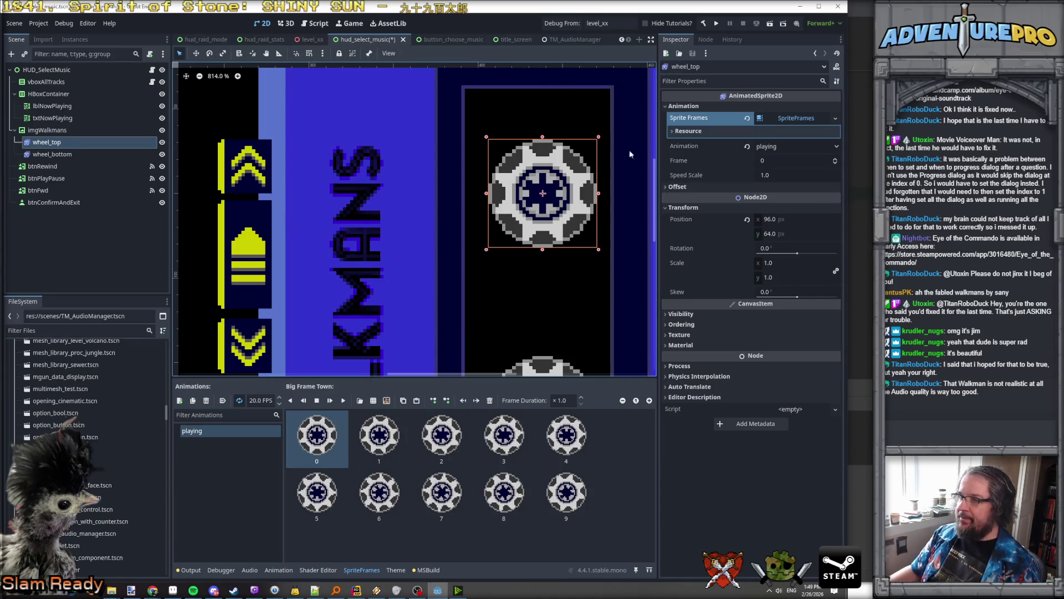
Step: Assign wheel_top and wheel_bottom to HUD_SelectMusic's Wheel Top and Wheel Bottom fields, then run the scene with F6
scroll(630, 155, "down", 3)
scroll(443, 150, "left", 2)
scroll(313, 148, "up", 2)
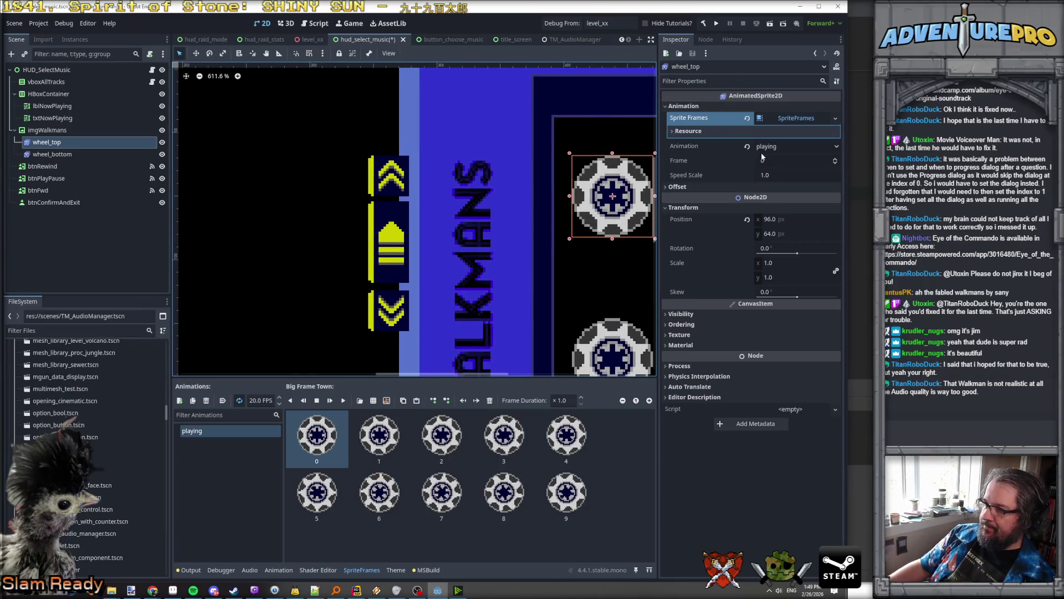
left_click(61, 70)
mouse_move(47, 142)
left_mouse_down()
mouse_move(388, 210)
mouse_move(728, 250)
left_mouse_up()
left_click_drag(47, 154, 779, 267)
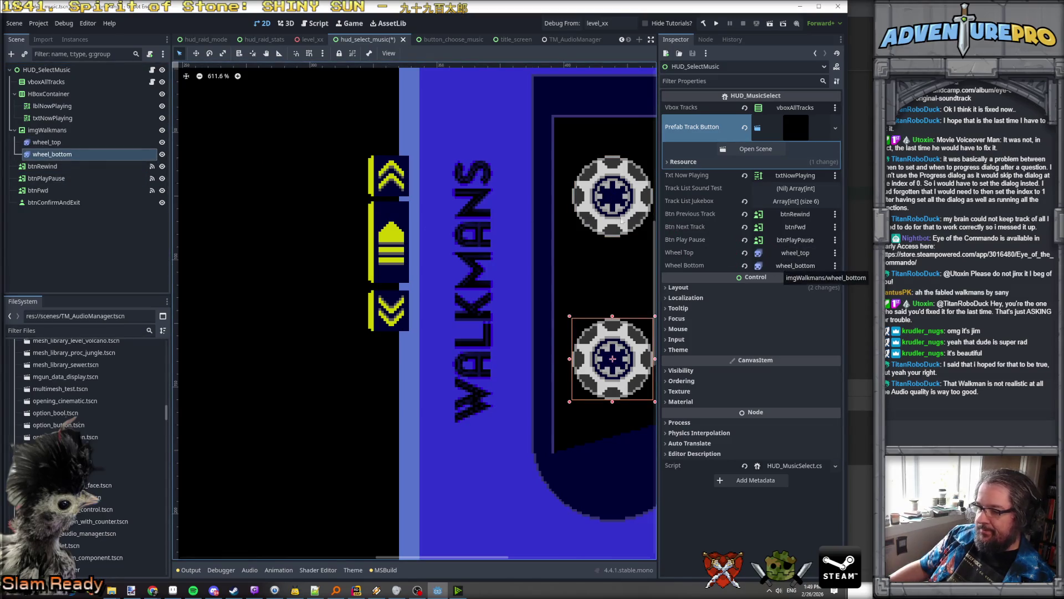
key("F6")
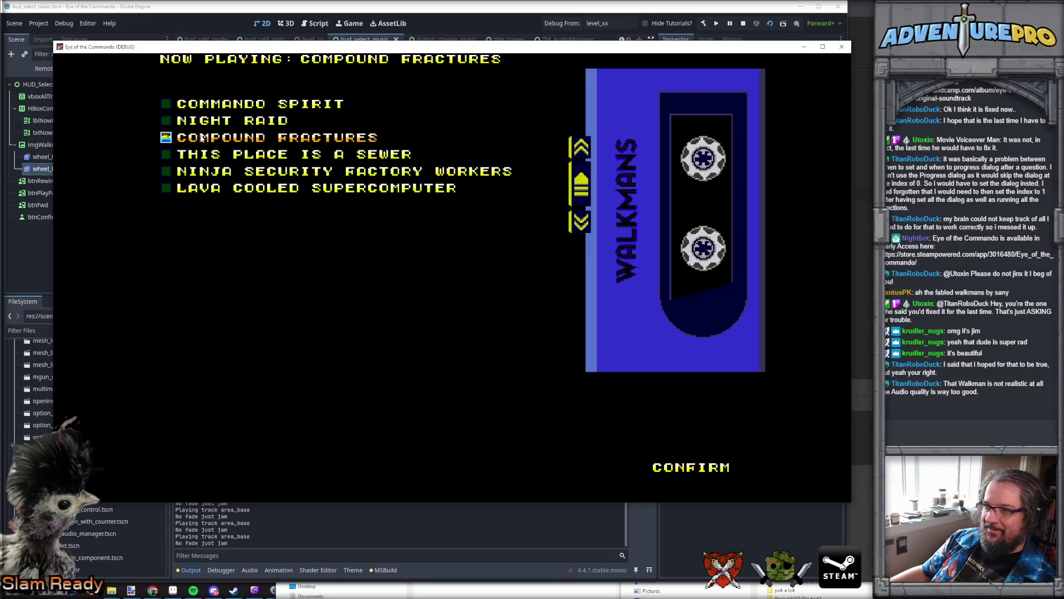
left_click(581, 149)
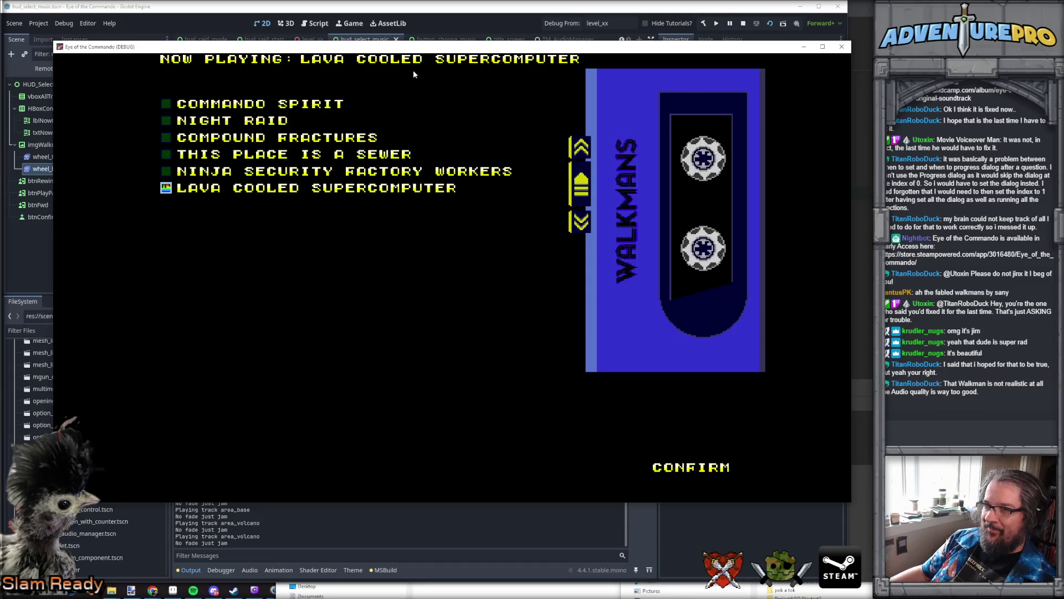
left_click(745, 23)
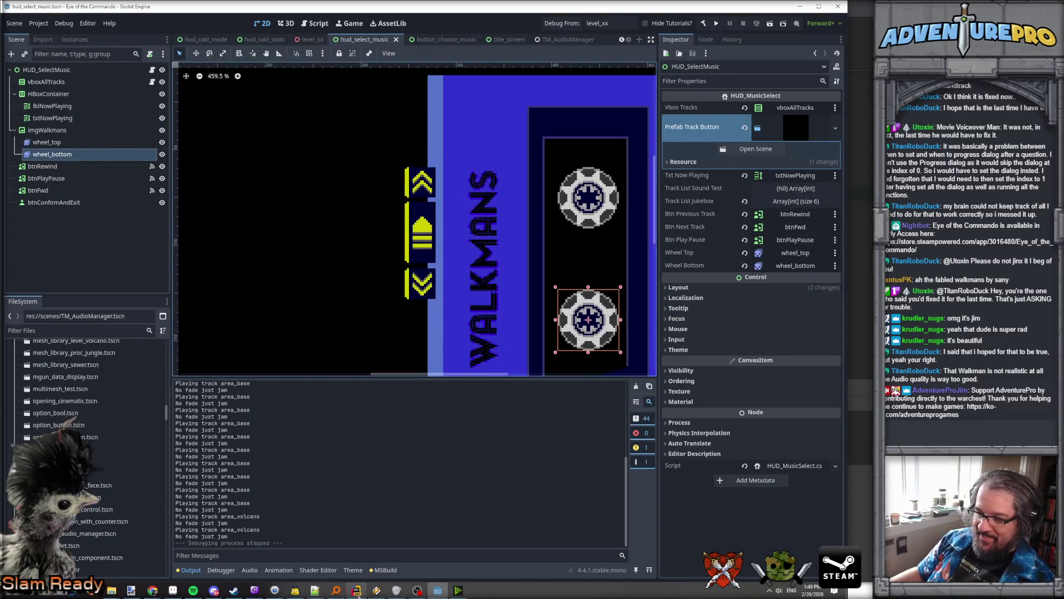
Step: Make OnTrackSelected pass !bMusicPaused to SetWheelRotation, then return to Godot
left_click(356, 589)
scroll(316, 334, "down", 8)
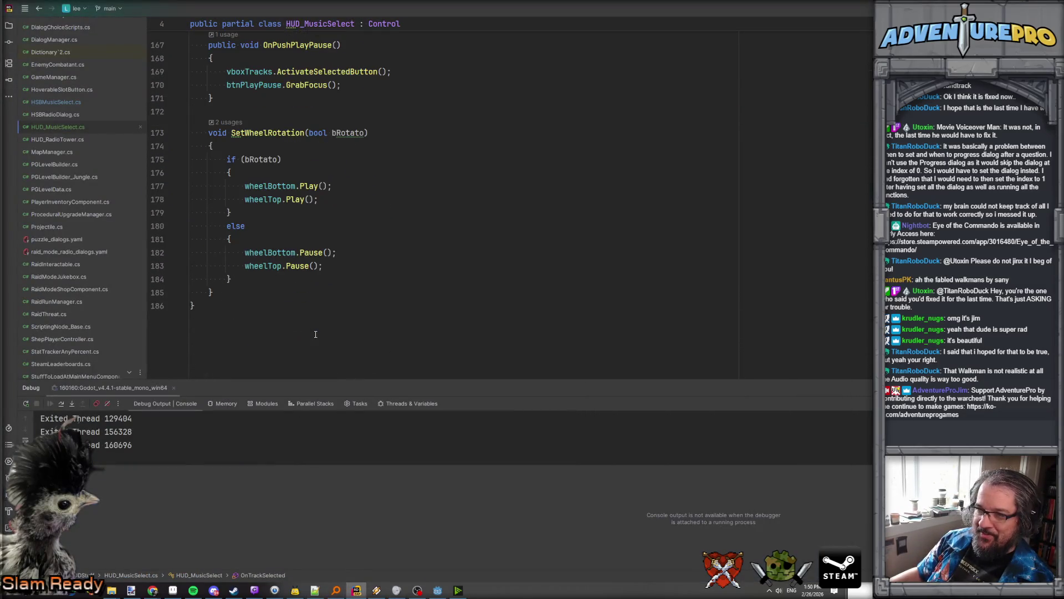
left_click(256, 161)
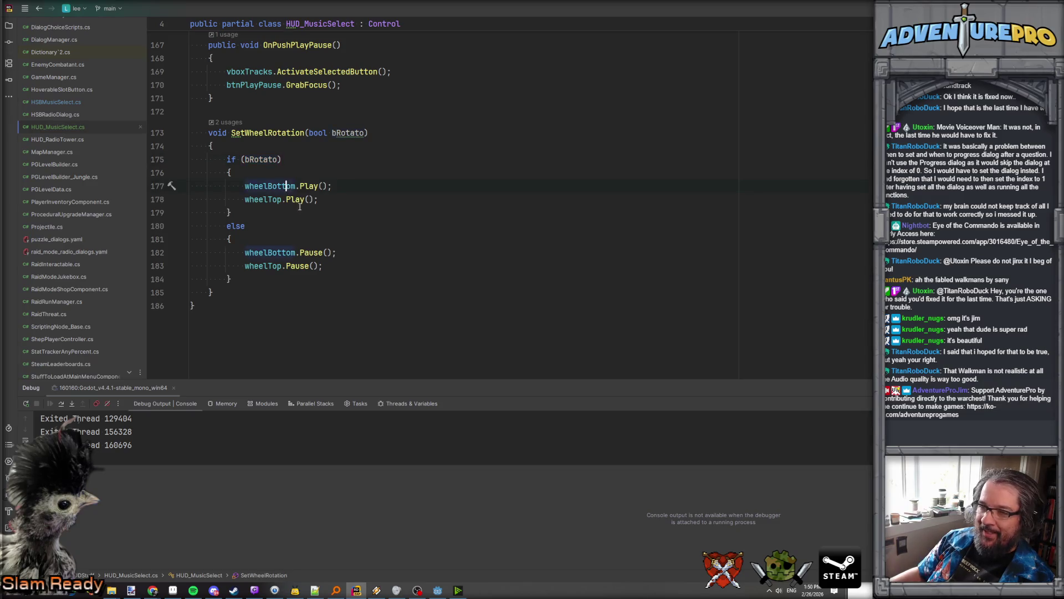
scroll(300, 207, "up", 10)
scroll(300, 206, "up", 2)
left_click(342, 340)
type("!bMusicPaused);")
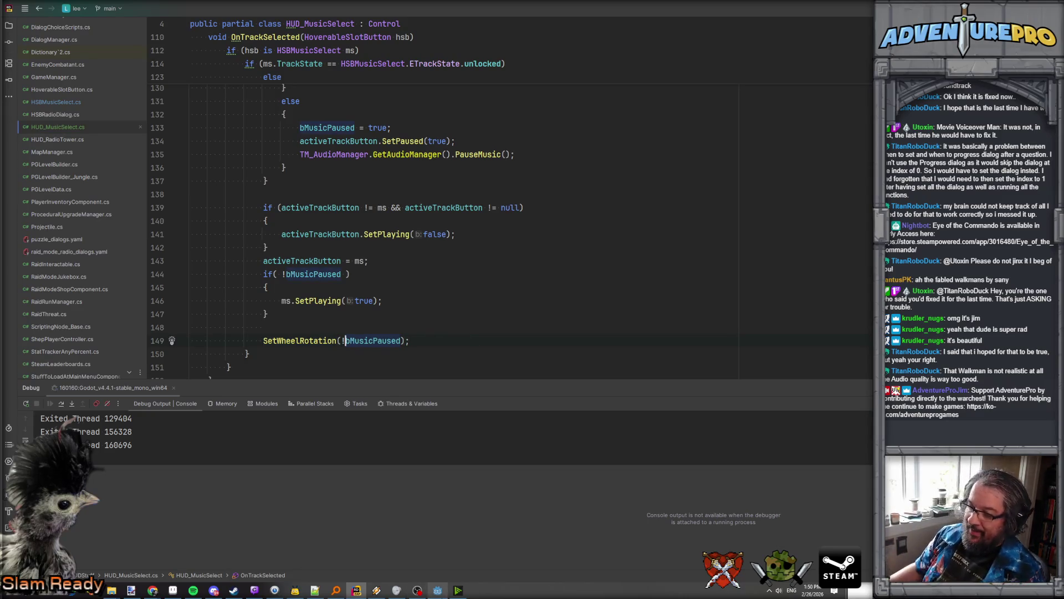
left_click(438, 590)
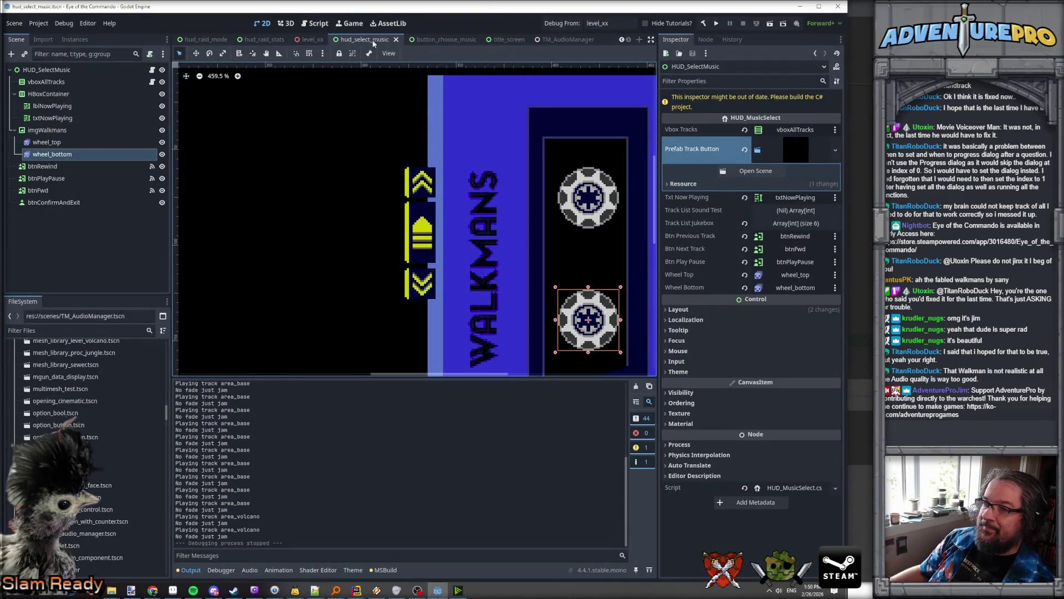
Step: Save the hud_select_music scene
right_click(370, 41)
left_click(400, 110)
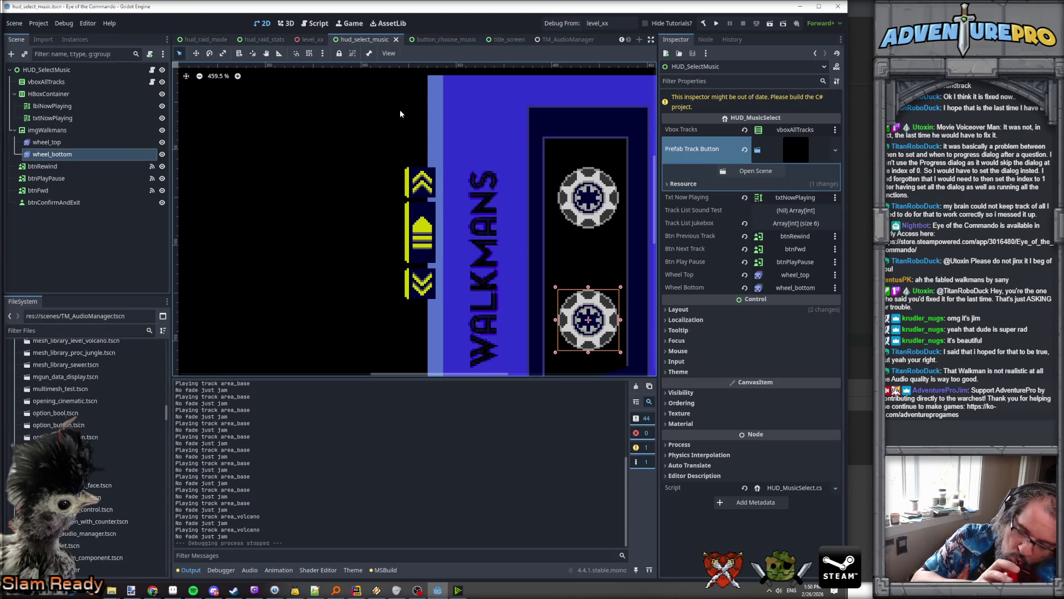
key("ctrl+s")
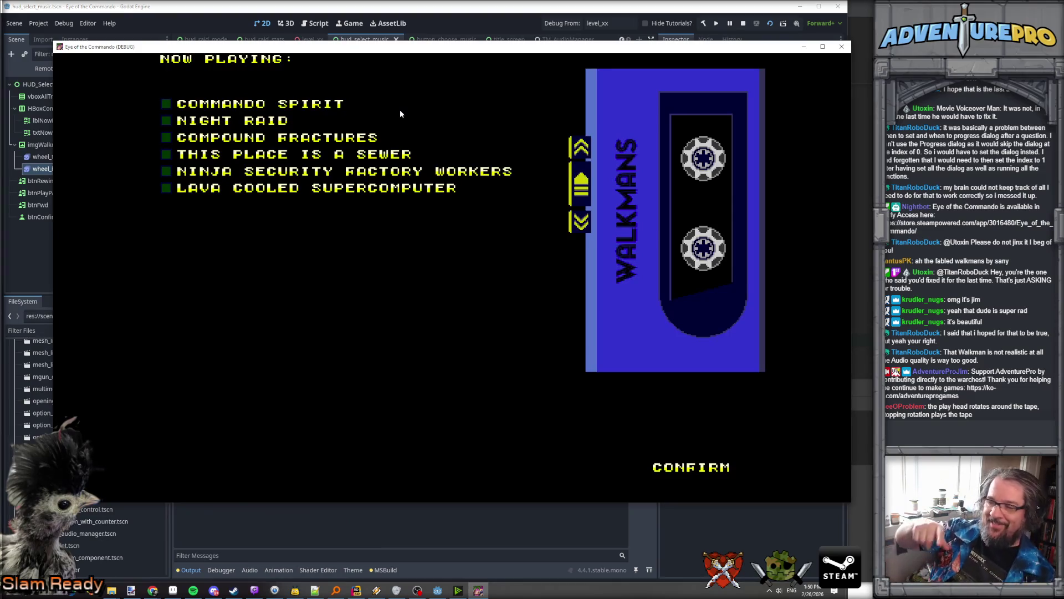
Step: Play Ninja Security Factory Workers, toggle playback to check the reels, then step up to Night Raid
left_click(350, 170)
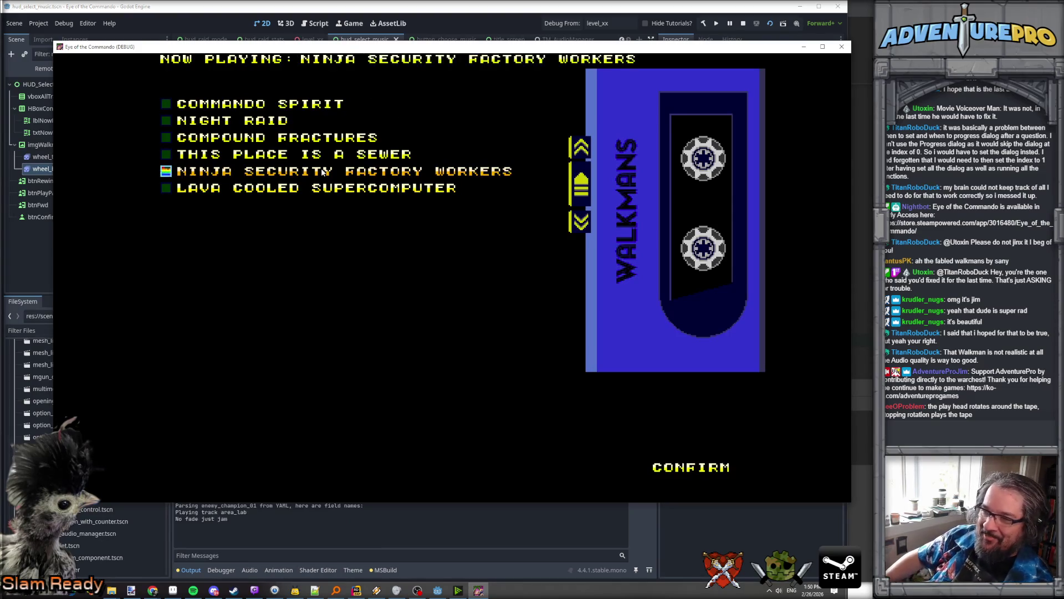
left_click(577, 185)
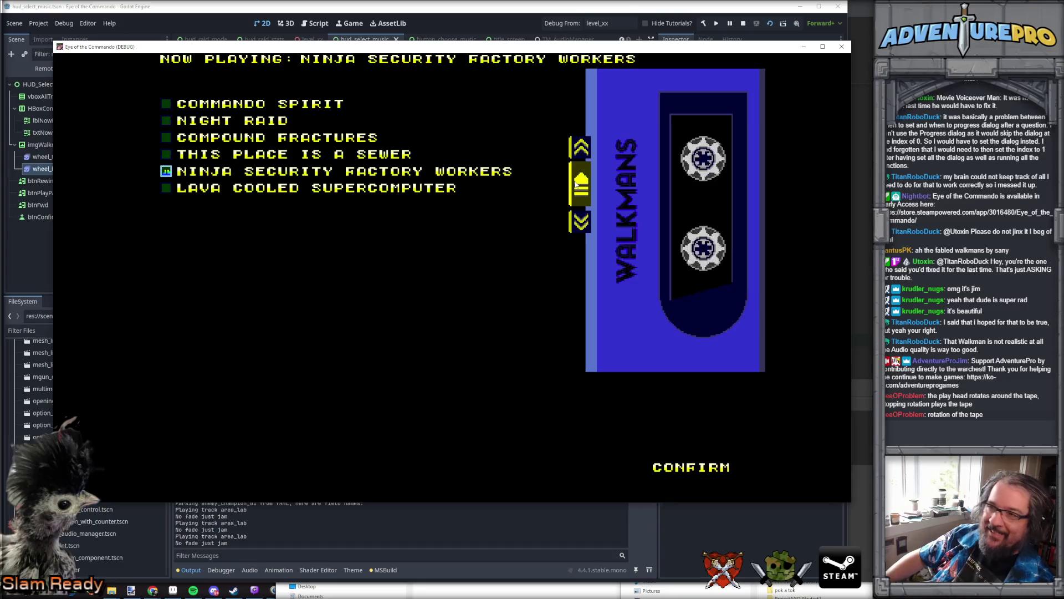
left_click(578, 153)
left_click(578, 153)
left_click(578, 154)
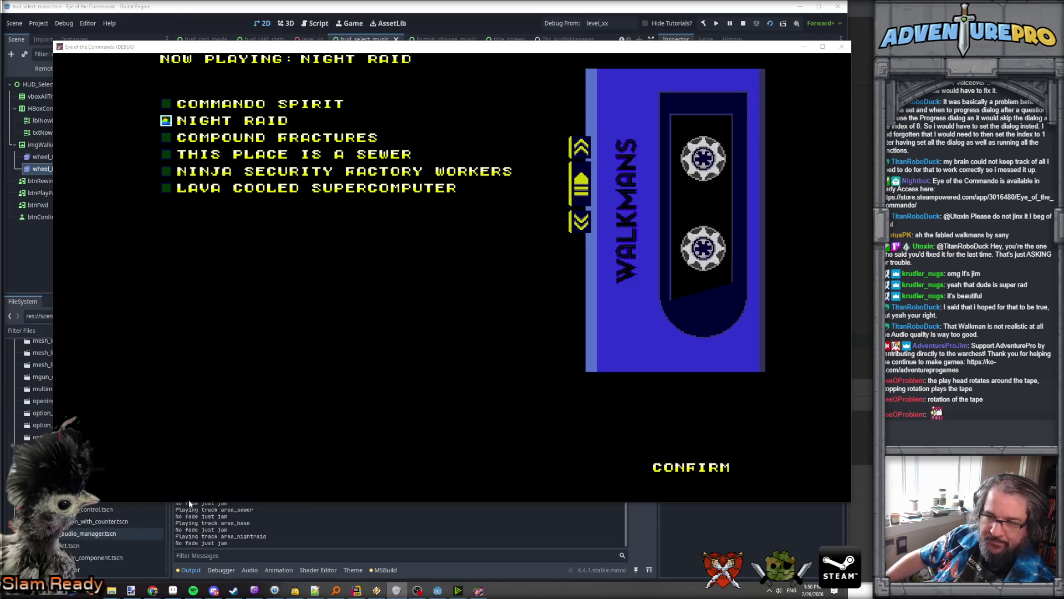
Step: Play This Place Is a Sewer, then switch the now-playing track to Compound Fractures
left_click(236, 492)
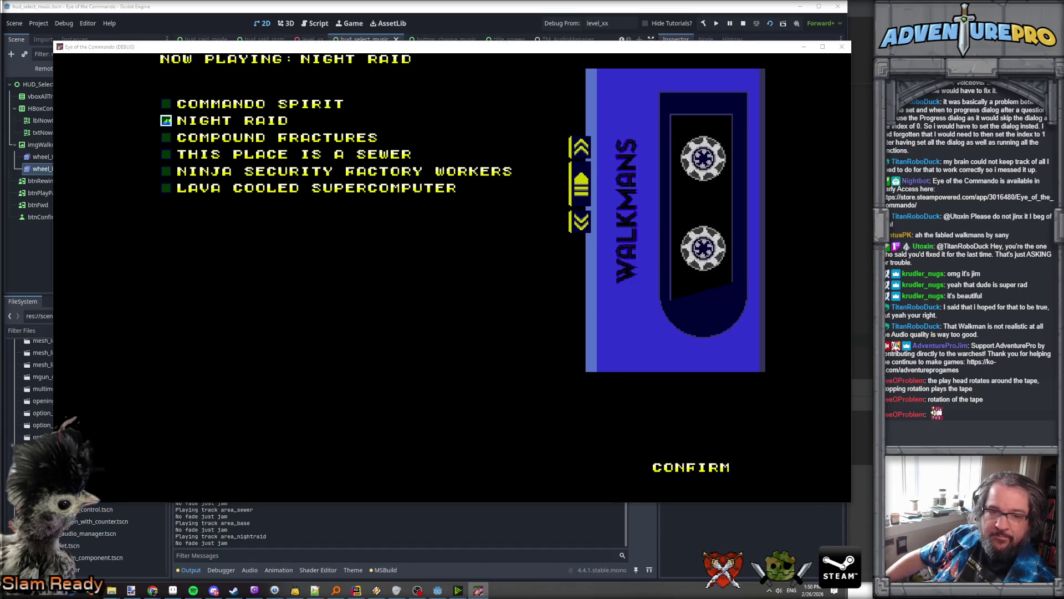
left_click(581, 185)
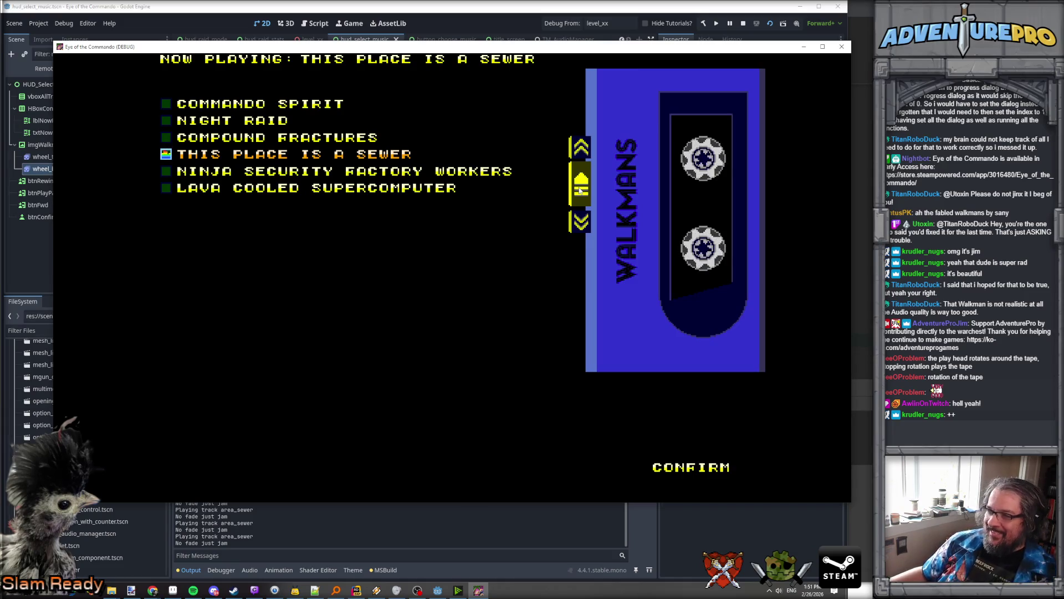
left_click(581, 147)
left_click(581, 222)
left_click(580, 148)
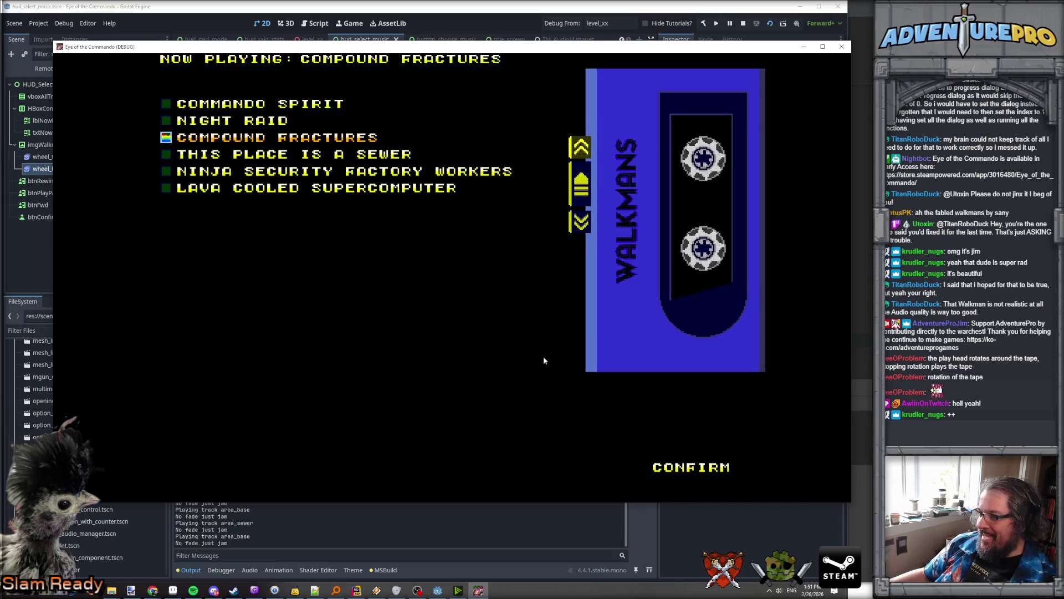
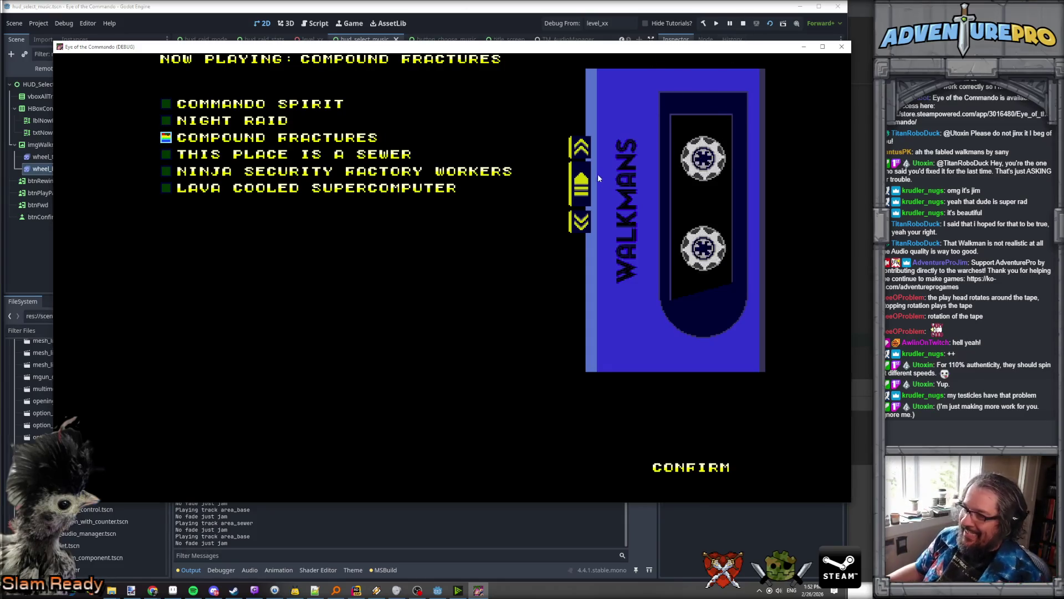
Step: Cycle the Walkmans track selector up to COMMANDO SPIRIT, then down to LAVA COOLED SUPERCOMPUTER
left_click(584, 148)
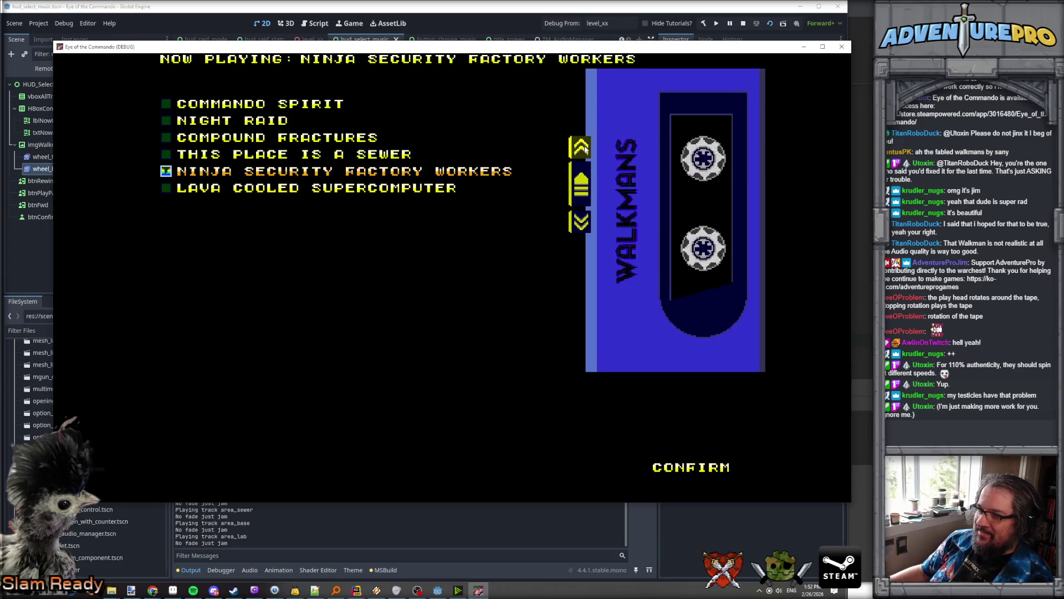
left_click(584, 148)
left_click(585, 149)
left_click(585, 149)
left_click(585, 148)
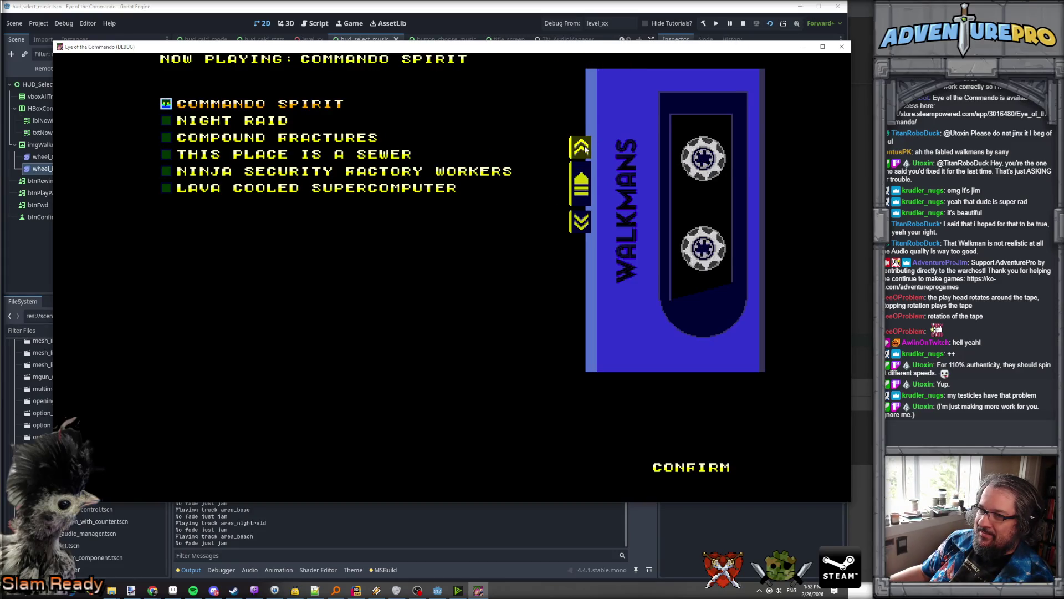
left_click(580, 221)
left_click(580, 222)
left_click(580, 221)
left_click(581, 222)
left_click(581, 221)
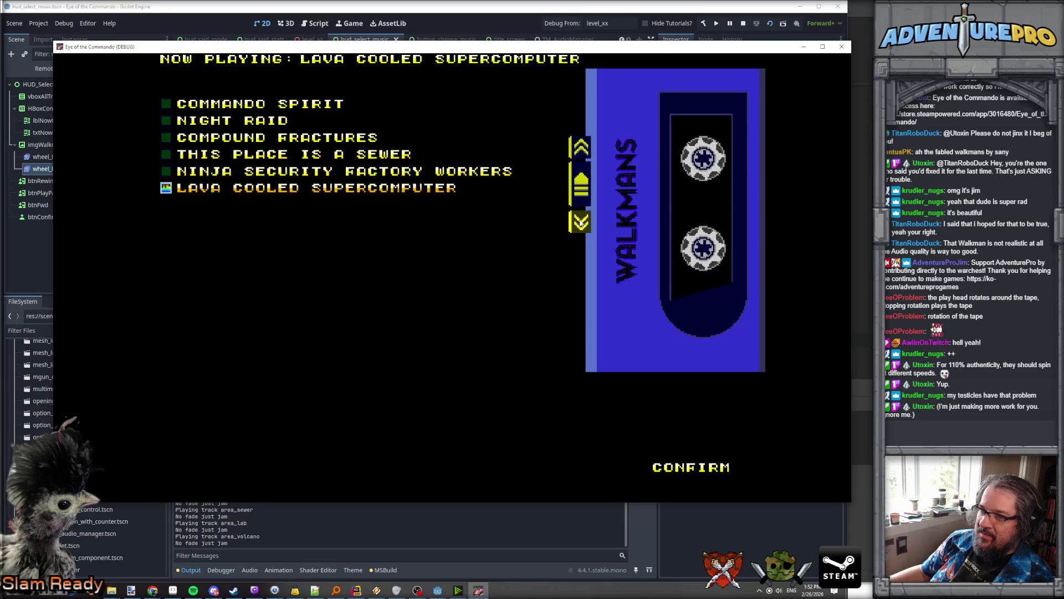
Step: Step through more tracks, ending on LAVA COOLED SUPERCOMPUTER, then stop the game and return to the pixel editor
left_click(584, 149)
left_click(584, 149)
left_click(585, 149)
left_click(585, 149)
left_click(585, 149)
left_click(355, 154)
left_click(354, 172)
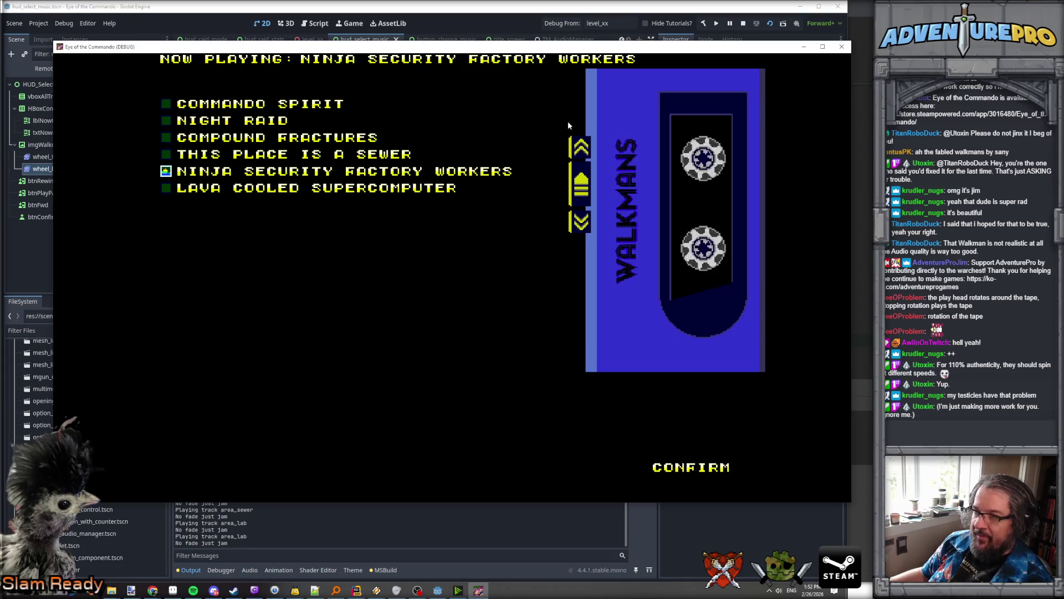
left_click(586, 176)
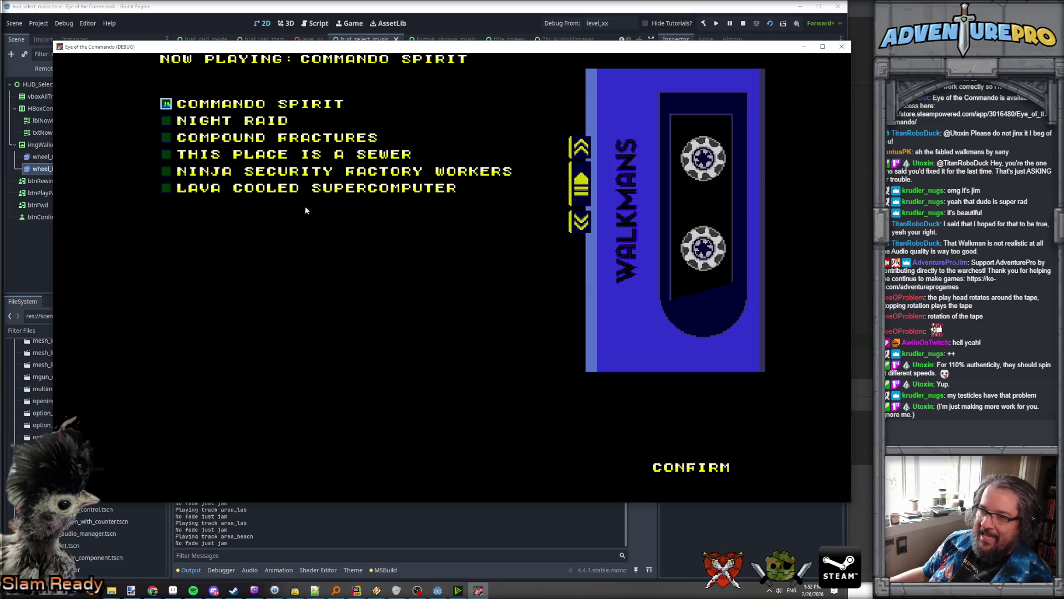
left_click(575, 195)
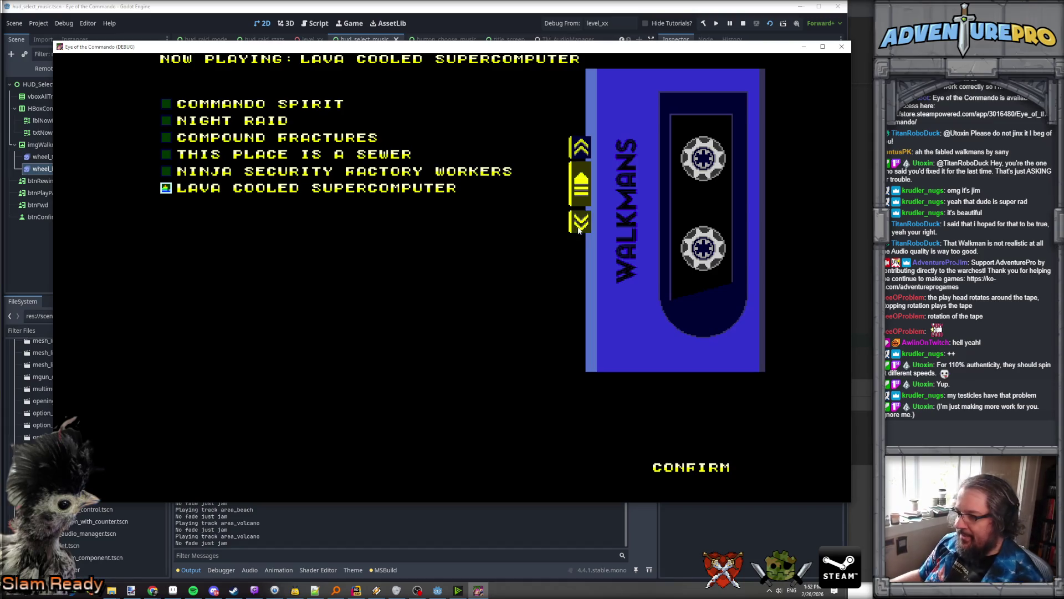
left_click(744, 24)
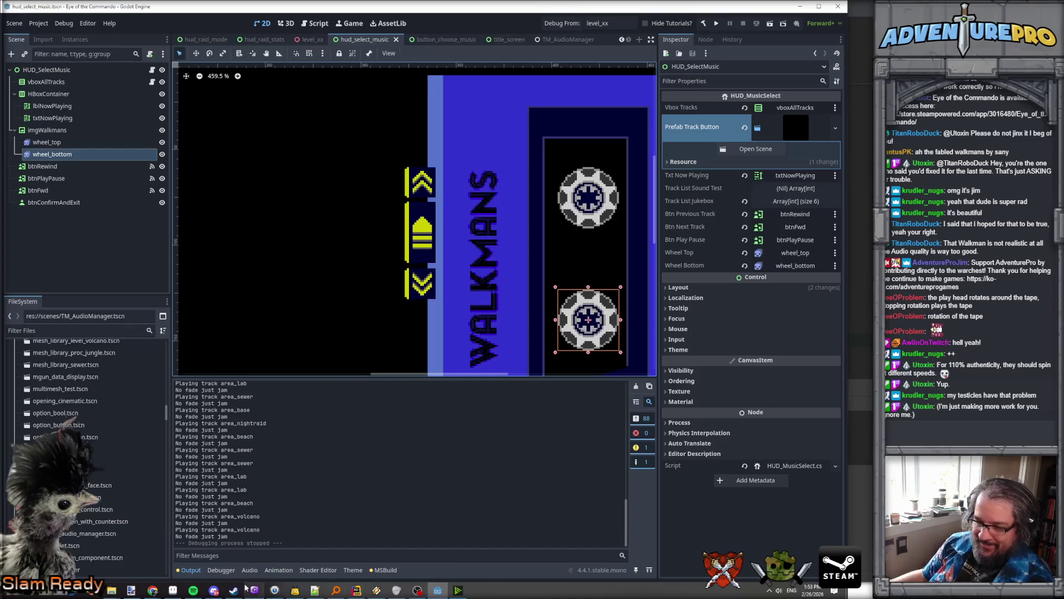
left_click(173, 590)
Step: Nudge the Walkman reference photo slightly up-right and look through the open sprite tabs
scroll(467, 319, "down", 1)
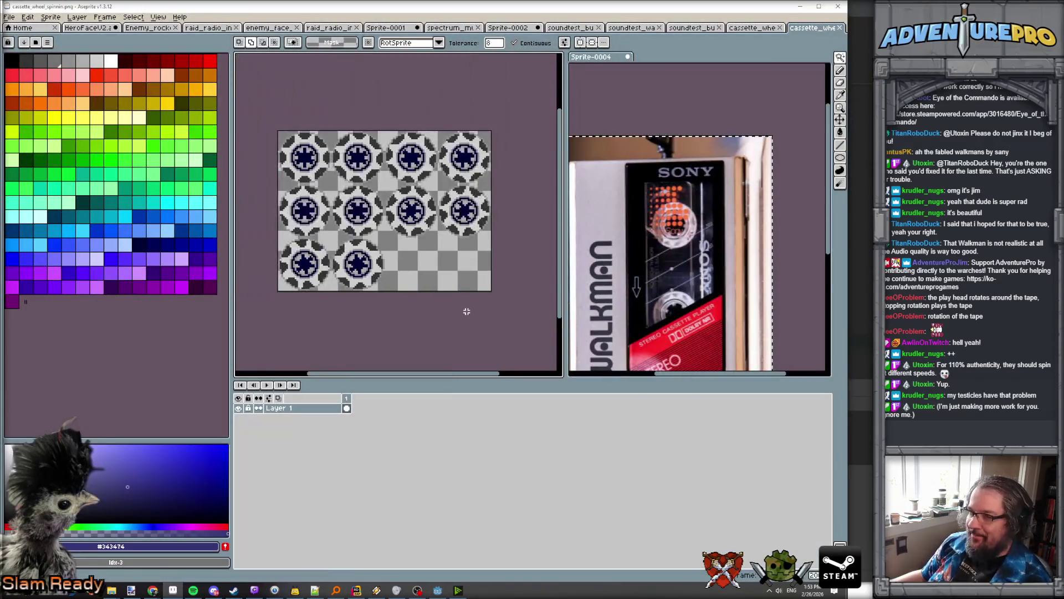
scroll(641, 223, "down", 1)
left_click(640, 224)
left_click_drag(641, 223, 644, 216)
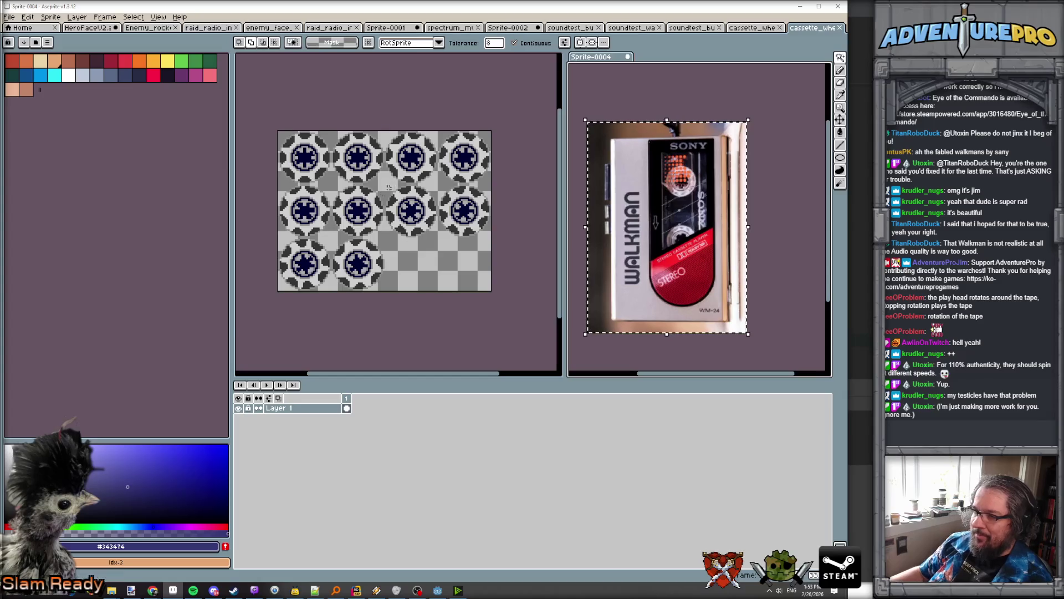
scroll(319, 167, "up", 1)
scroll(319, 194, "down", 1)
left_click(748, 27)
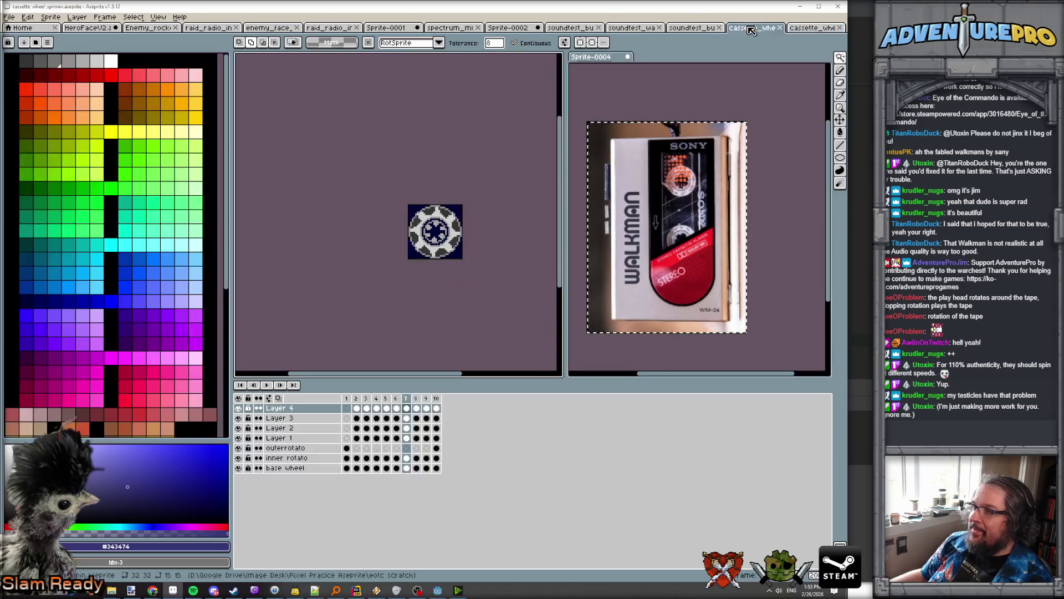
left_click(704, 28)
Step: Bring up the soundtest_walkmans sprite, recentre the view, and select the base shape layer
left_click(630, 28)
scroll(529, 159, "down", 4)
scroll(529, 159, "up", 4)
scroll(524, 187, "down", 4)
scroll(524, 186, "up", 4)
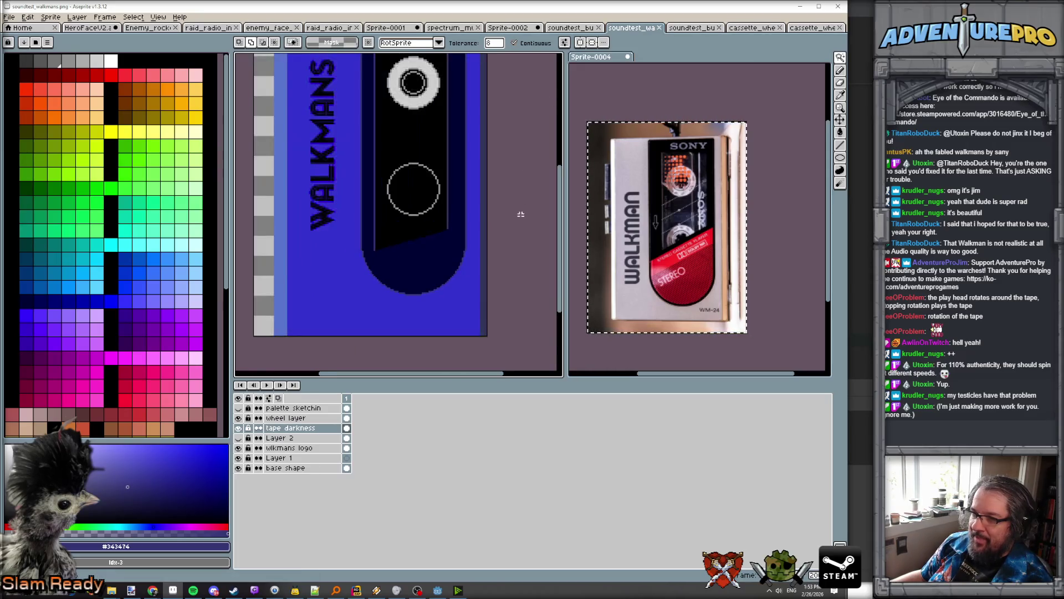
left_click_drag(512, 233, 520, 214)
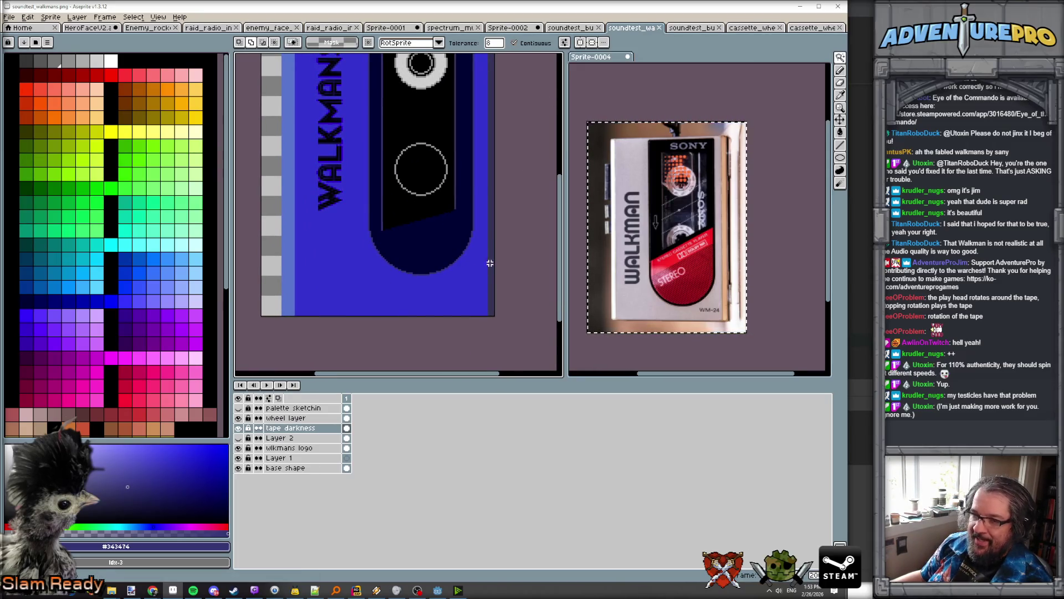
scroll(423, 313, "down", 3)
scroll(422, 312, "up", 3)
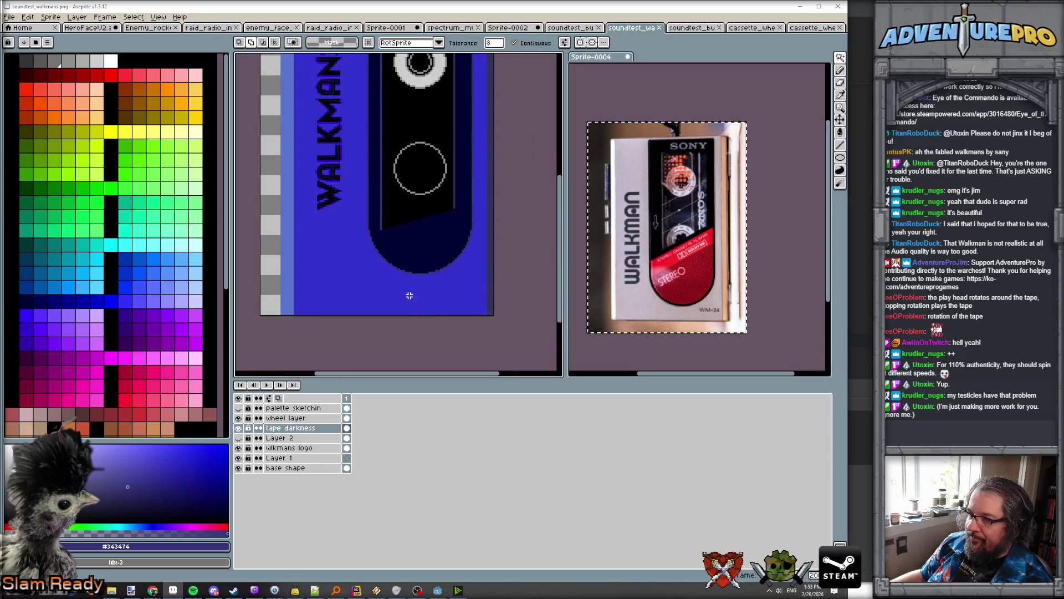
scroll(276, 306, "up", 1)
scroll(281, 288, "down", 1)
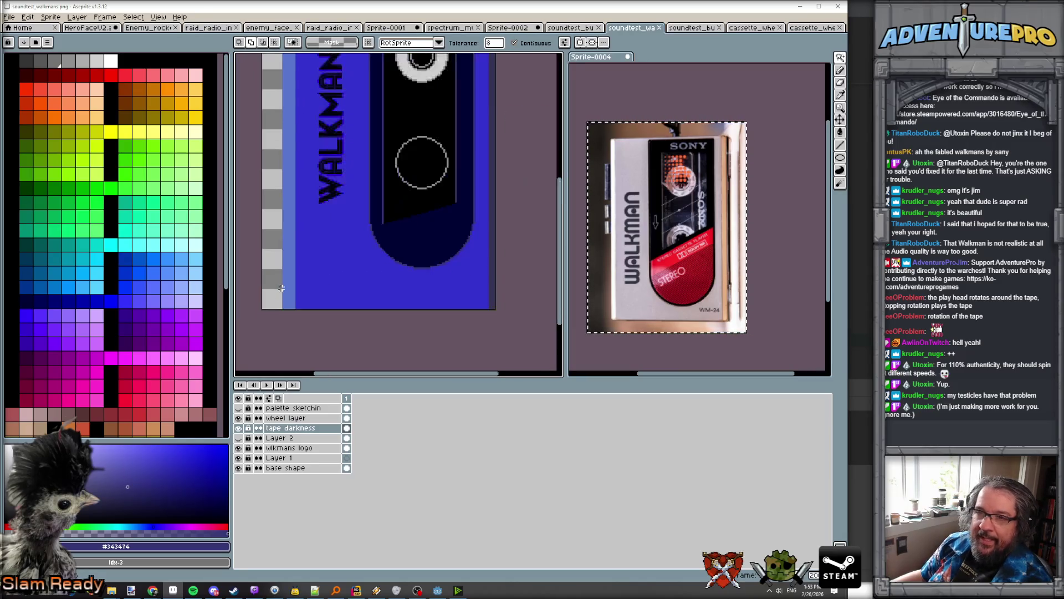
left_click(297, 468)
scroll(300, 322, "up", 1)
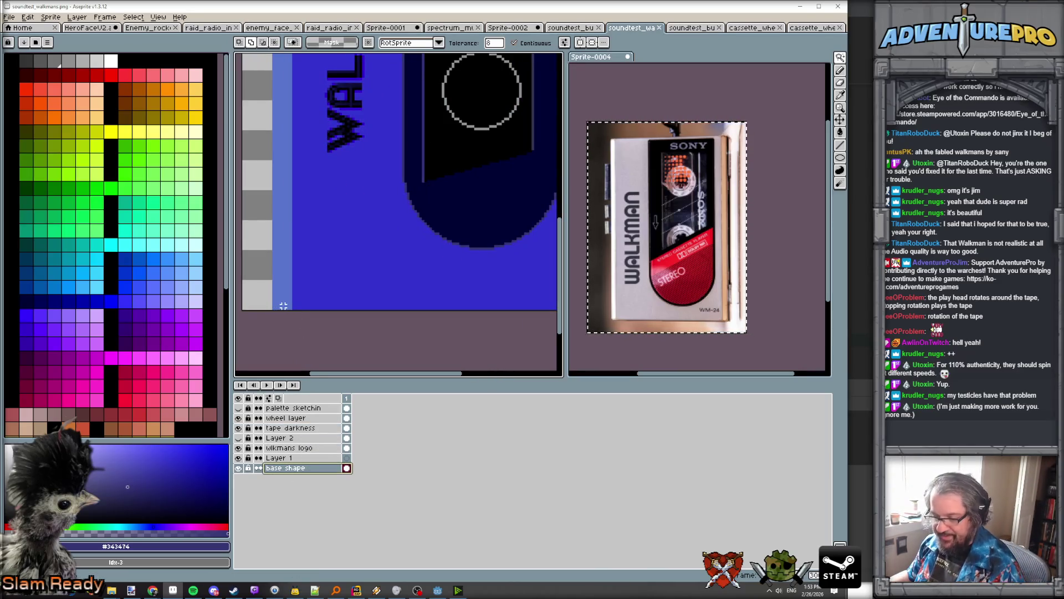
Step: Mark a pixel at the cassette's lower-left edge and pick up its light blue colour
key("b")
scroll(274, 303, "up", 1)
left_click(278, 303)
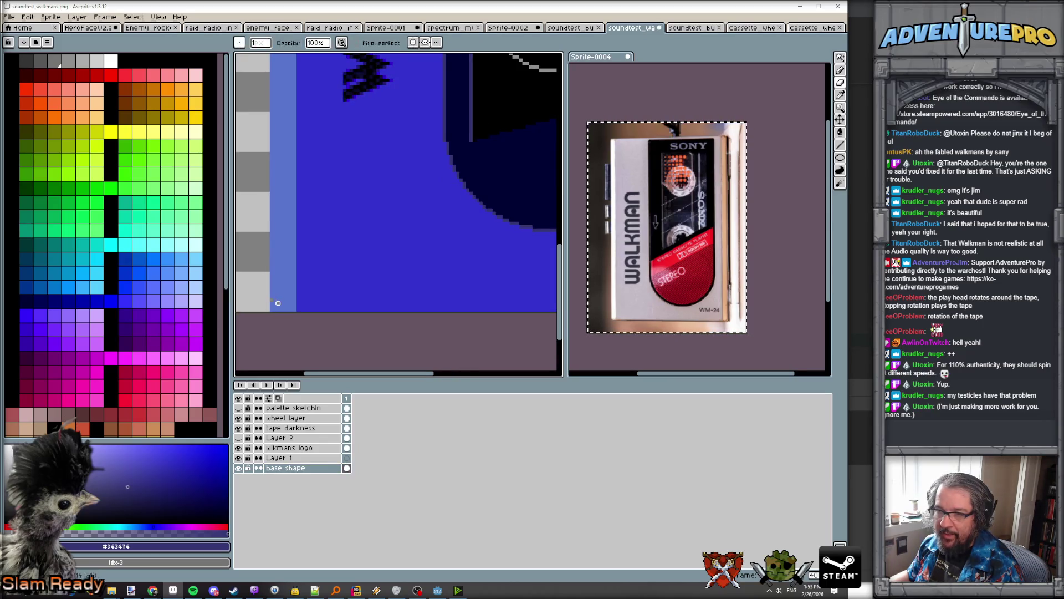
scroll(281, 313, "up", 1)
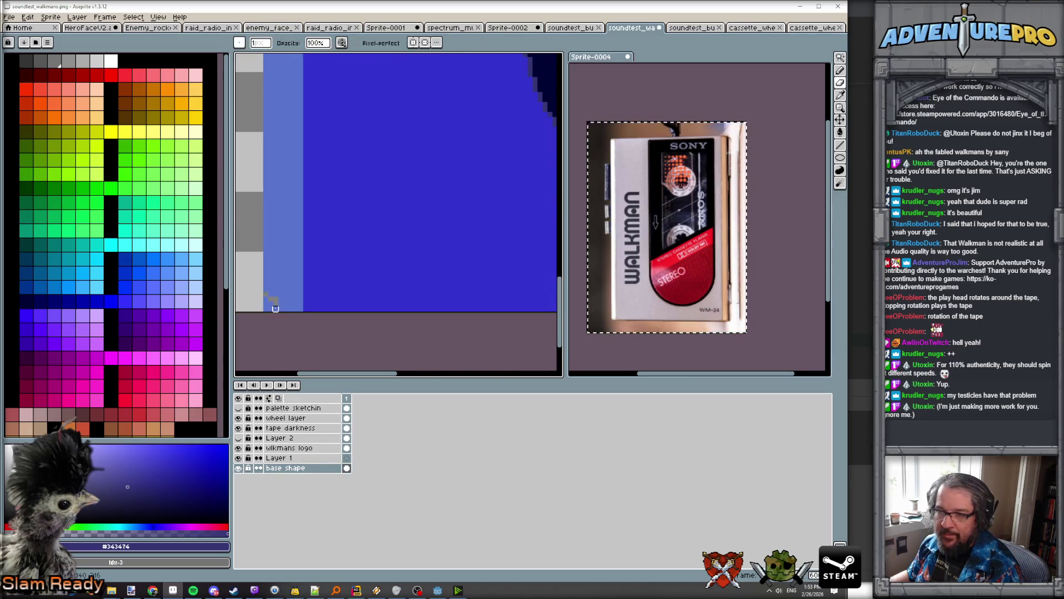
left_click(274, 303, "alt")
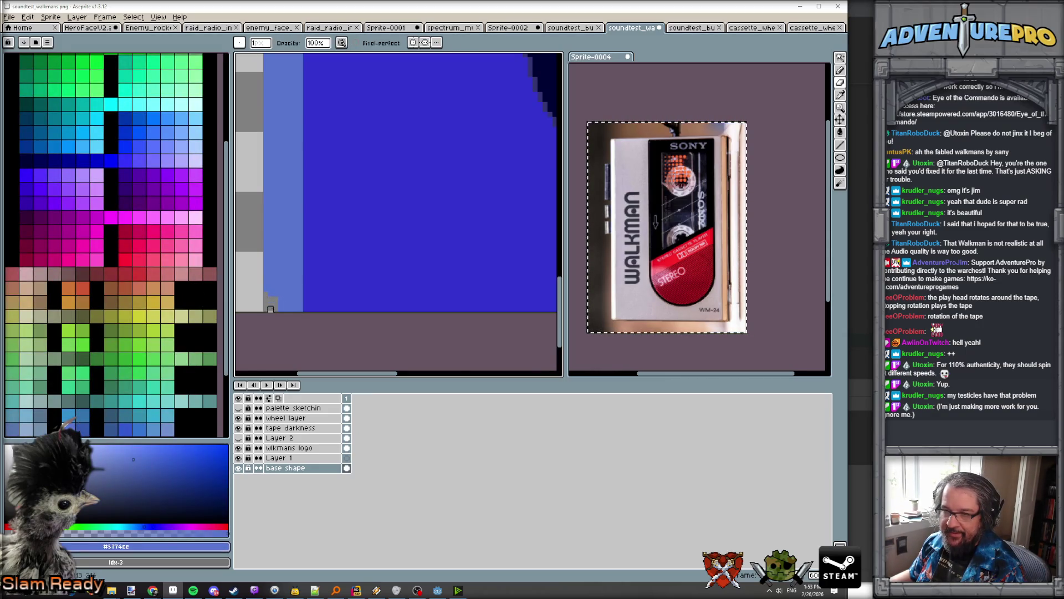
Step: Draw a light blue line along the cassette's bottom edge
key("e")
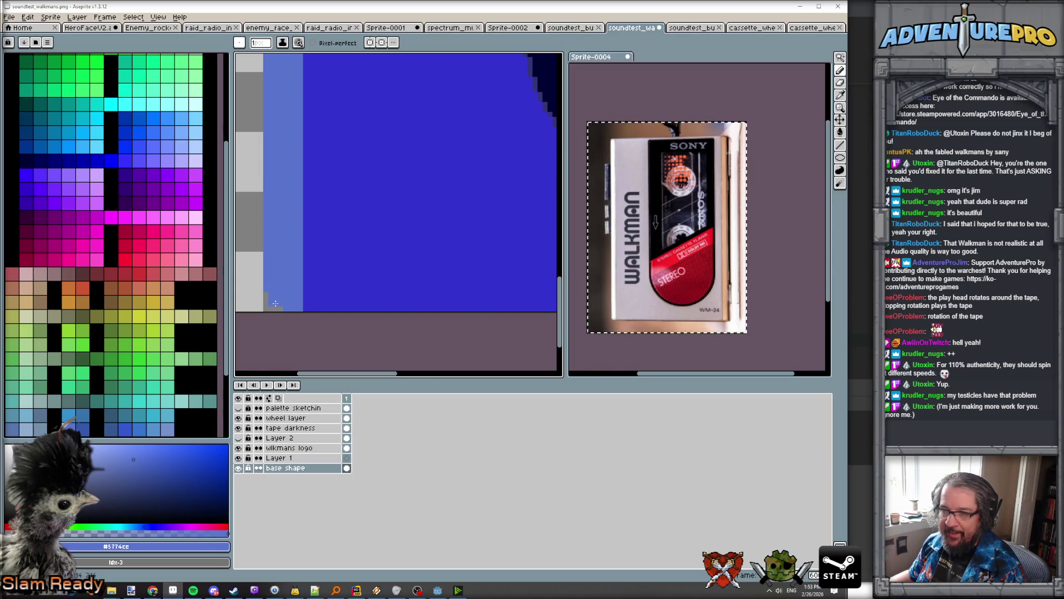
scroll(314, 312, "down", 2)
scroll(327, 310, "up", 1)
scroll(328, 311, "down", 2)
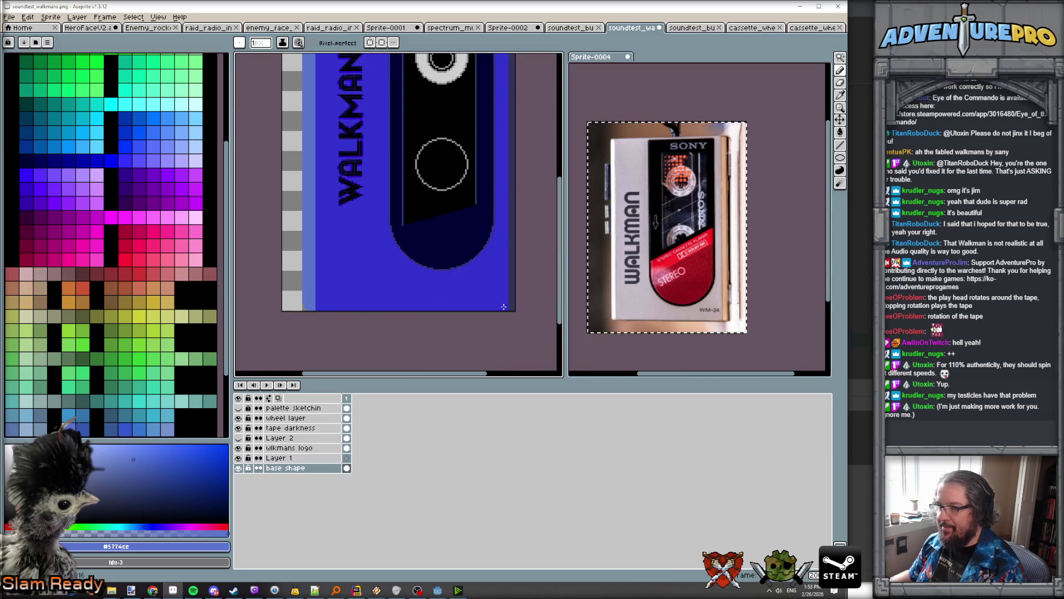
scroll(503, 306, "up", 2)
scroll(343, 316, "down", 2)
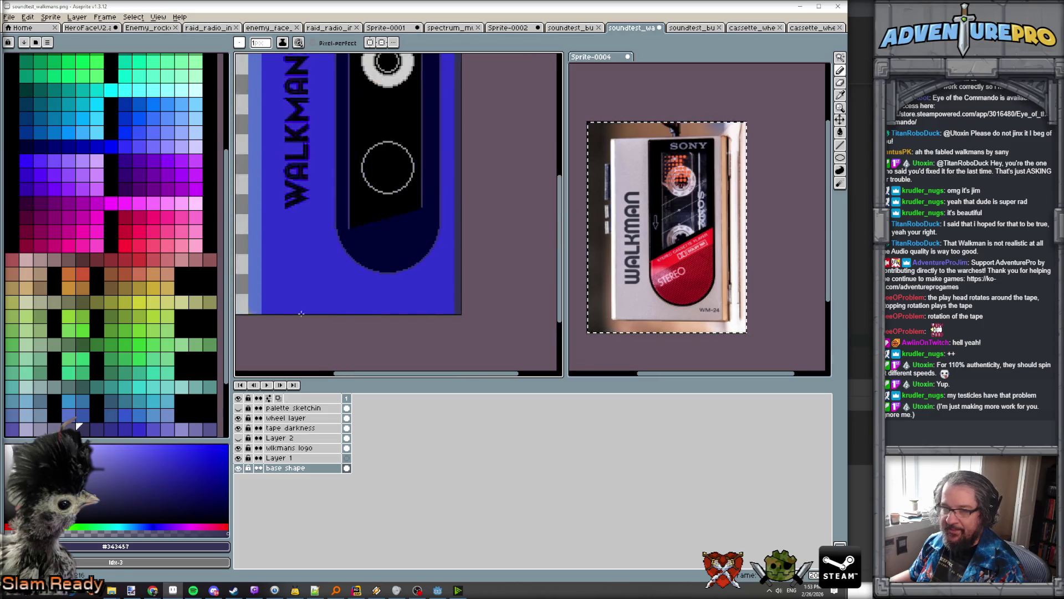
left_click_drag(261, 314, 462, 310)
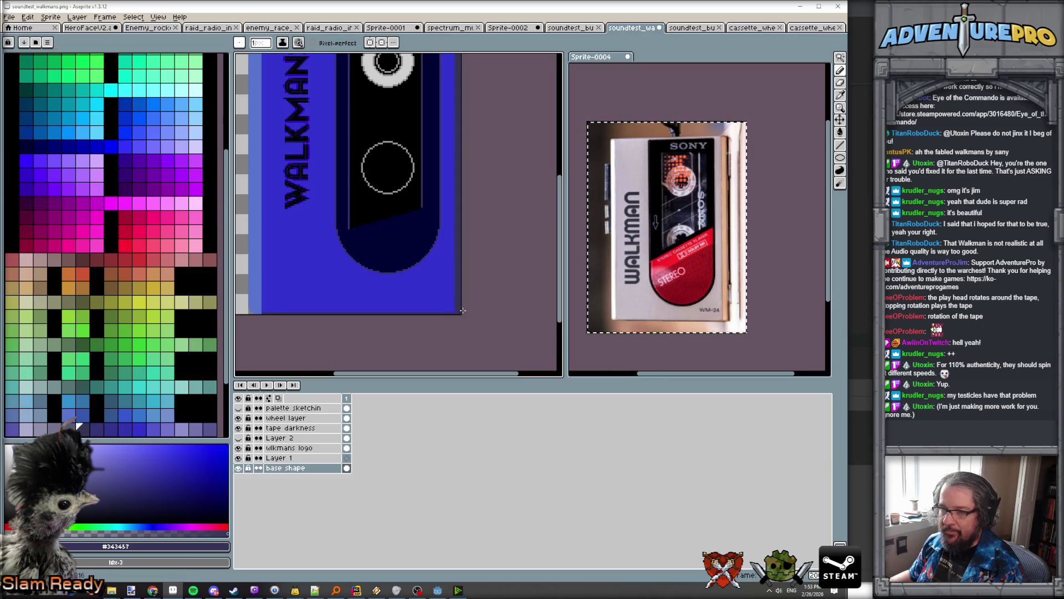
Step: Draw a light blue highlight line down the cassette's right edge
scroll(459, 312, "up", 2)
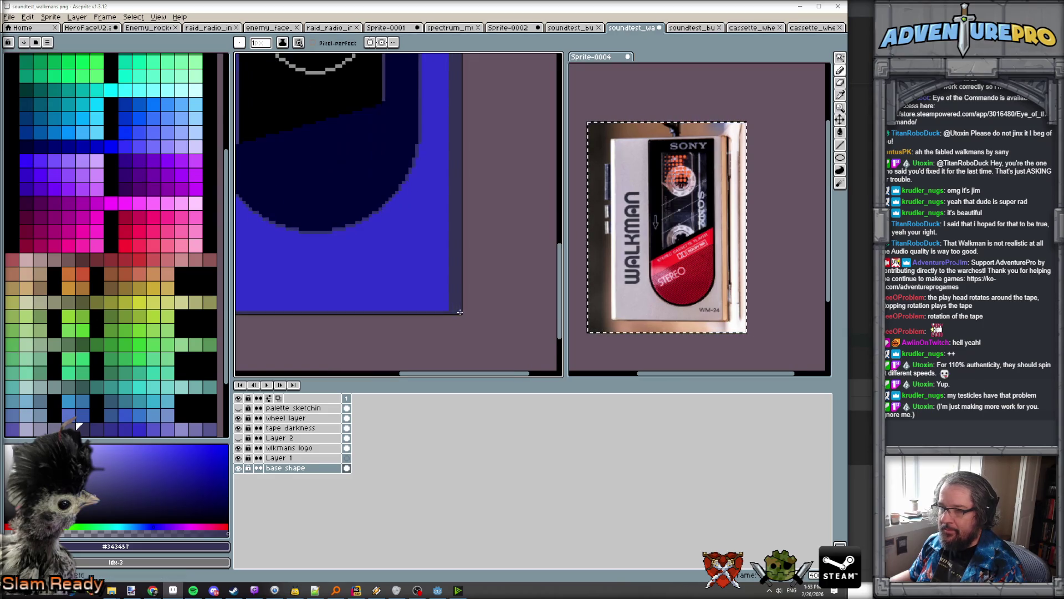
scroll(460, 312, "down", 3)
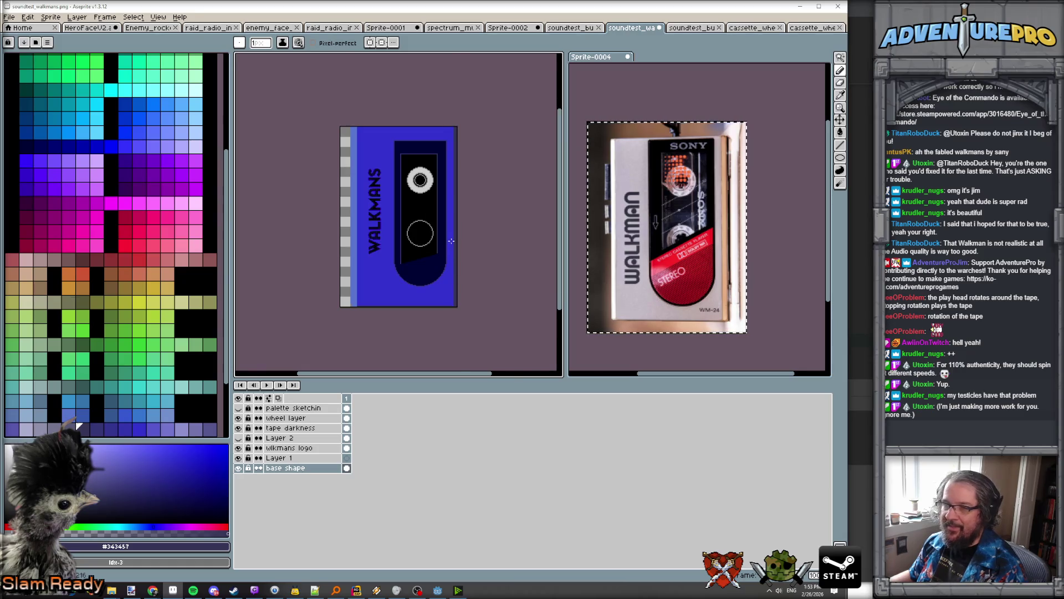
scroll(451, 240, "up", 2)
scroll(448, 155, "up", 1)
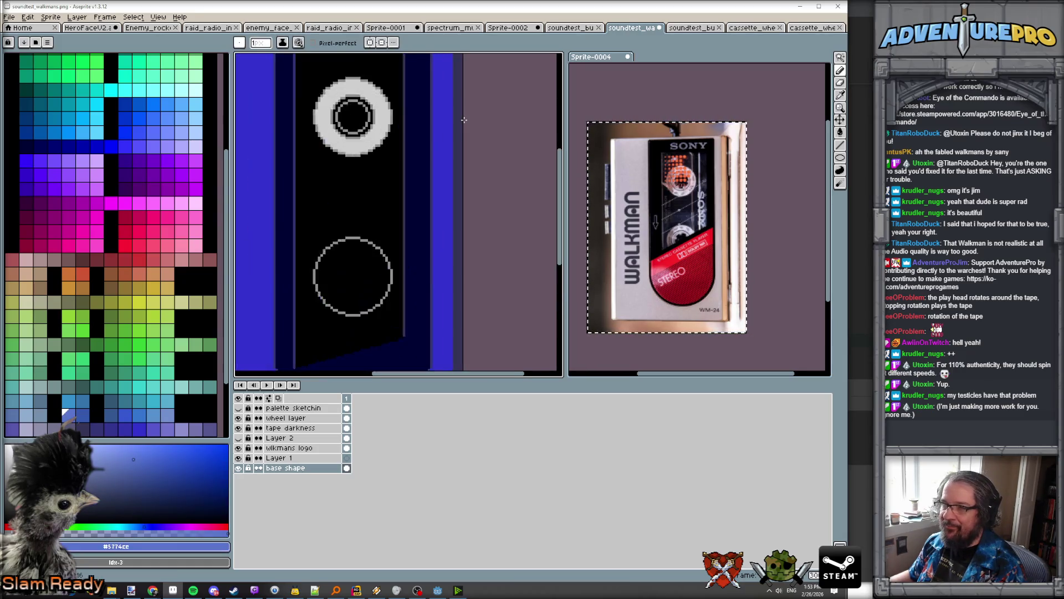
scroll(464, 120, "down", 3)
scroll(464, 74, "up", 2)
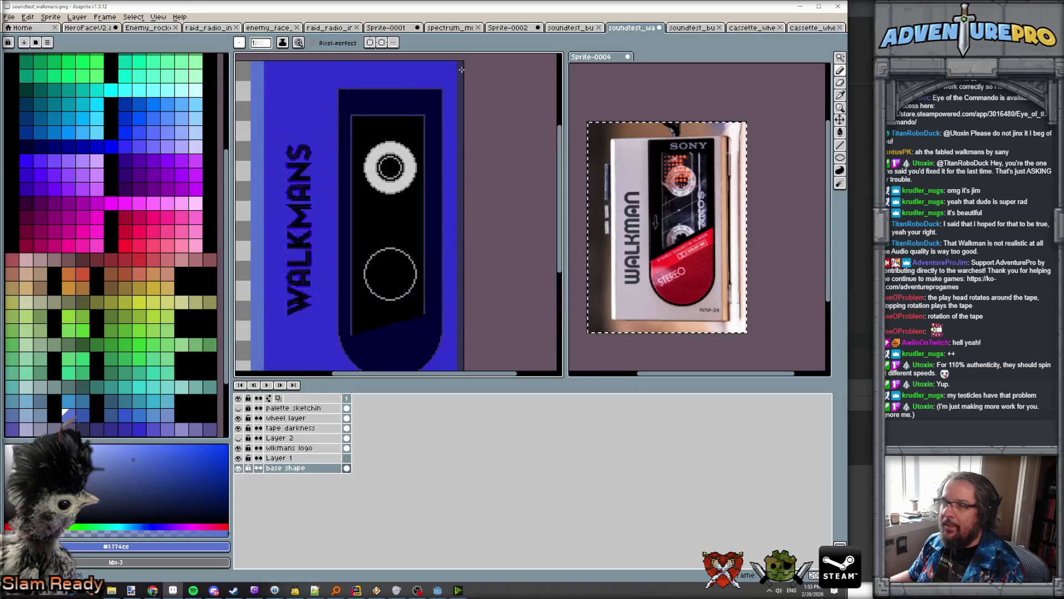
mouse_move(457, 61)
left_mouse_down()
mouse_move(397, 221)
mouse_move(392, 368)
left_mouse_up()
scroll(452, 325, "up", 2)
left_click_drag(418, 110, 418, 258)
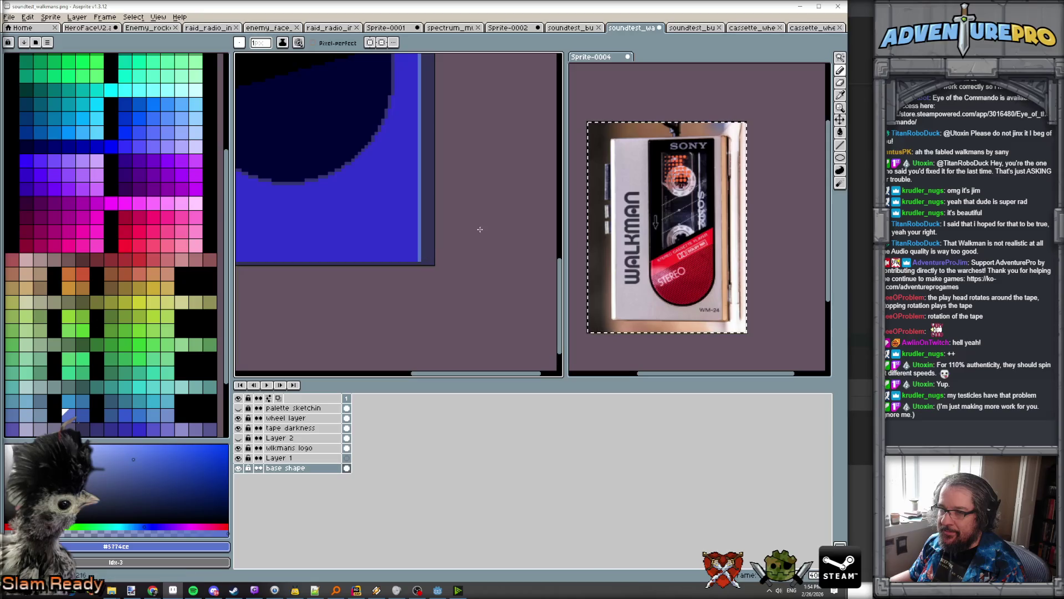
scroll(477, 227, "down", 4)
scroll(465, 210, "up", 2)
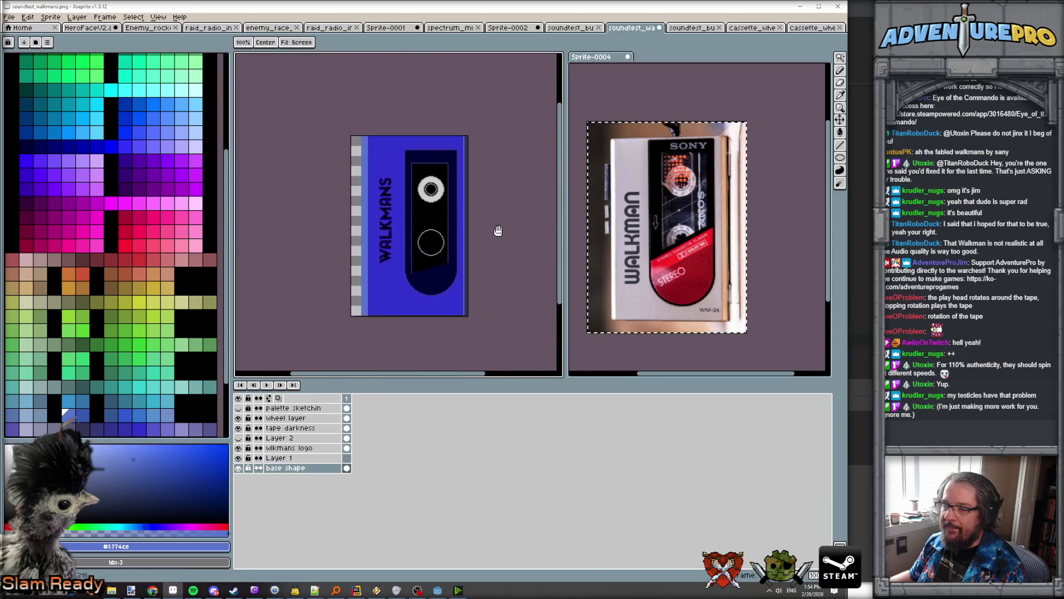
scroll(381, 149, "up", 2)
scroll(366, 137, "down", 1)
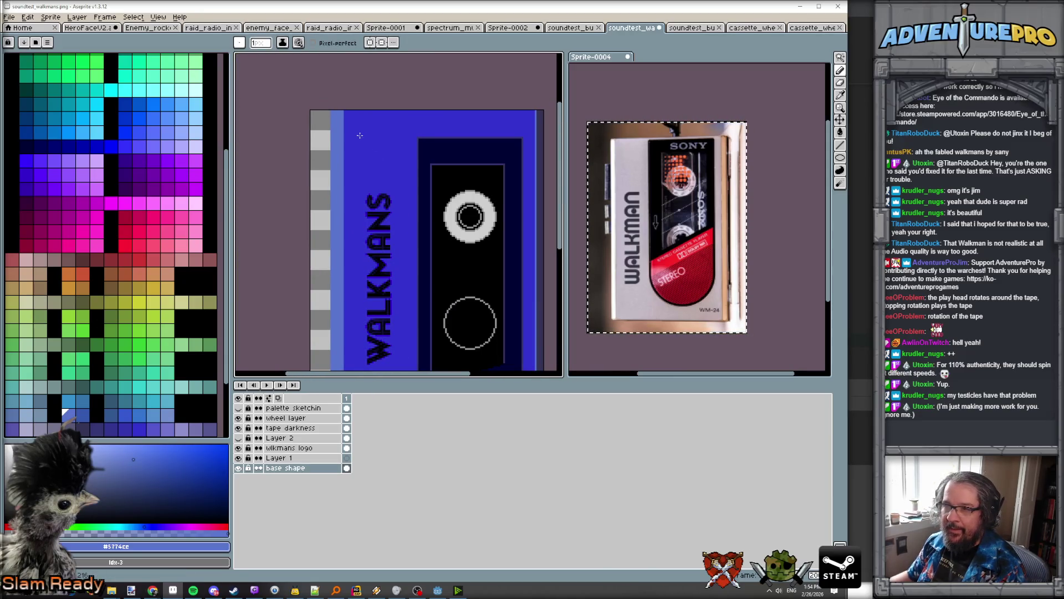
scroll(188, 151, "down", 3)
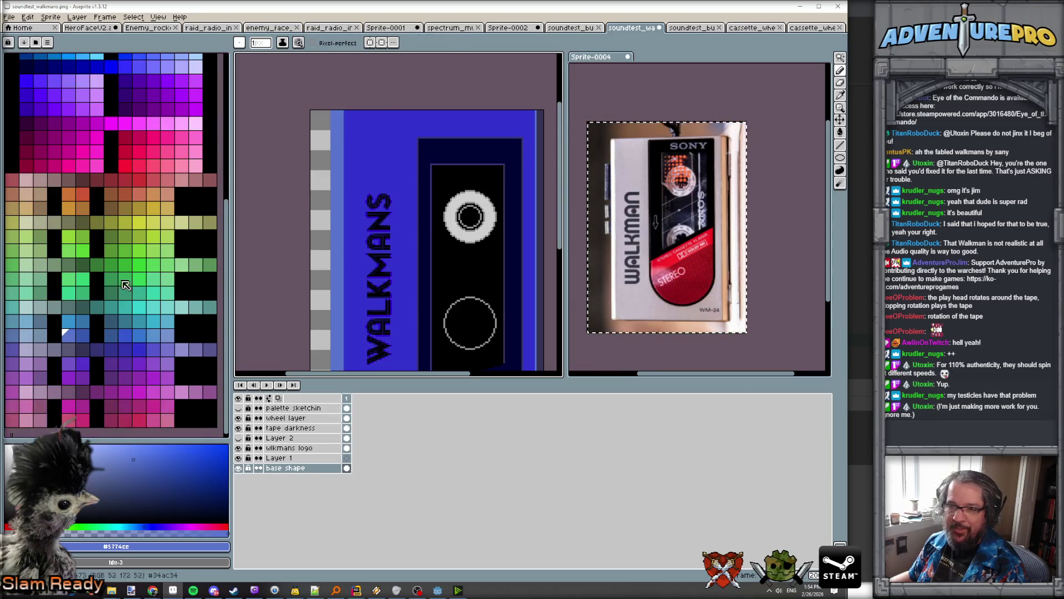
Step: Pick a new palette colour and add a light Pencil mark along the cassette's edge
left_click(26, 336)
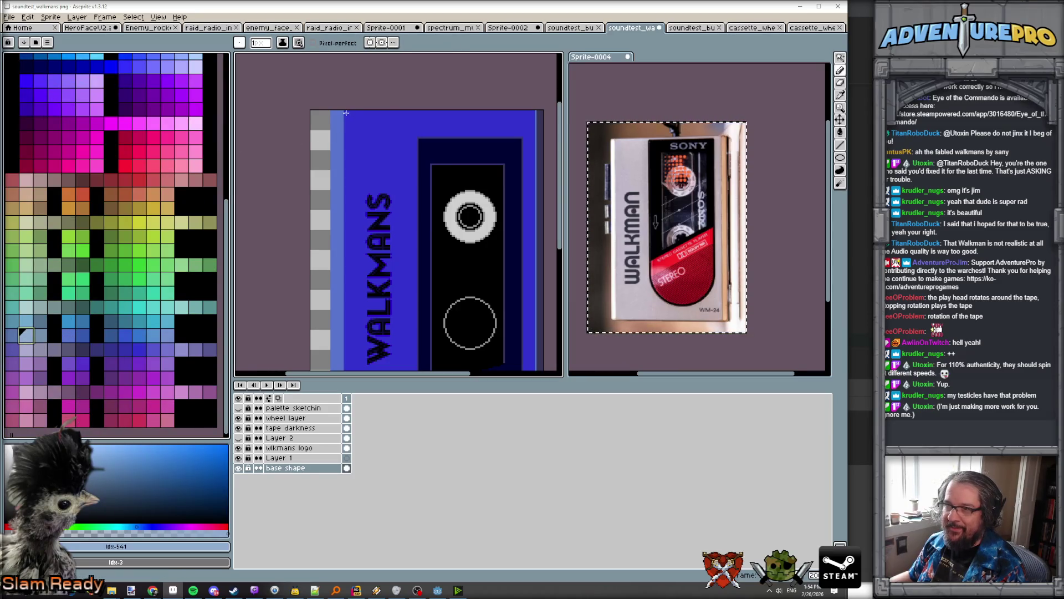
mouse_move(345, 110)
left_mouse_down()
mouse_move(340, 247)
mouse_move(302, 274)
mouse_move(306, 304)
mouse_move(429, 294)
left_mouse_up()
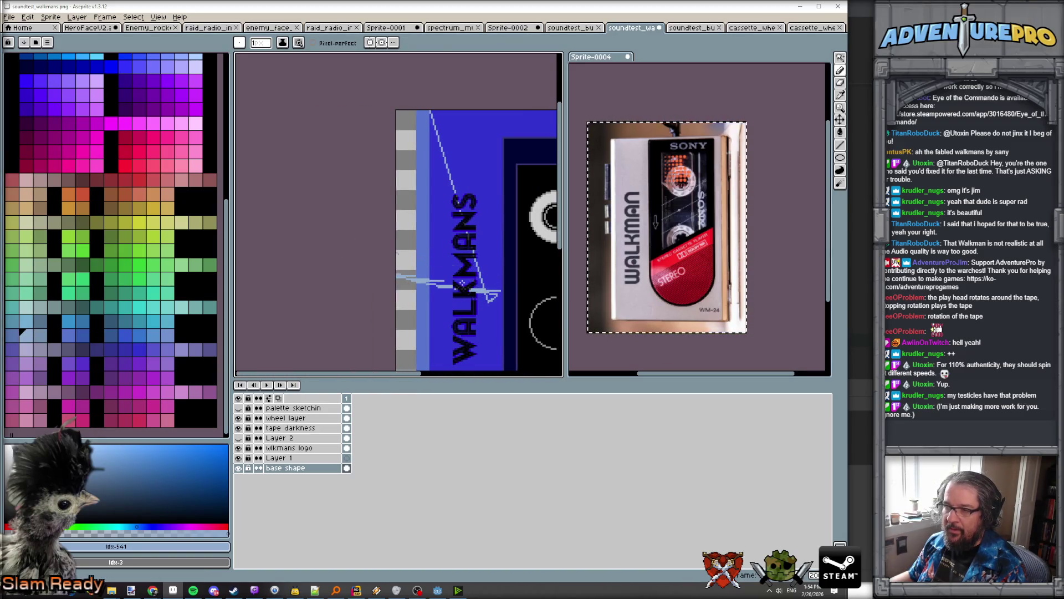
key("v")
key("b")
scroll(444, 222, "down", 2)
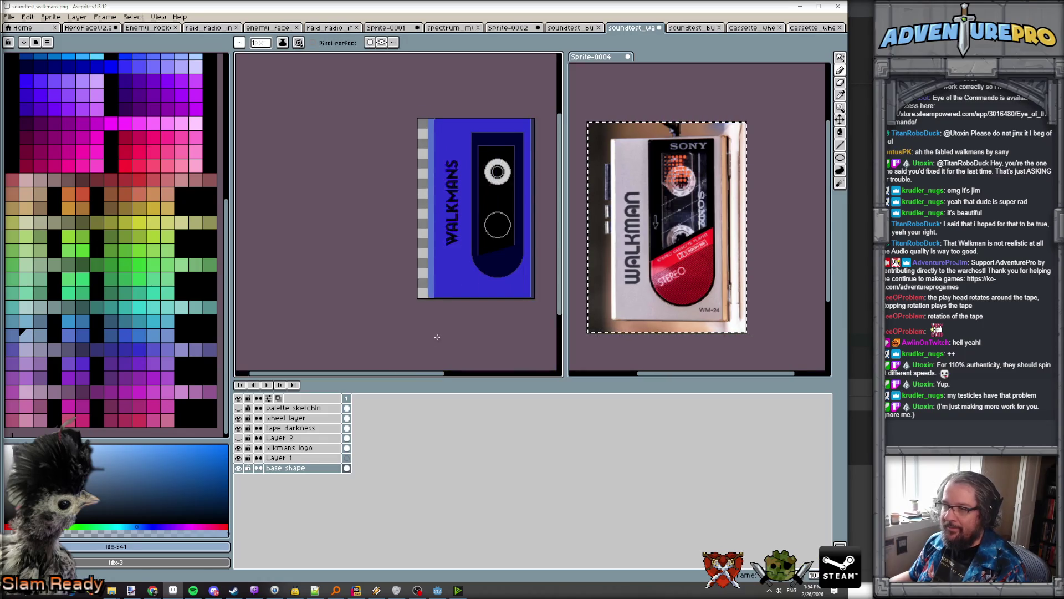
left_click(435, 299, "shift")
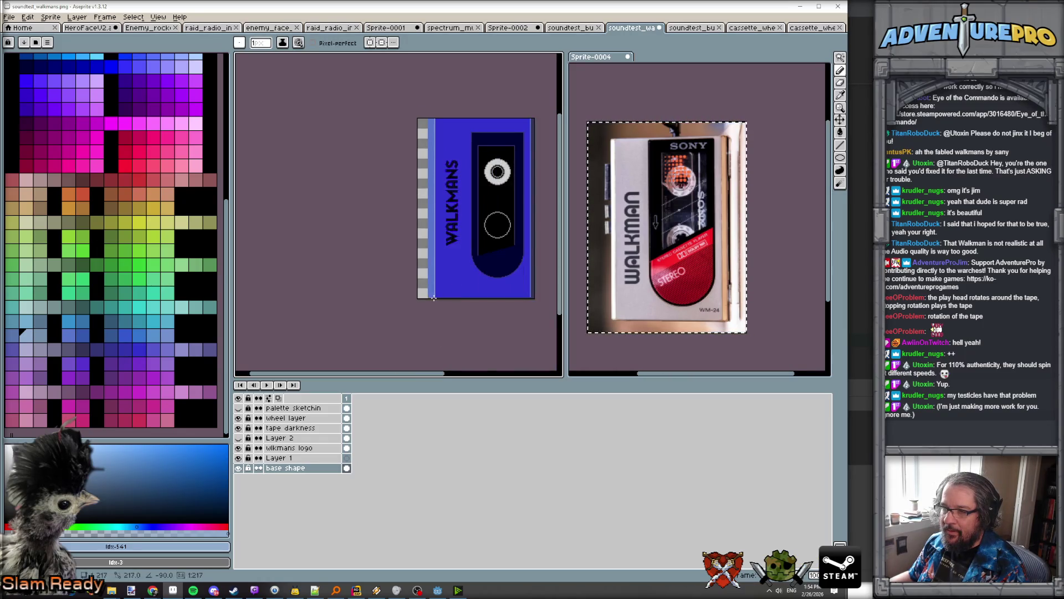
Step: Add small light chip pixels at the top of the edge stripe
scroll(443, 288, "up", 1)
scroll(443, 289, "down", 1)
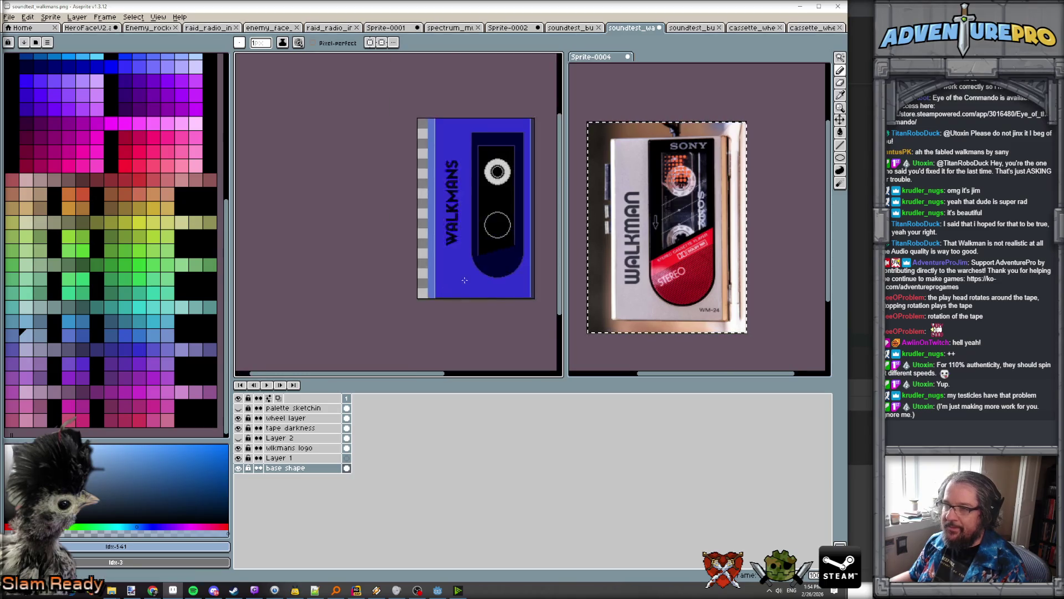
scroll(428, 183, "up", 2)
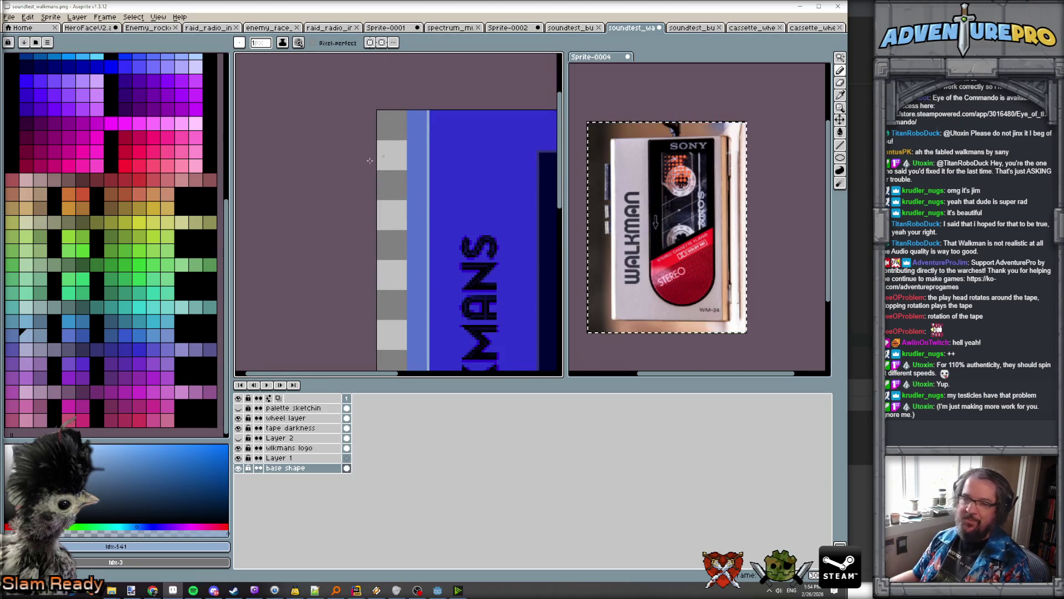
scroll(414, 186, "up", 3)
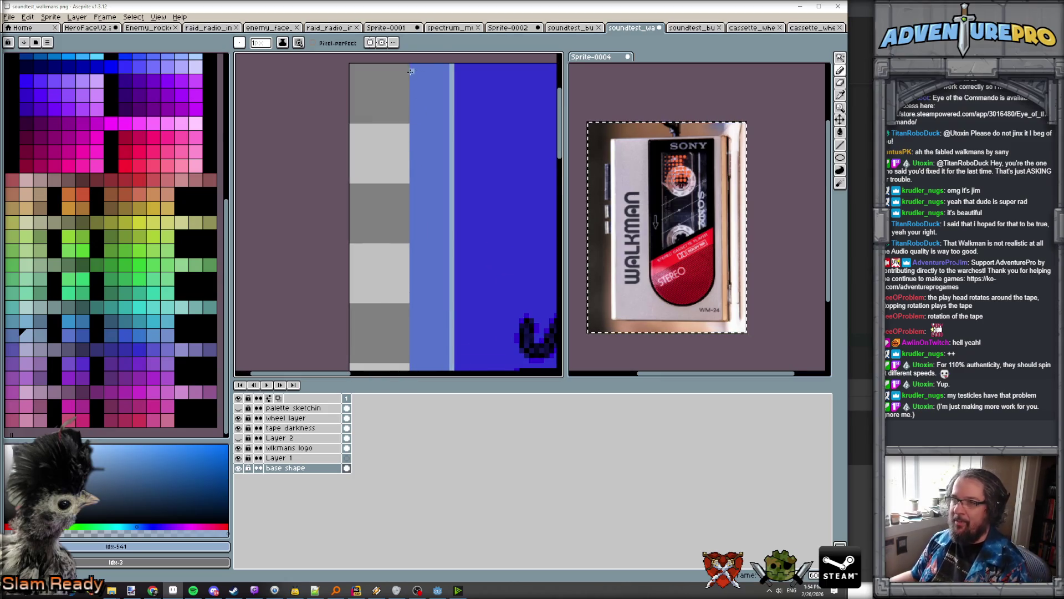
key("b")
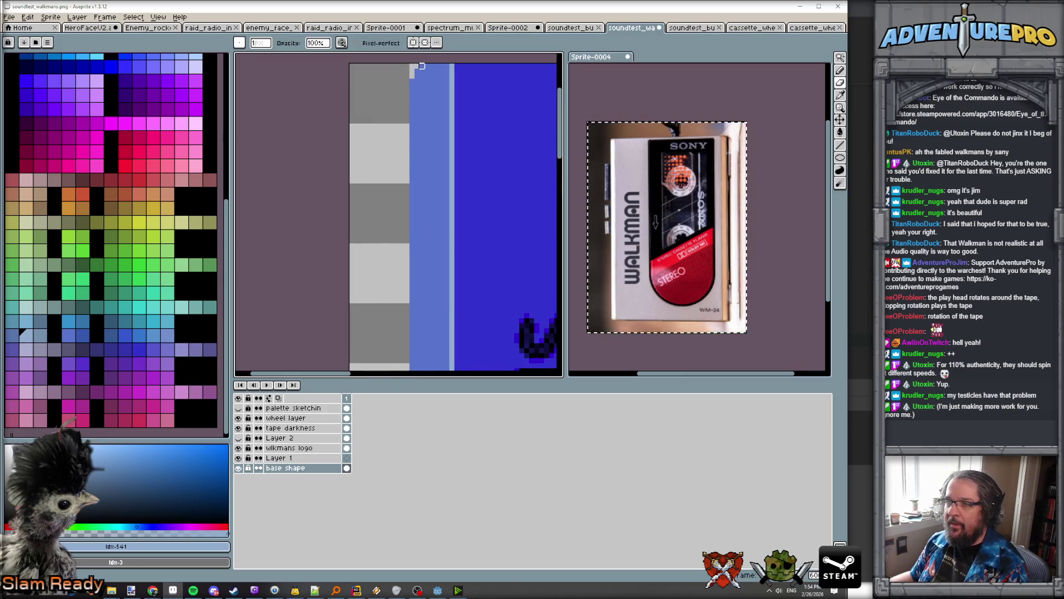
scroll(436, 110, "down", 1)
scroll(436, 109, "down", 3)
scroll(422, 222, "up", 2)
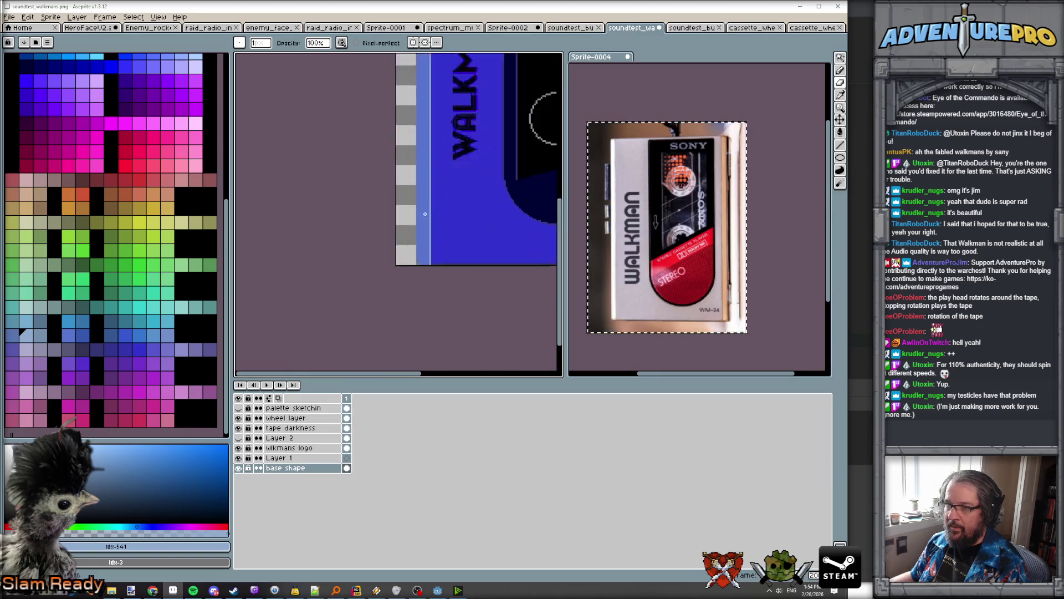
scroll(413, 282, "up", 2)
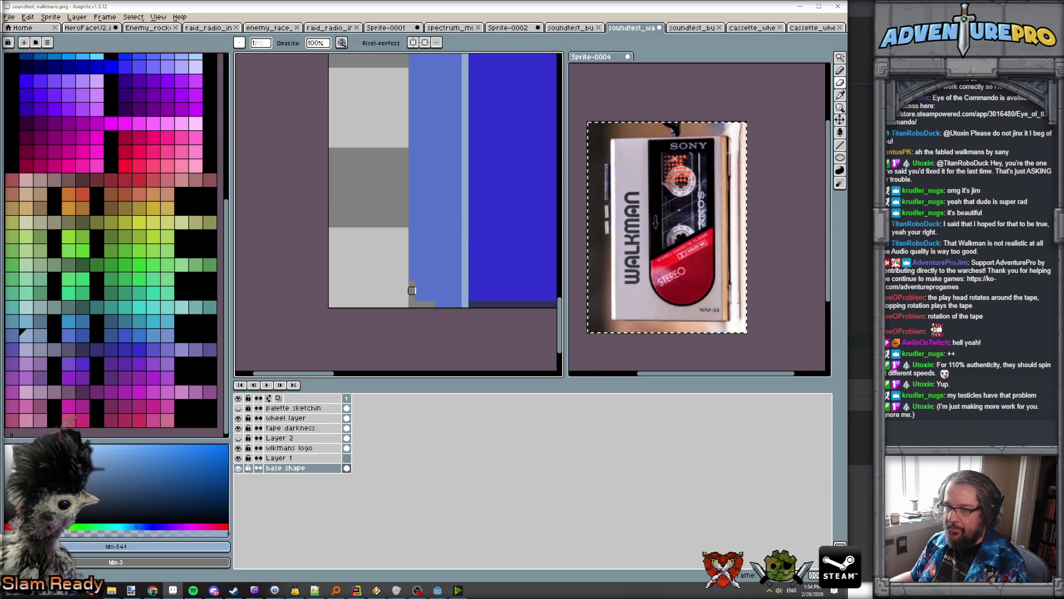
scroll(466, 244, "down", 1)
scroll(455, 155, "up", 3)
scroll(451, 123, "up", 2)
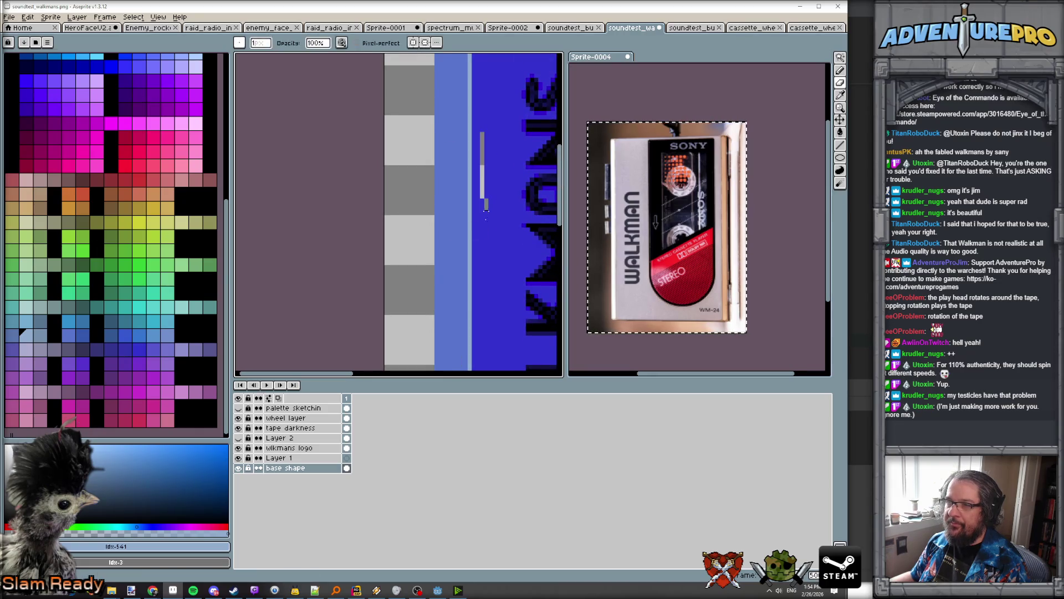
scroll(495, 184, "down", 1)
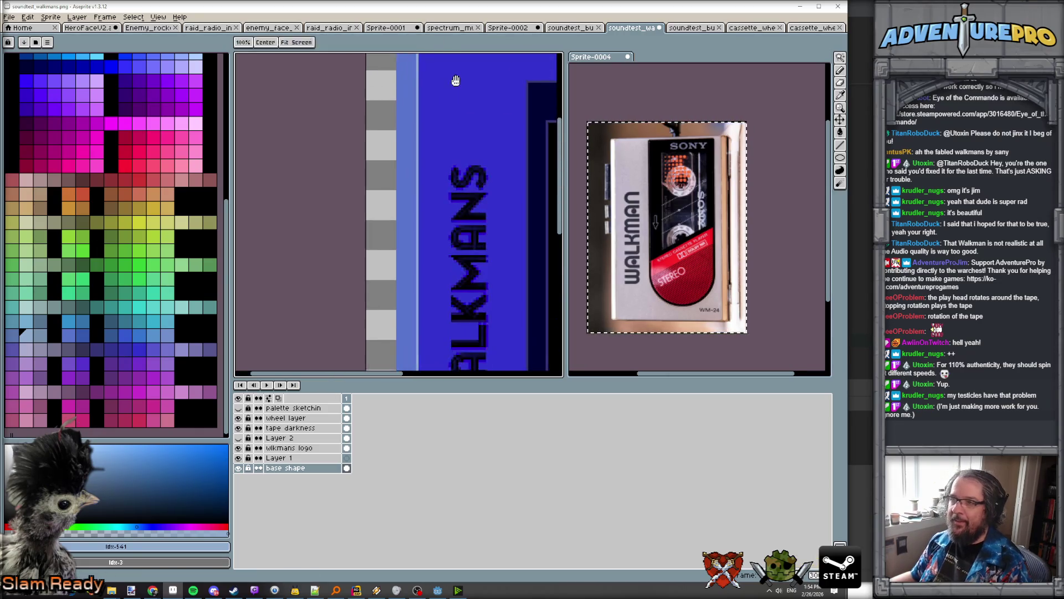
scroll(432, 221, "up", 1)
scroll(407, 204, "up", 2)
left_click(402, 216)
left_click(432, 186)
scroll(460, 236, "down", 4)
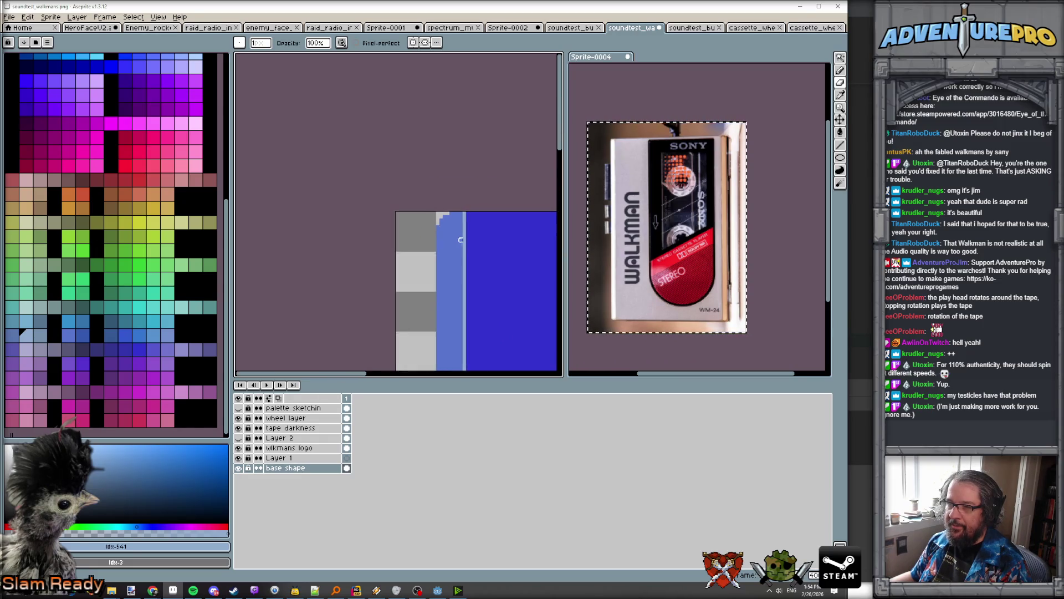
Step: Pan over the lower reel area and top-right corner, then recentre the whole cassette
key("space")
scroll(483, 264, "down", 3)
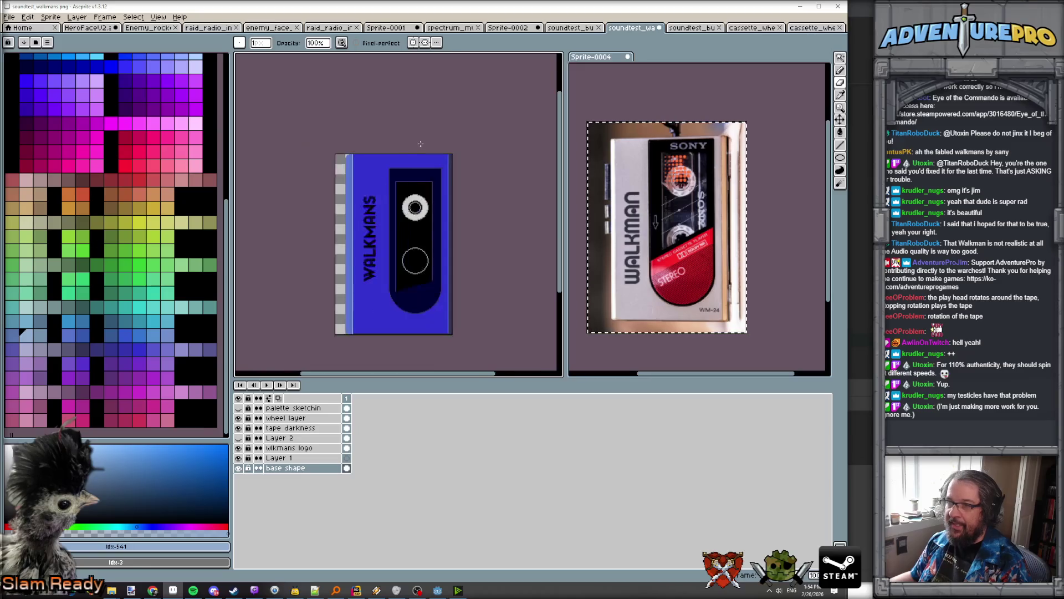
scroll(454, 166, "up", 4)
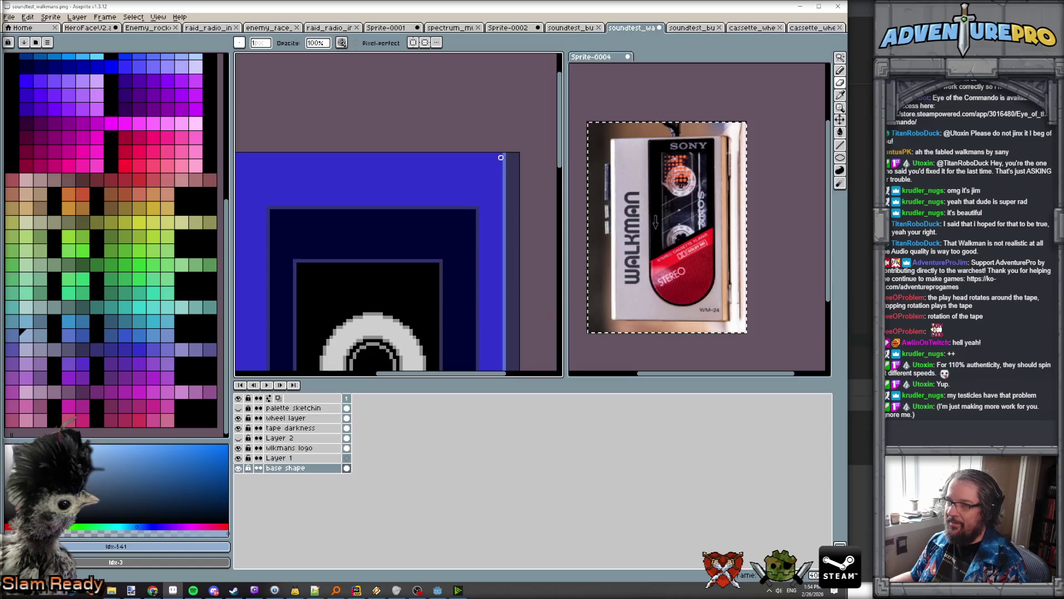
scroll(500, 158, "down", 2)
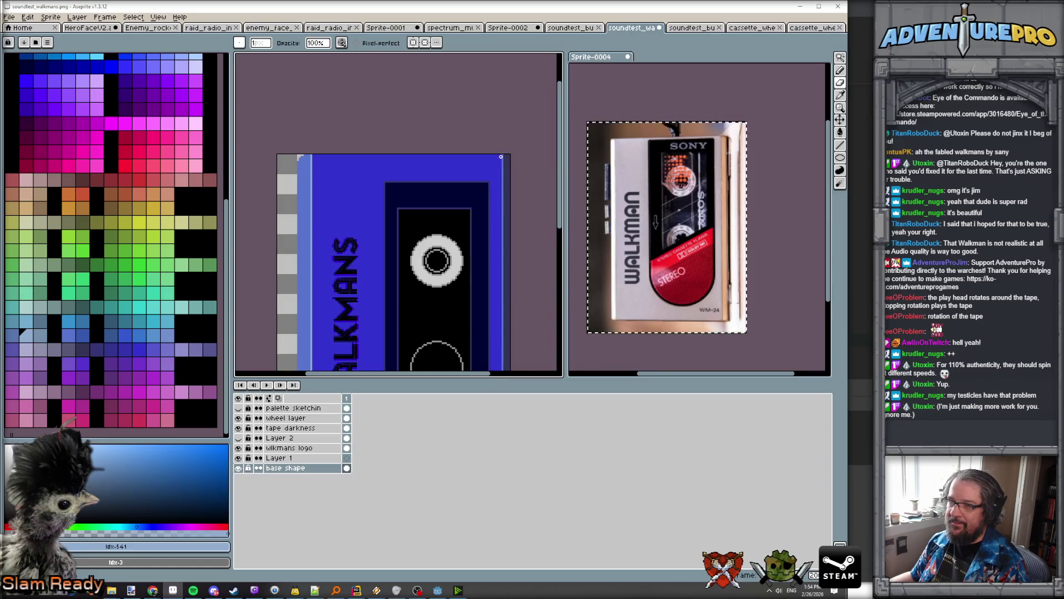
scroll(501, 157, "down", 2)
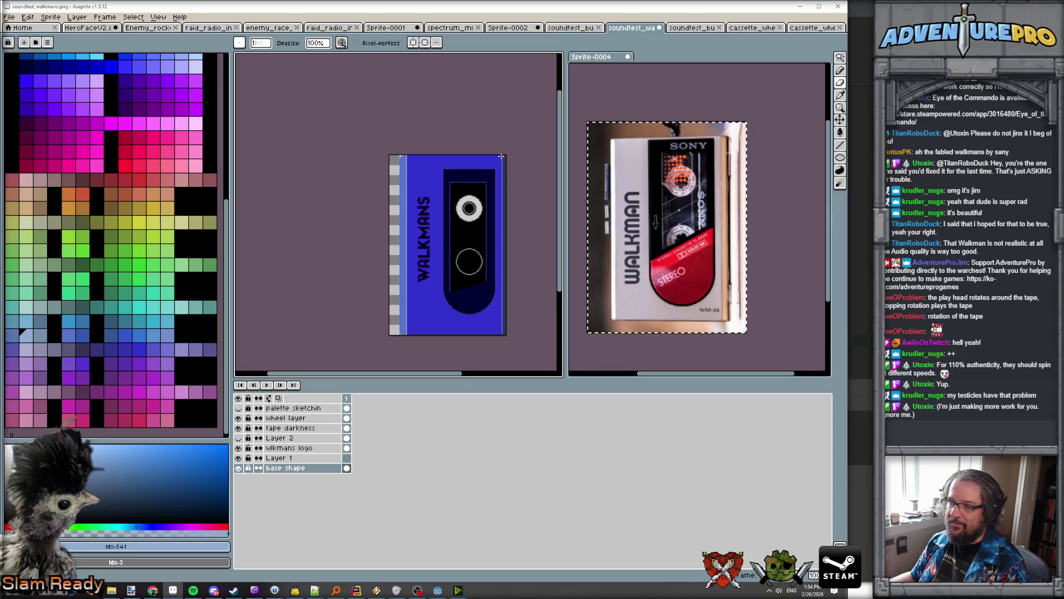
scroll(505, 333, "up", 5)
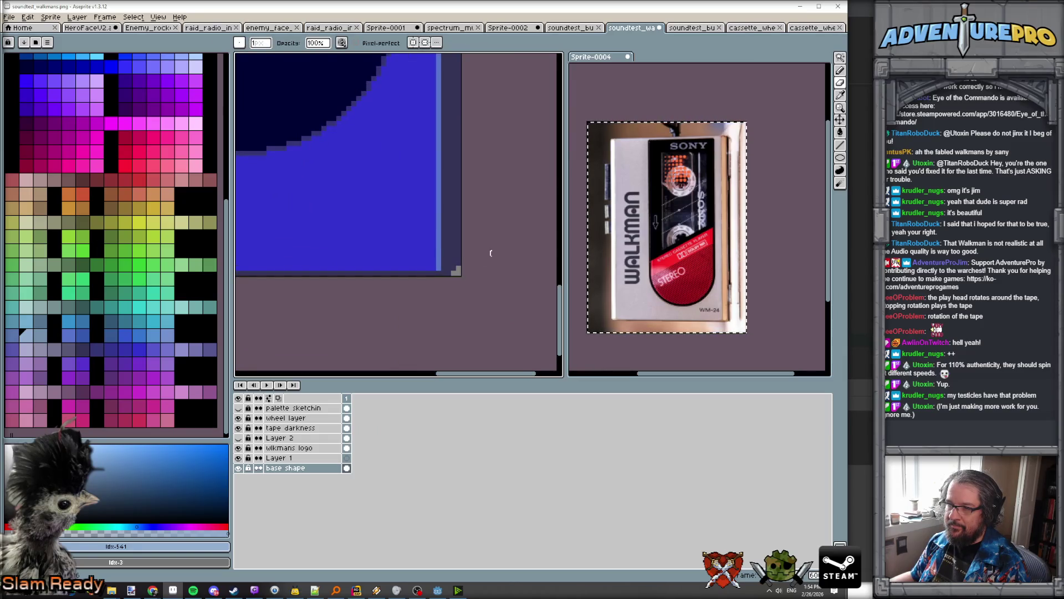
scroll(508, 174, "down", 1)
left_click_drag(509, 174, 518, 362)
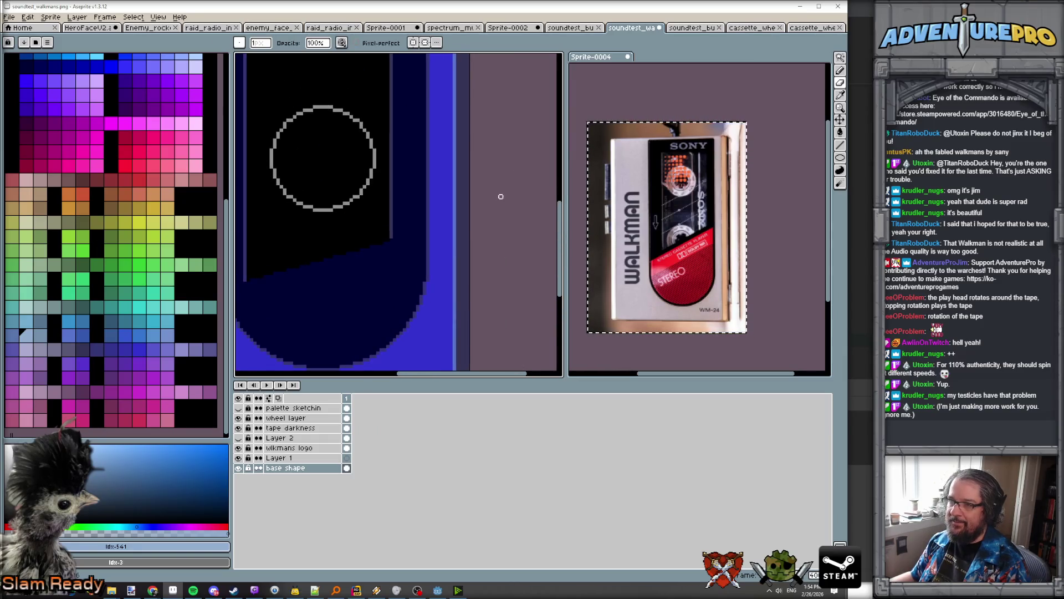
scroll(501, 196, "down", 3)
left_click_drag(492, 110, 492, 204)
scroll(476, 165, "up", 3)
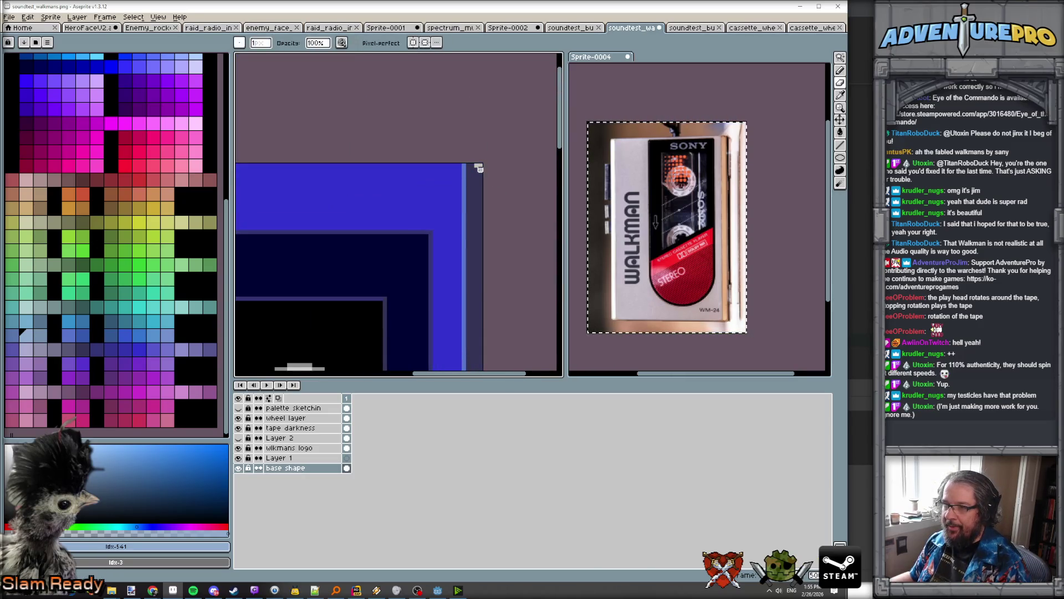
scroll(506, 211, "down", 2)
scroll(506, 221, "down", 1)
left_click_drag(515, 235, 515, 140)
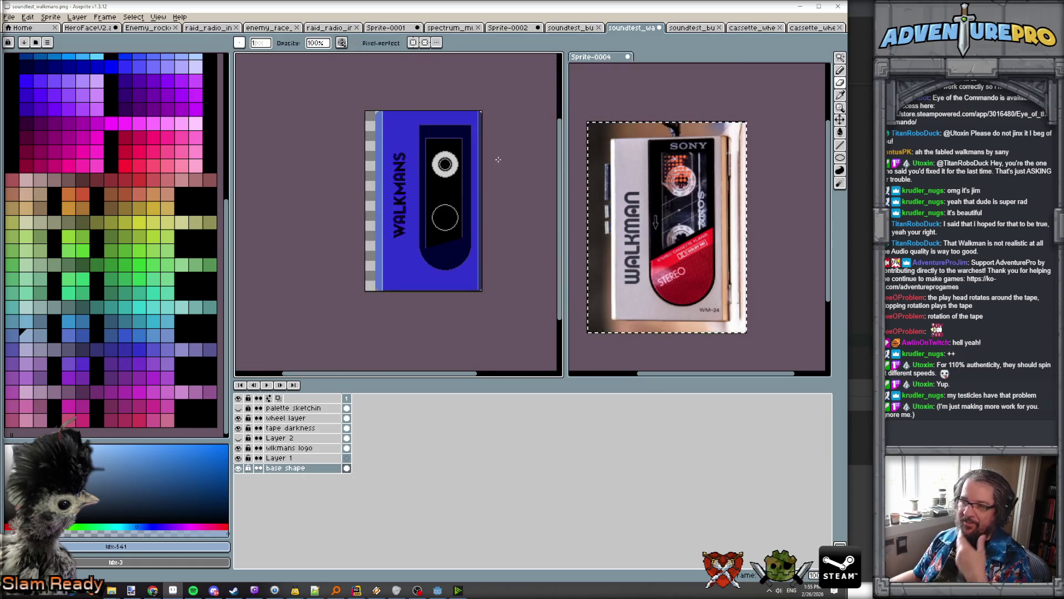
left_click(77, 17)
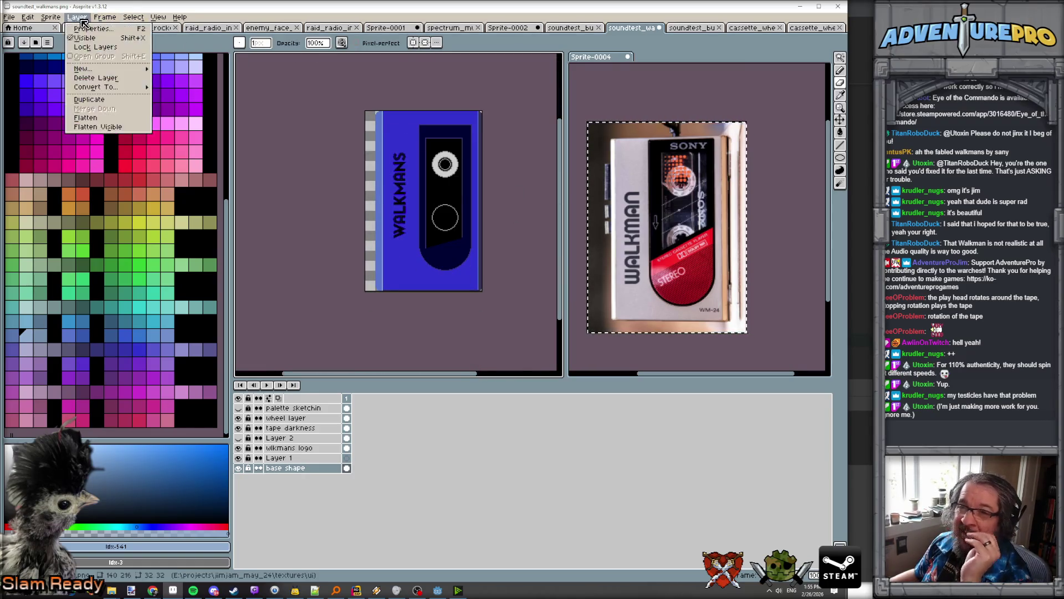
Step: Add a new empty layer and toggle Layer 1's visibility
mouse_move(92, 68)
left_click(196, 69)
left_click(285, 458)
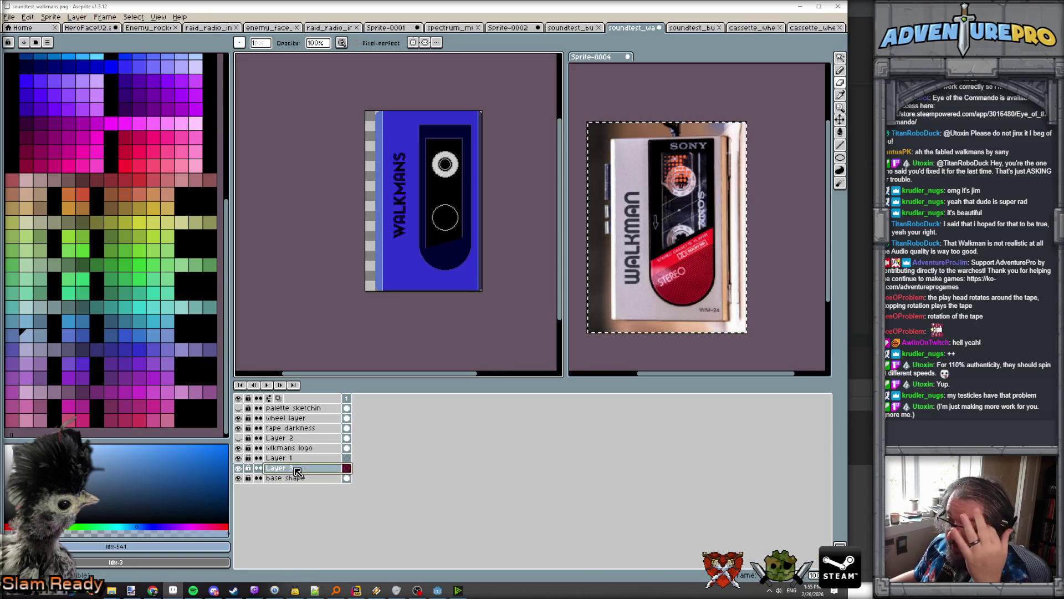
left_click(239, 458)
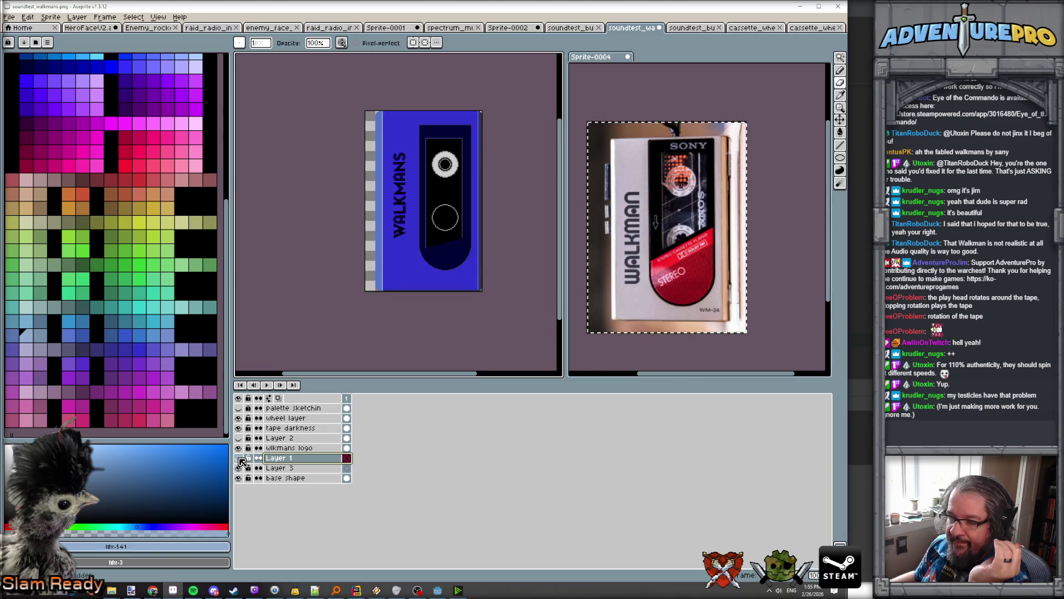
Step: Rename Layer 3 to 'scuffin' and move it above the wheel layer
double_click(285, 469)
type("scuff")
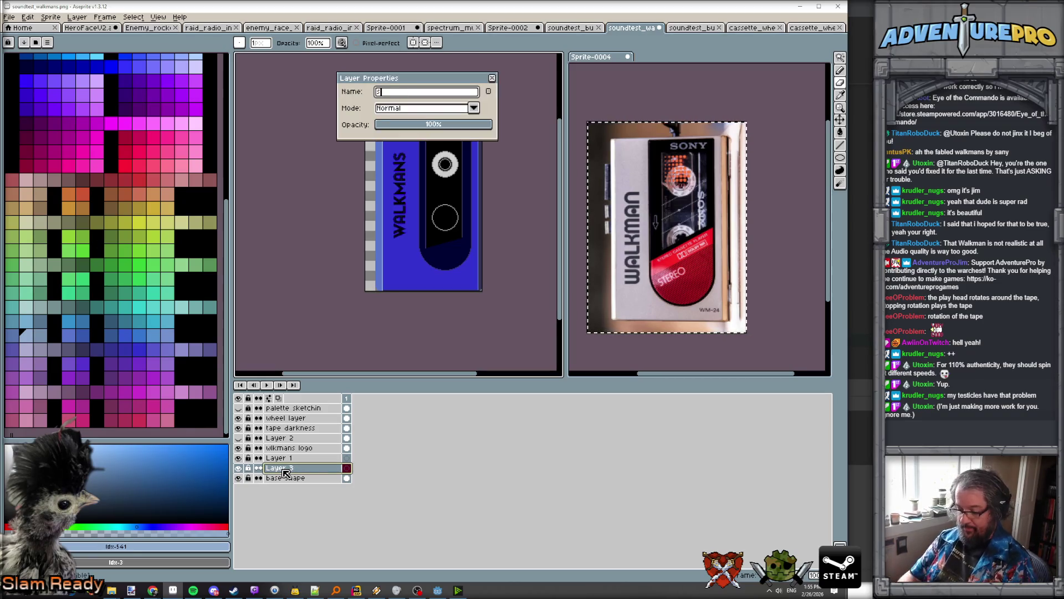
key("Return")
key("Return")
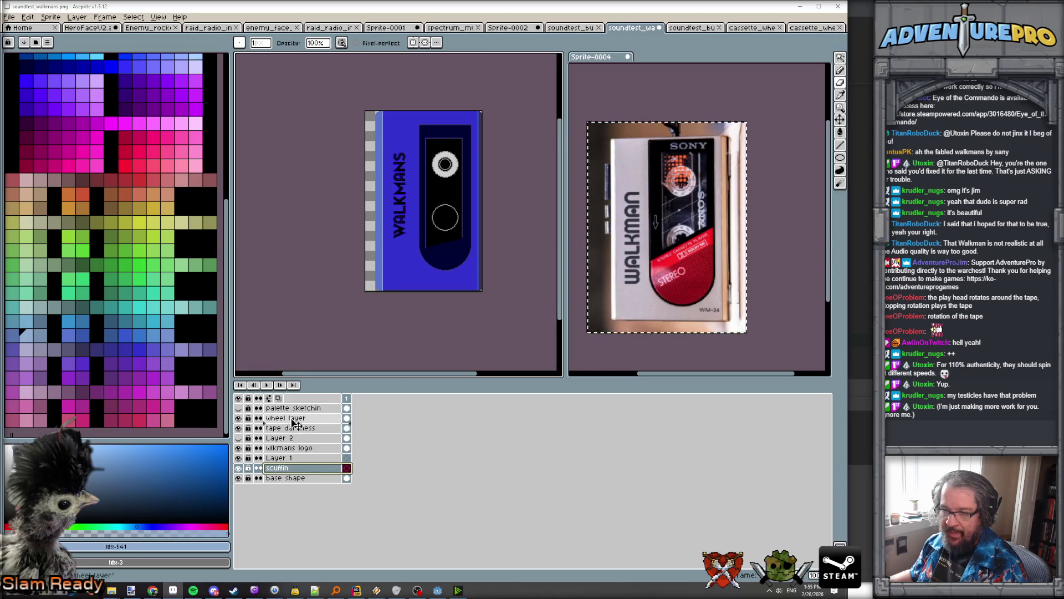
left_click_drag(297, 421, 296, 417)
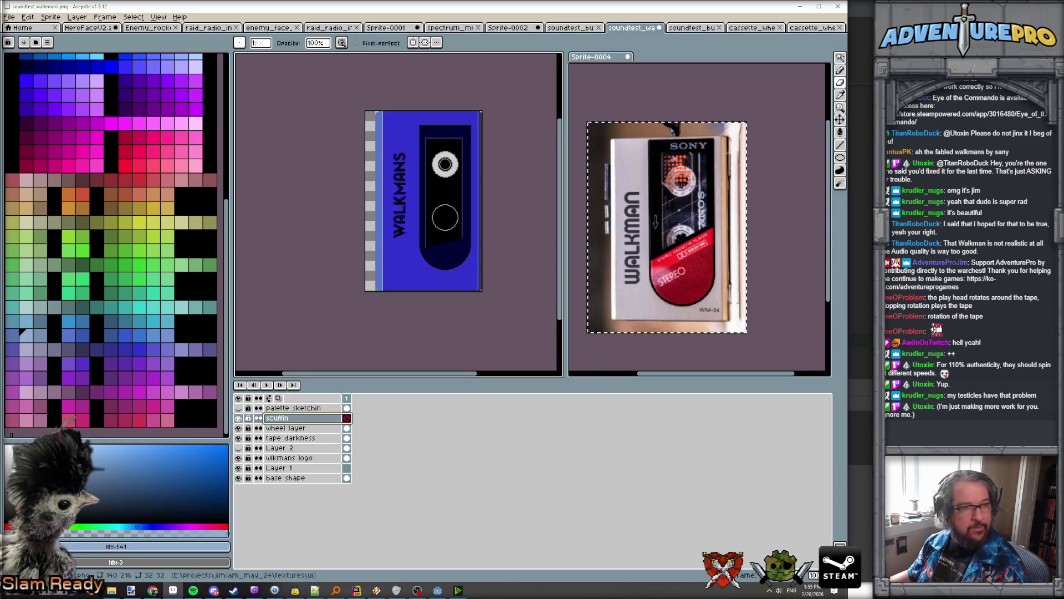
key("alt+Tab")
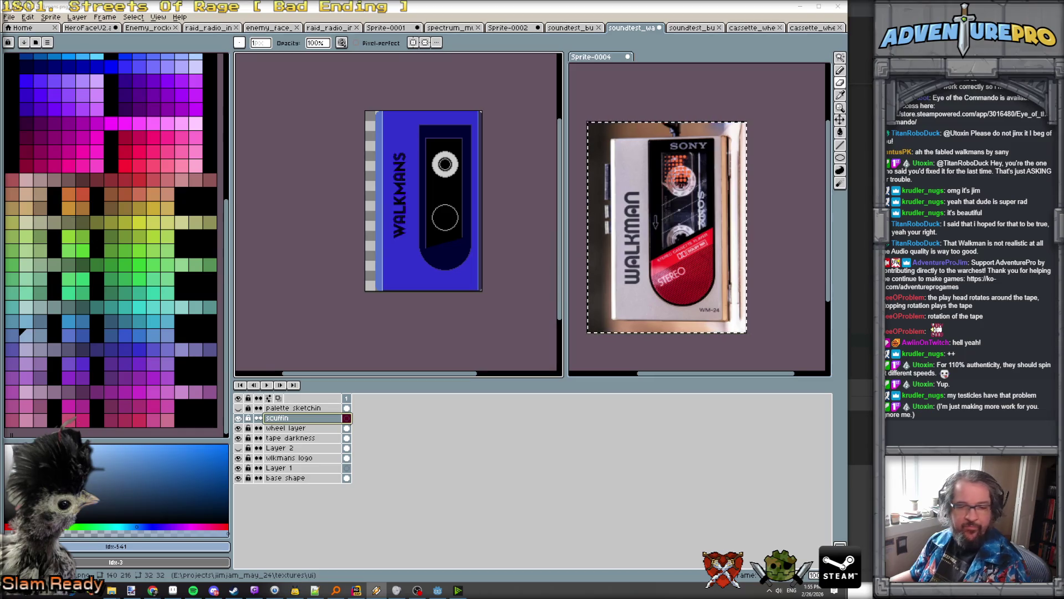
Step: Scribble black zigzag scuffs down the cassette's light left-edge stripe, then open the scuffin layer properties
scroll(376, 117, "up", 2)
scroll(376, 118, "down", 2)
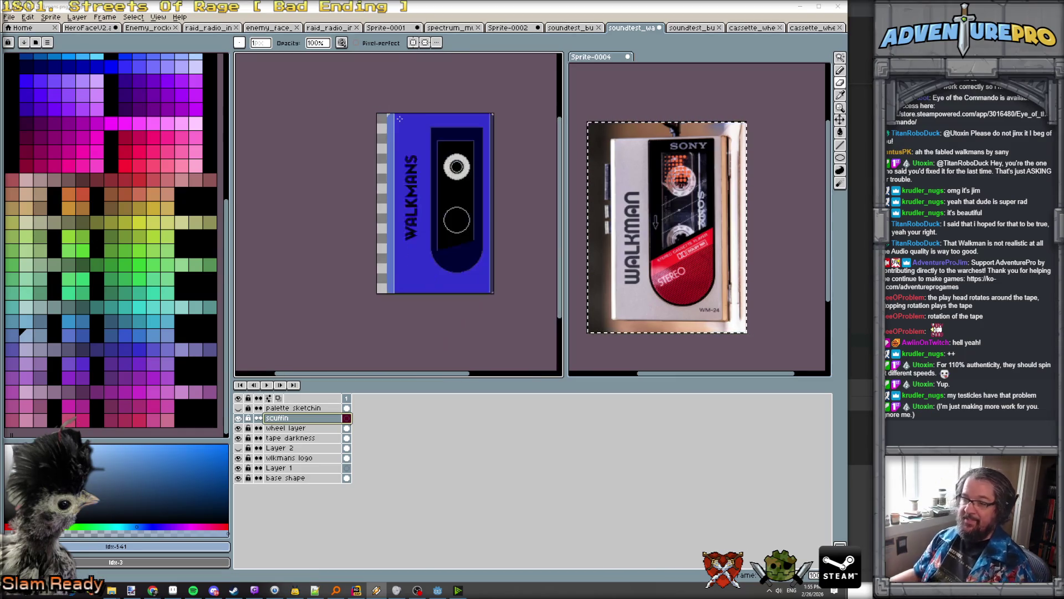
left_click(374, 140, "alt")
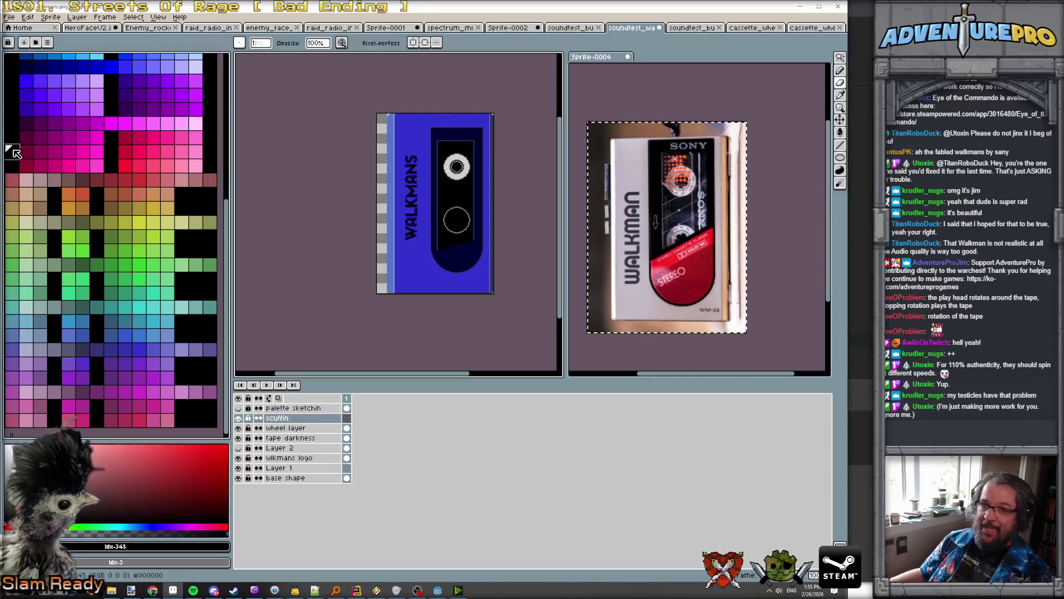
scroll(374, 140, "up", 1)
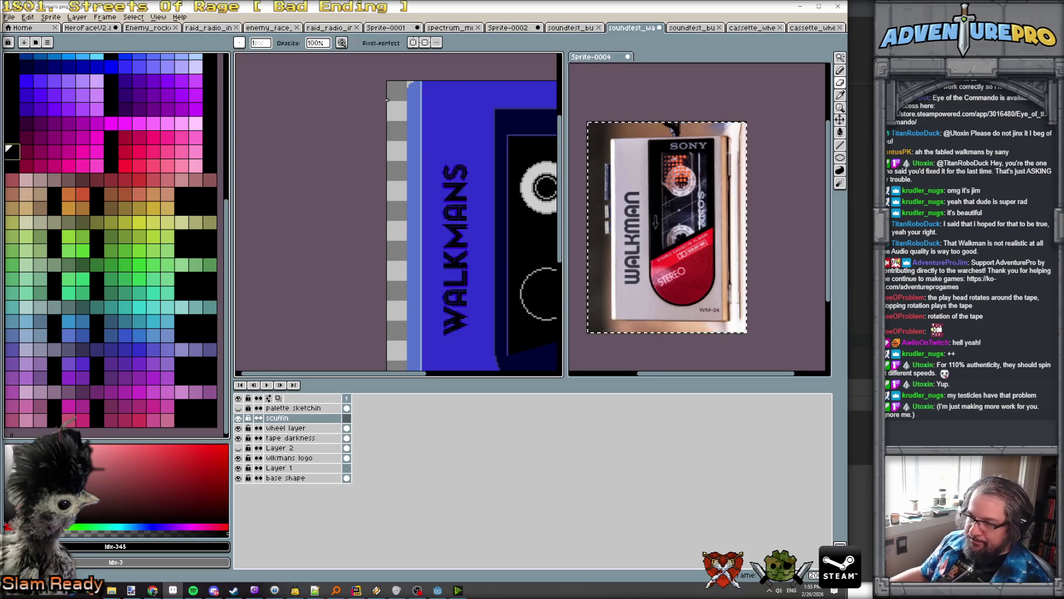
scroll(411, 100, "up", 2)
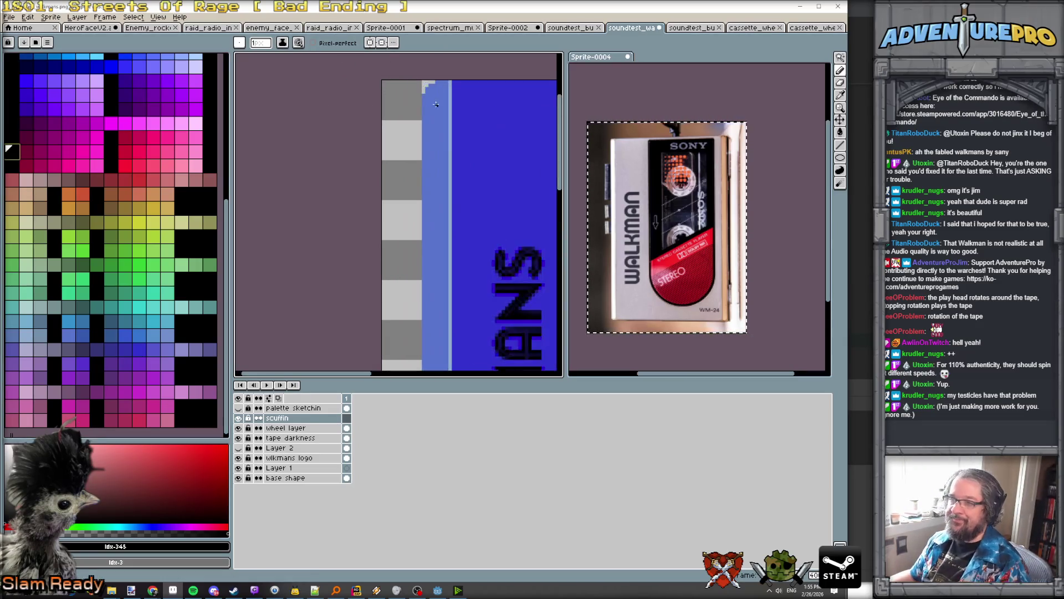
mouse_move(439, 141)
left_mouse_down()
mouse_move(446, 208)
mouse_move(477, 213)
mouse_move(435, 282)
mouse_move(444, 339)
left_mouse_up()
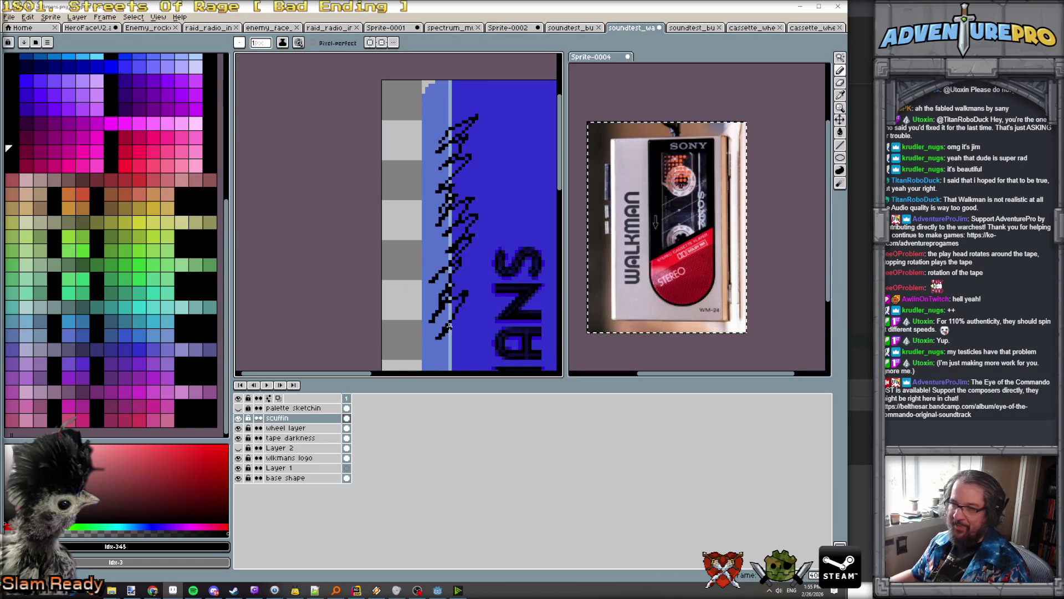
scroll(466, 278, "down", 2)
scroll(467, 277, "up", 1)
double_click(297, 418)
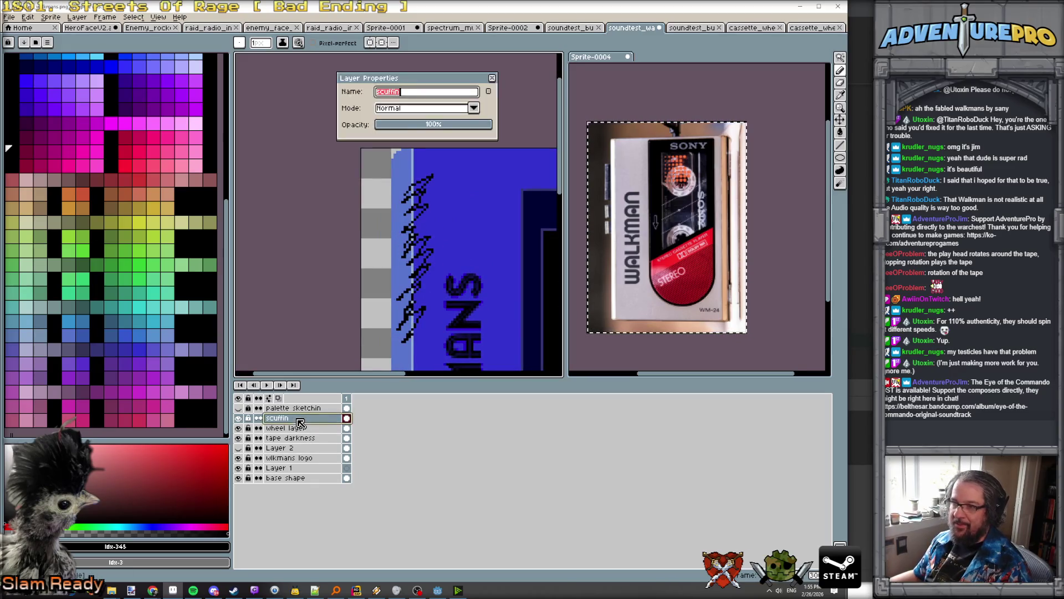
Step: Preview Color Dodge and Soft Light blending on the scuffin layer, keeping Soft Light
left_click(473, 109)
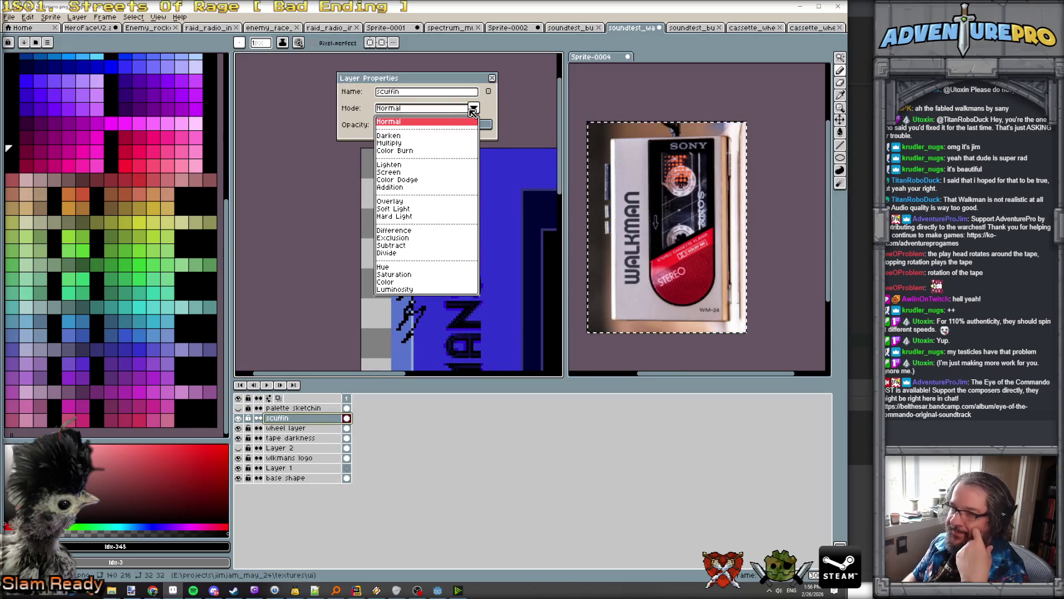
left_click(440, 78)
mouse_move(440, 78)
left_mouse_down()
mouse_move(637, 90)
mouse_move(692, 115)
left_mouse_up()
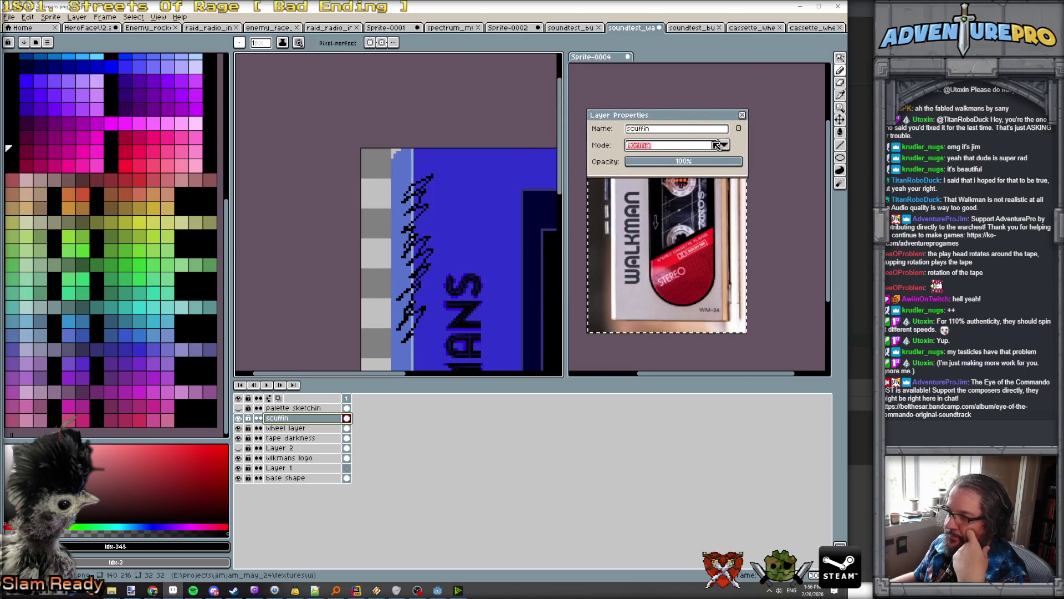
left_click(723, 145)
key("Down")
key("Down")
key("Down")
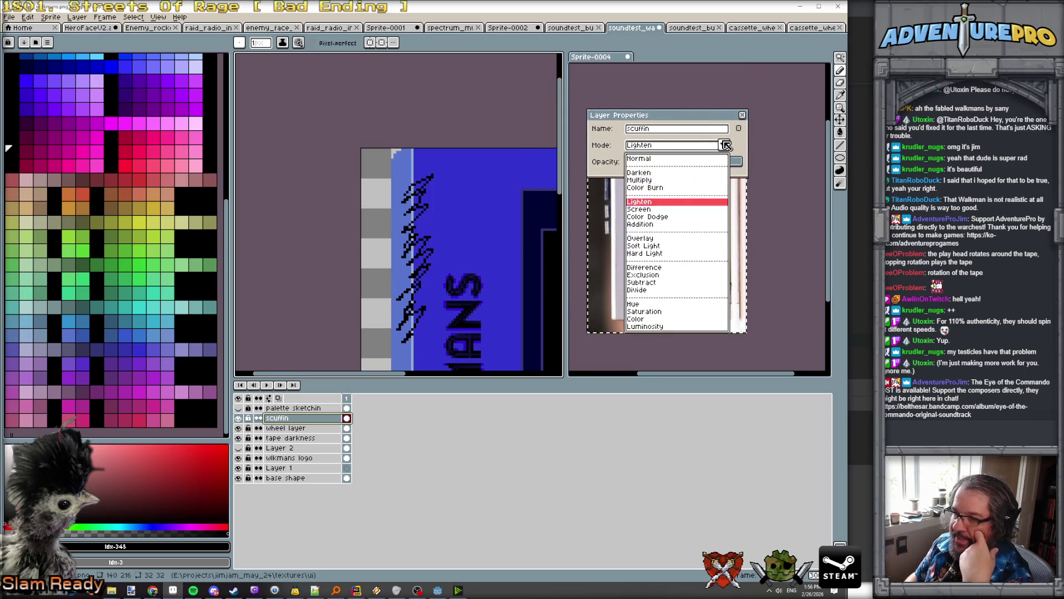
key("Down")
key("Down")
key("Down")
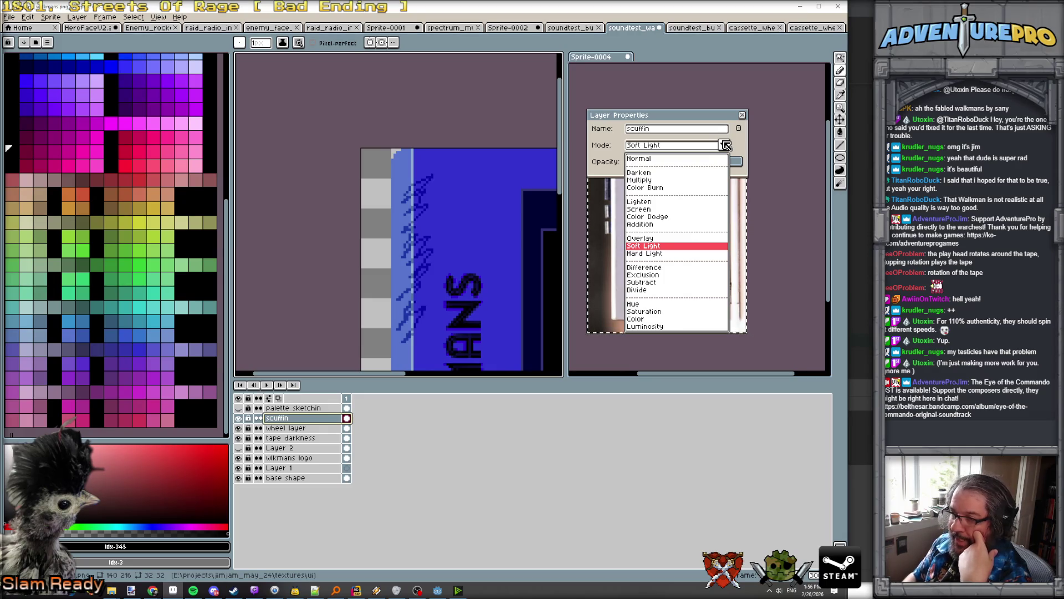
key("Return")
Step: Sample blues from the canvas and paint more dark-blue pixels into the scratch gaps
scroll(433, 177, "up", 6)
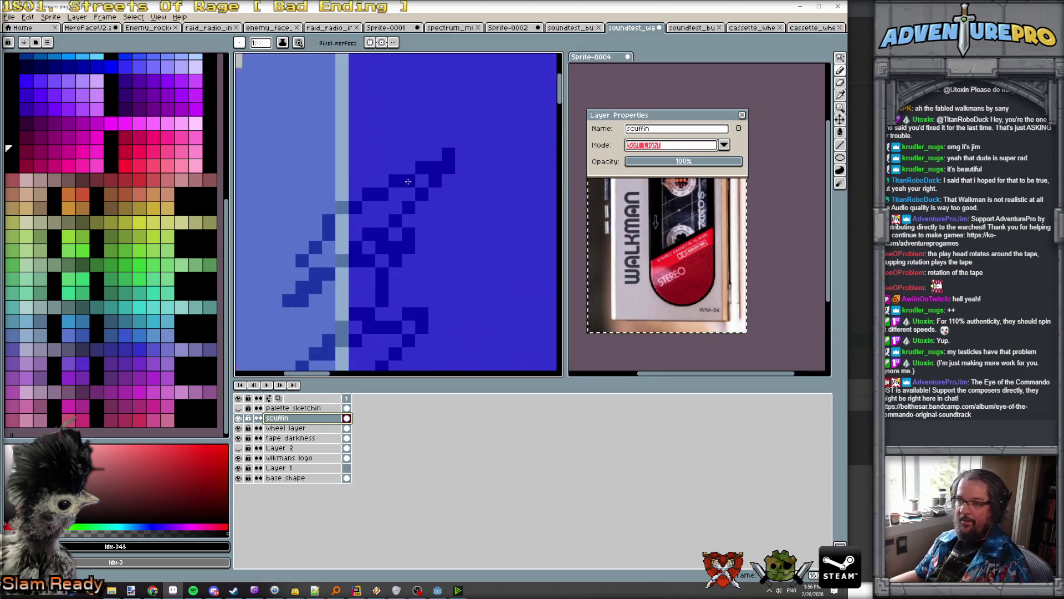
left_click(373, 195, "alt")
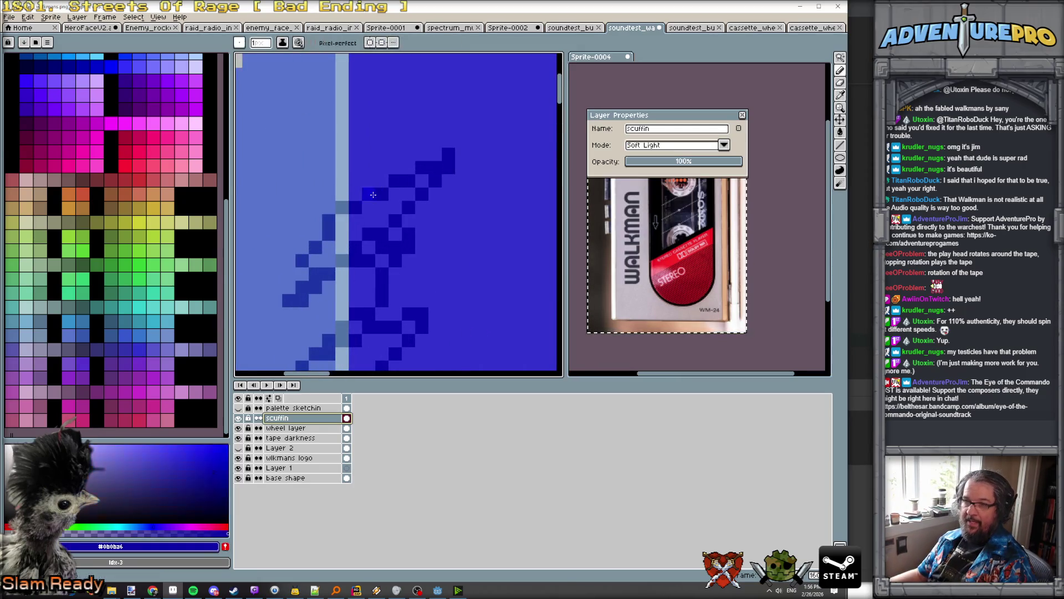
left_click(345, 208, "alt")
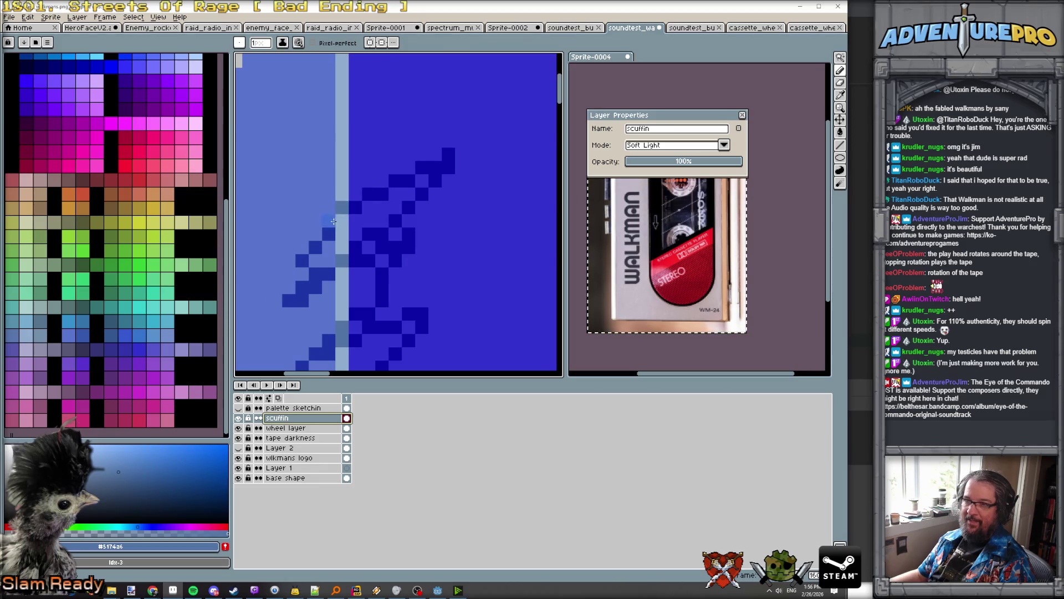
left_click(329, 223, "alt")
scroll(354, 253, "down", 3)
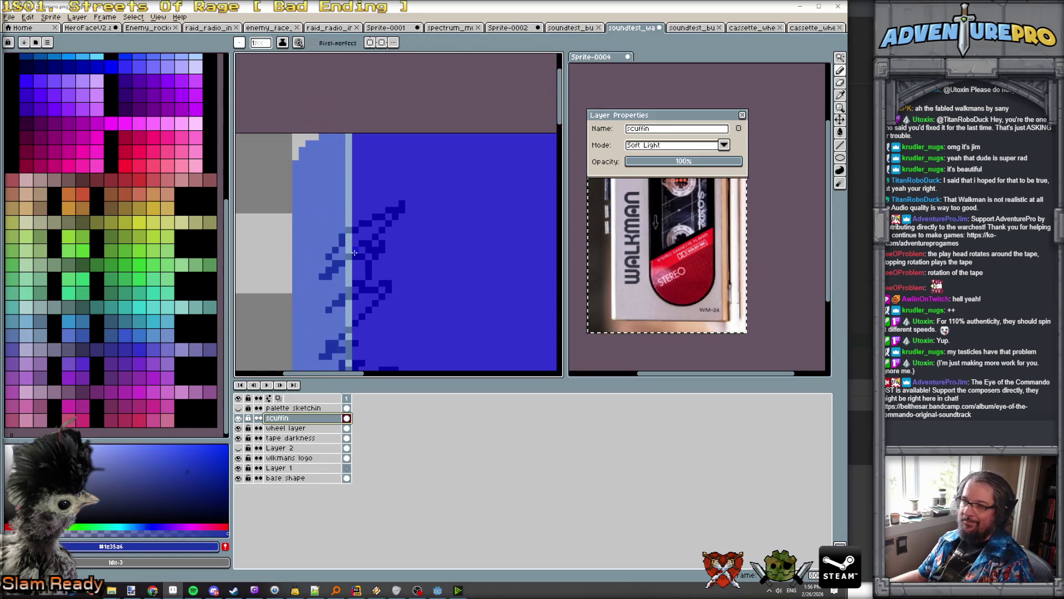
scroll(360, 227, "up", 3)
scroll(375, 206, "down", 2)
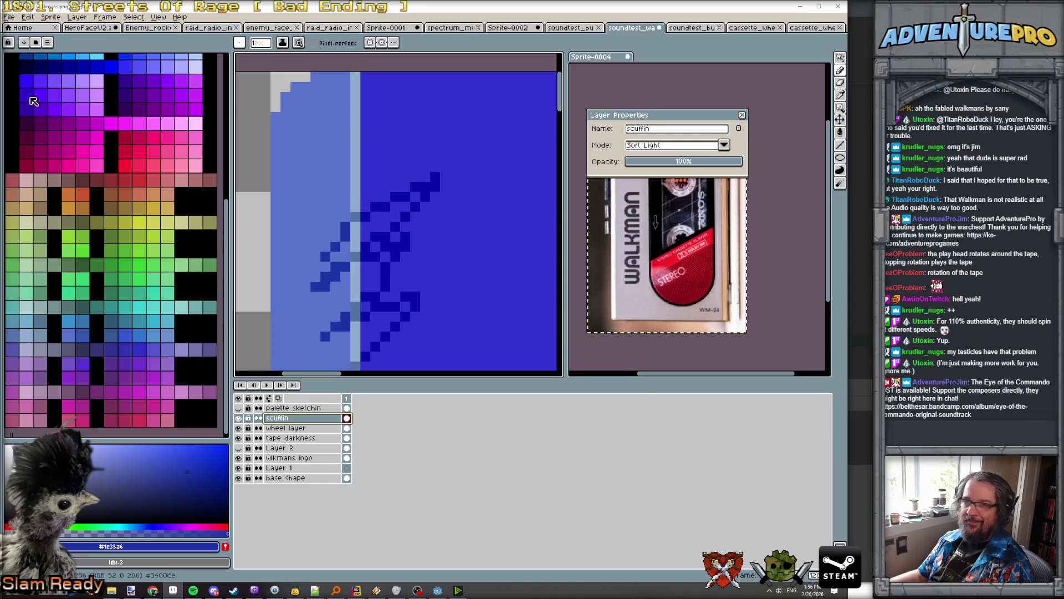
left_click(367, 204, "alt")
scroll(362, 202, "up", 2)
mouse_move(363, 202)
left_mouse_down()
mouse_move(365, 158)
mouse_move(332, 210)
mouse_move(432, 161)
mouse_move(318, 252)
left_mouse_up()
scroll(318, 253, "down", 4)
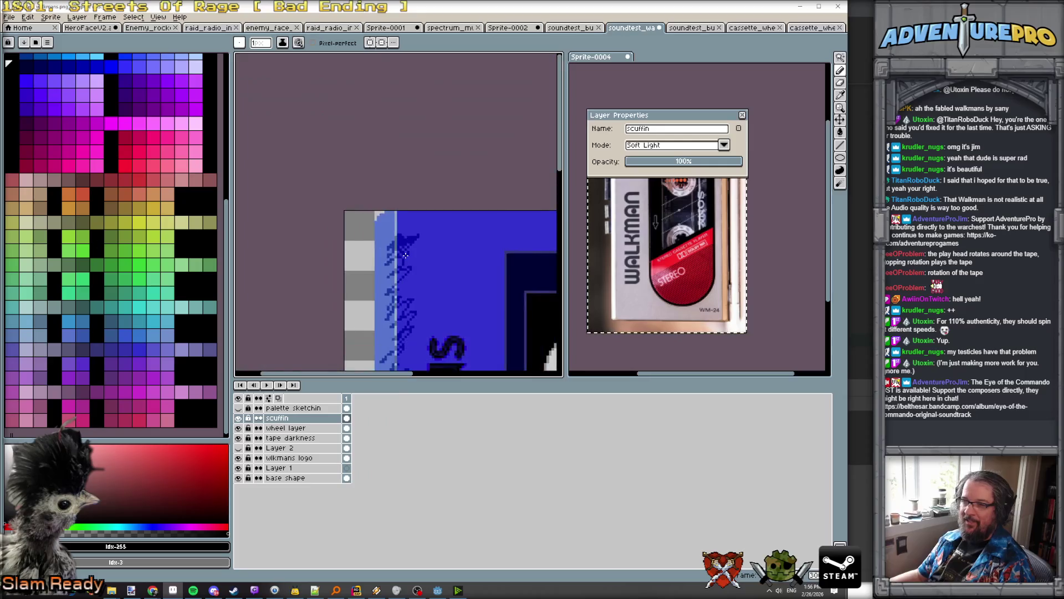
scroll(423, 253, "up", 1)
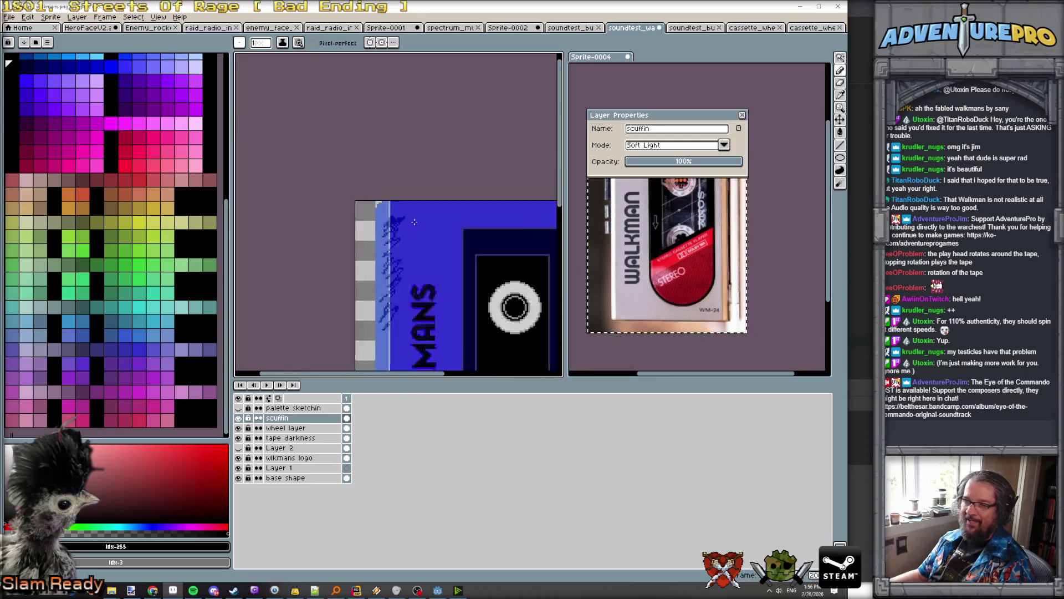
scroll(426, 252, "down", 2)
scroll(437, 249, "up", 1)
key("v")
key("b")
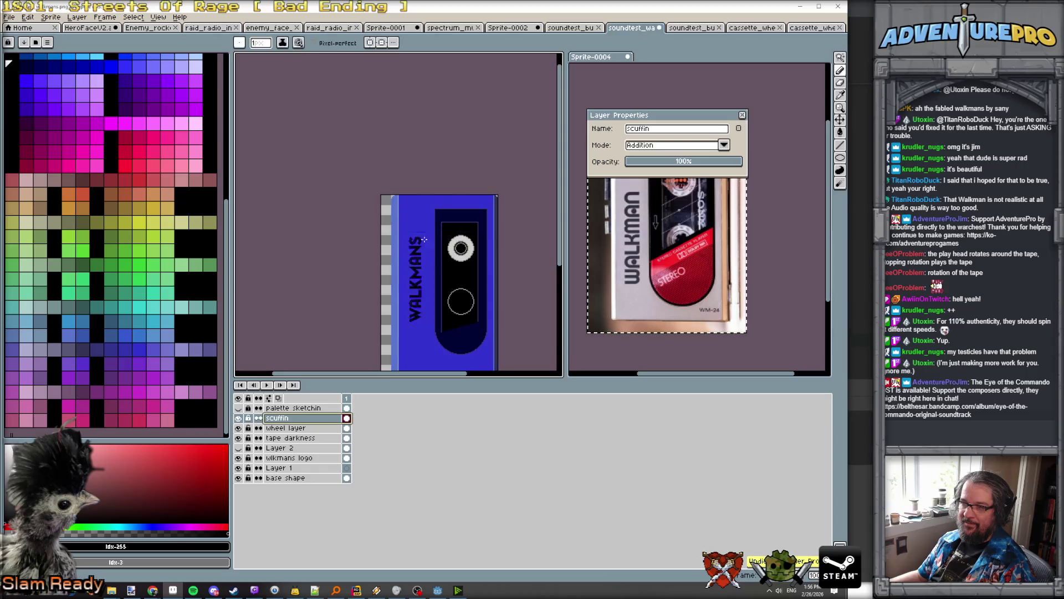
scroll(410, 221, "up", 3)
Step: Set the scuffin layer to Normal blending and clear all its scuff strokes with Delete
left_click(648, 145)
left_click(648, 155)
scroll(436, 148, "up", 2)
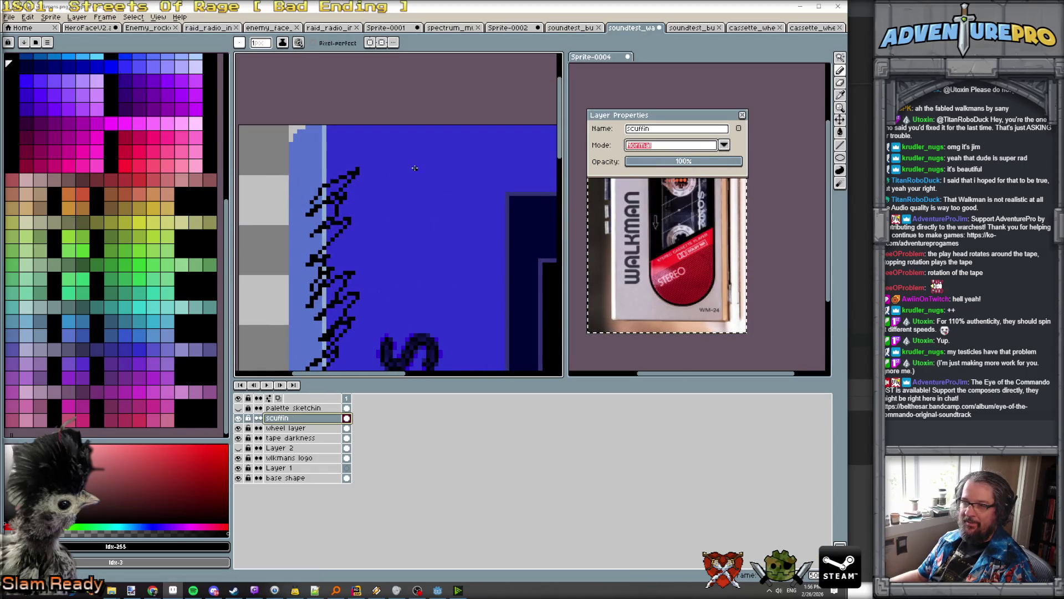
scroll(415, 168, "down", 2)
left_click(407, 207)
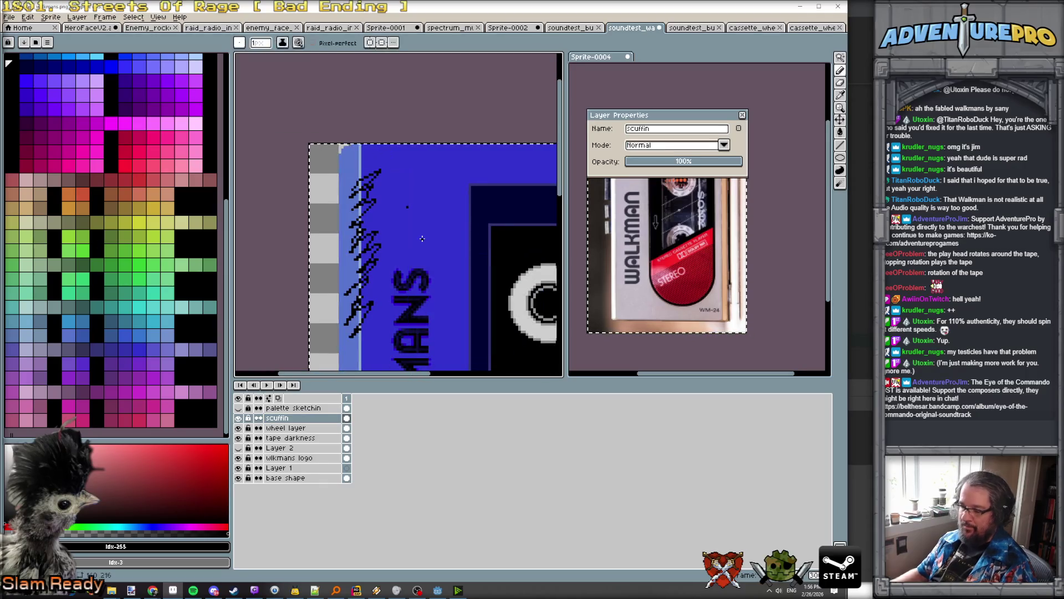
key("Delete")
Step: Eyedrop the casing blue, then pick a dark-blue palette swatch as the drawing colour
scroll(394, 159, "up", 1)
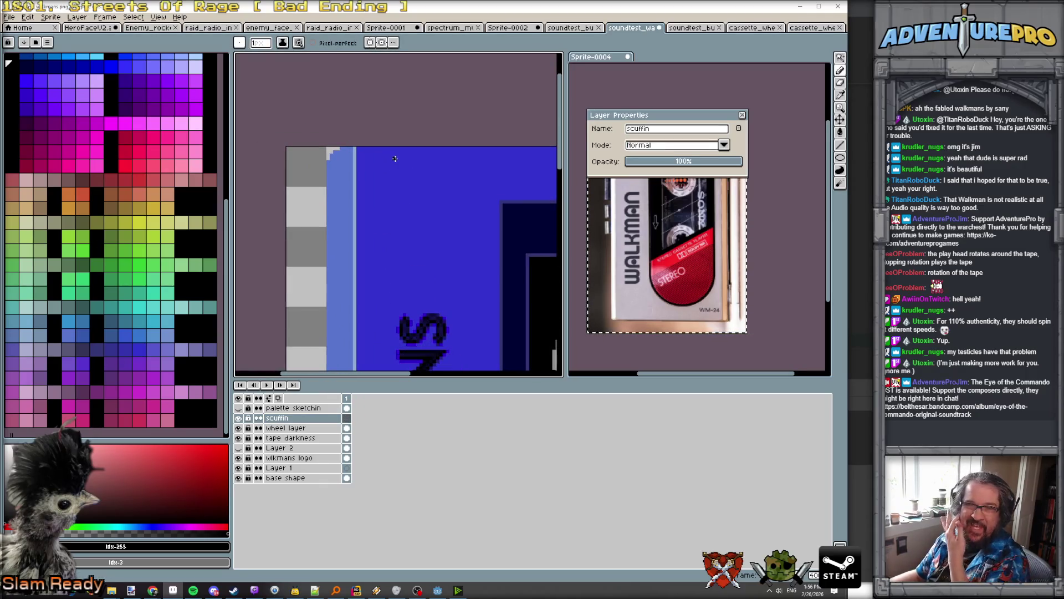
left_click(393, 170, "alt")
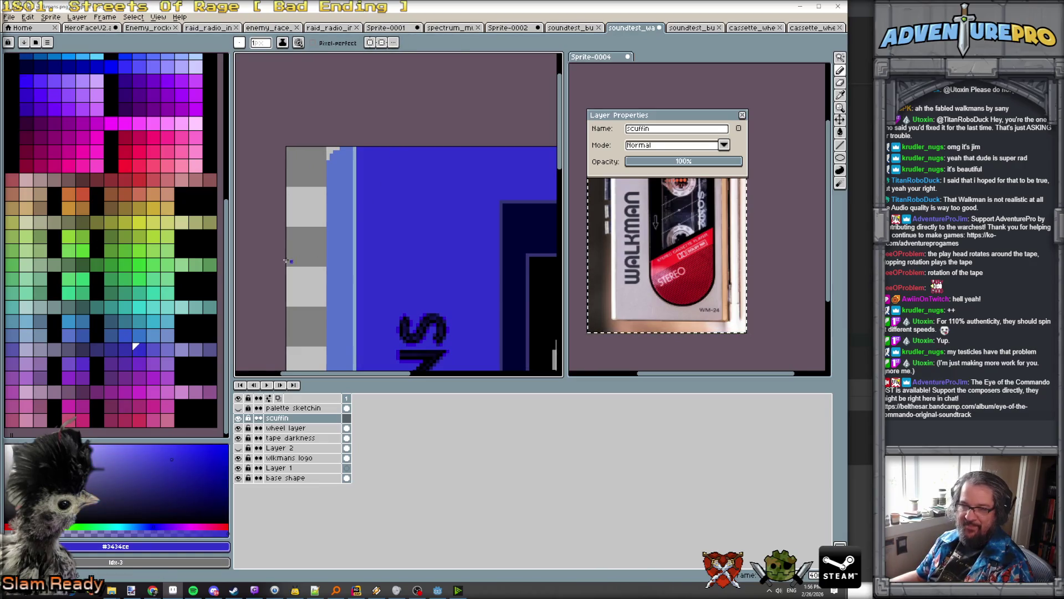
scroll(373, 230, "down", 1)
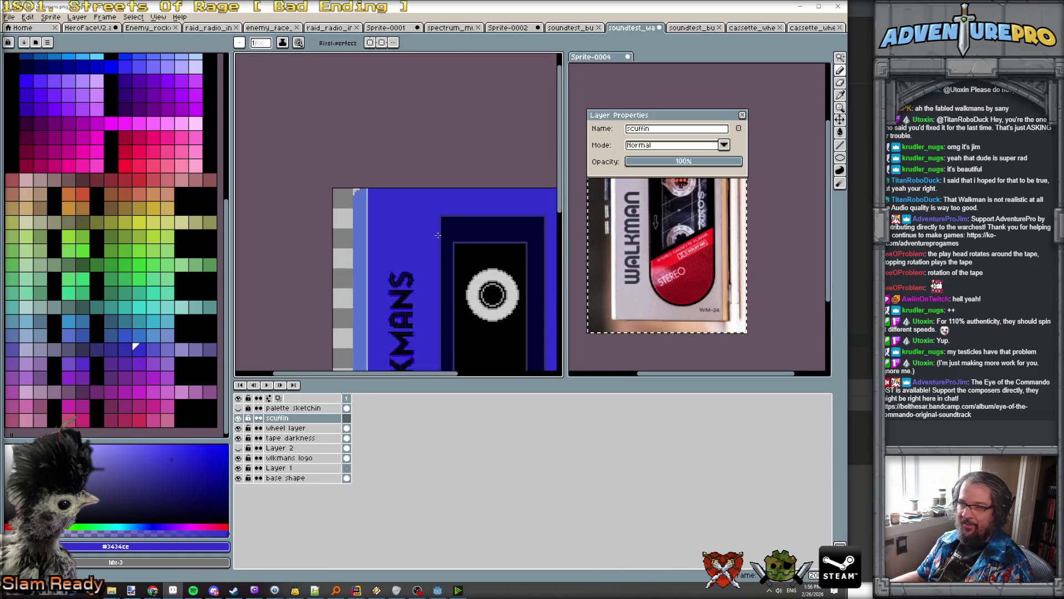
scroll(438, 235, "up", 1)
scroll(439, 231, "up", 1)
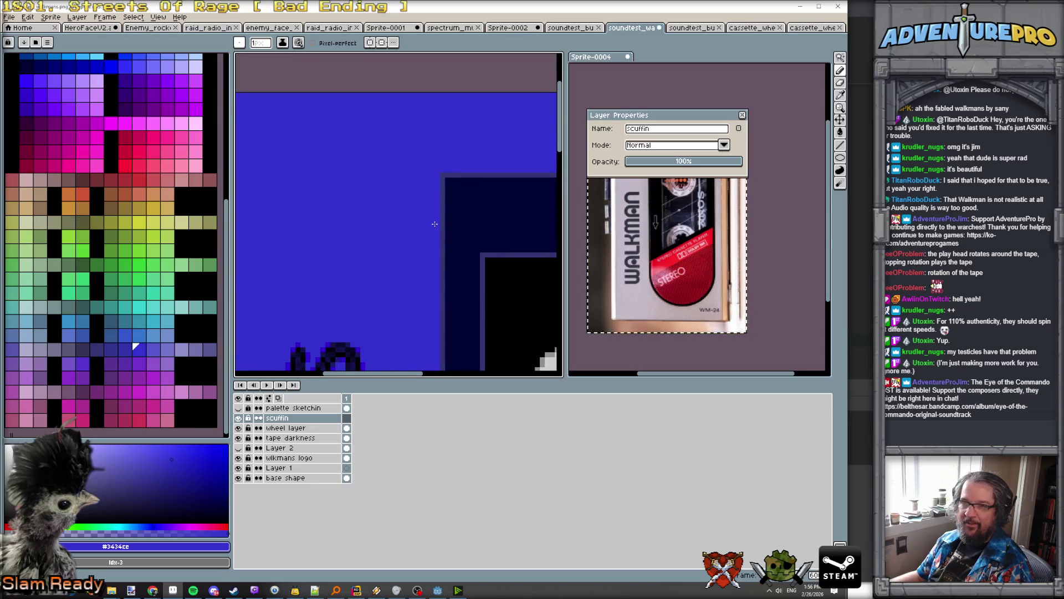
scroll(435, 223, "down", 1)
left_click(55, 67)
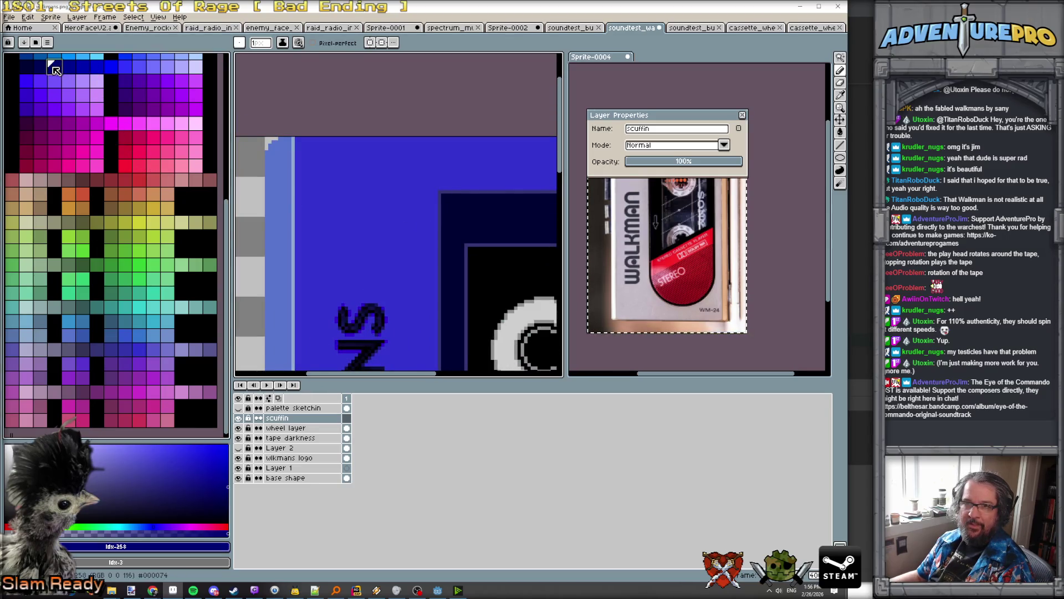
scroll(339, 143, "up", 1)
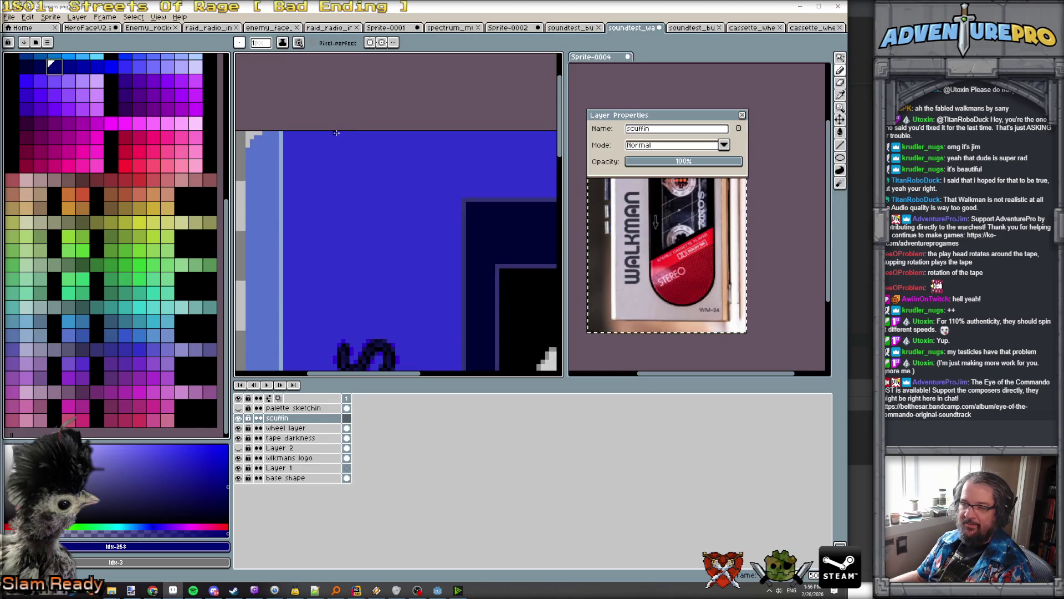
scroll(650, 222, "up", 3)
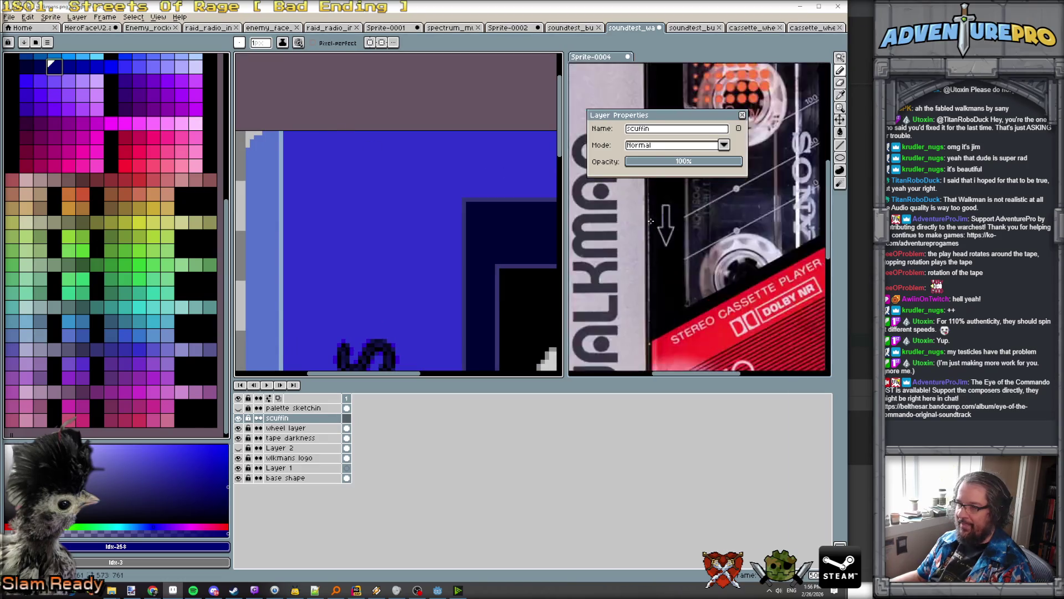
scroll(651, 221, "down", 3)
left_click_drag(645, 118, 710, 469)
Step: Draw a dark-blue chip at the casing's top-left edge, then eyedrop the casing and edge blues
scroll(609, 182, "up", 2)
scroll(609, 182, "down", 2)
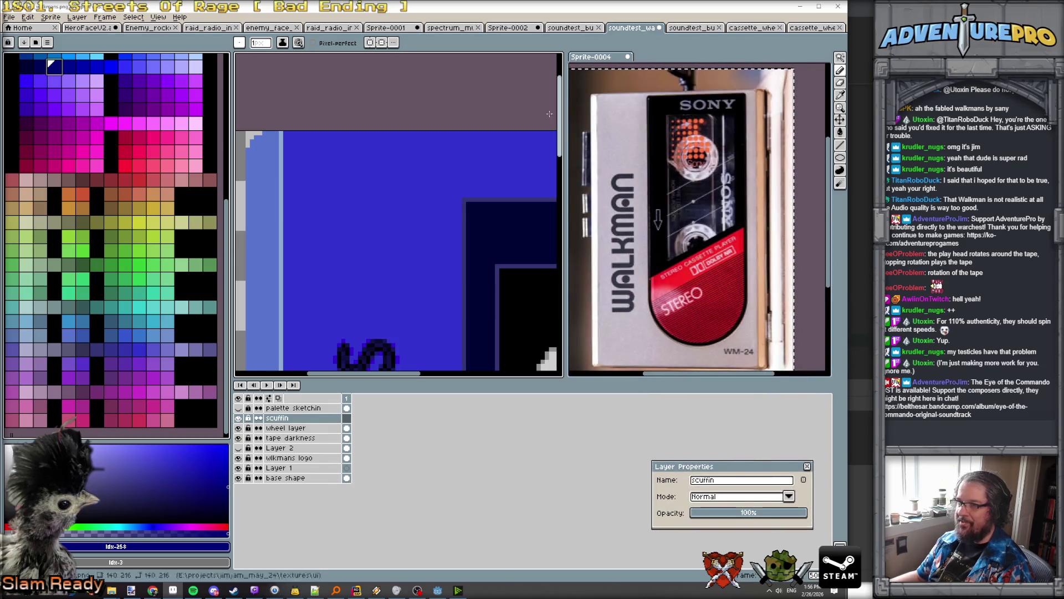
scroll(305, 137, "up", 1)
mouse_move(287, 136)
left_mouse_down()
mouse_move(280, 157)
mouse_move(280, 140)
mouse_move(315, 130)
left_mouse_up()
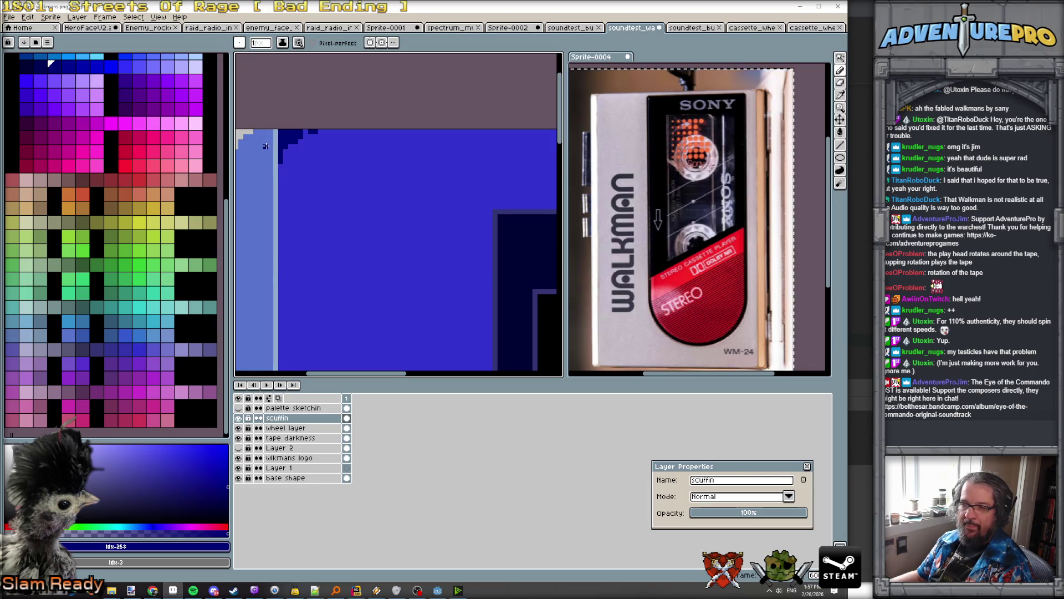
left_click(283, 143, "alt")
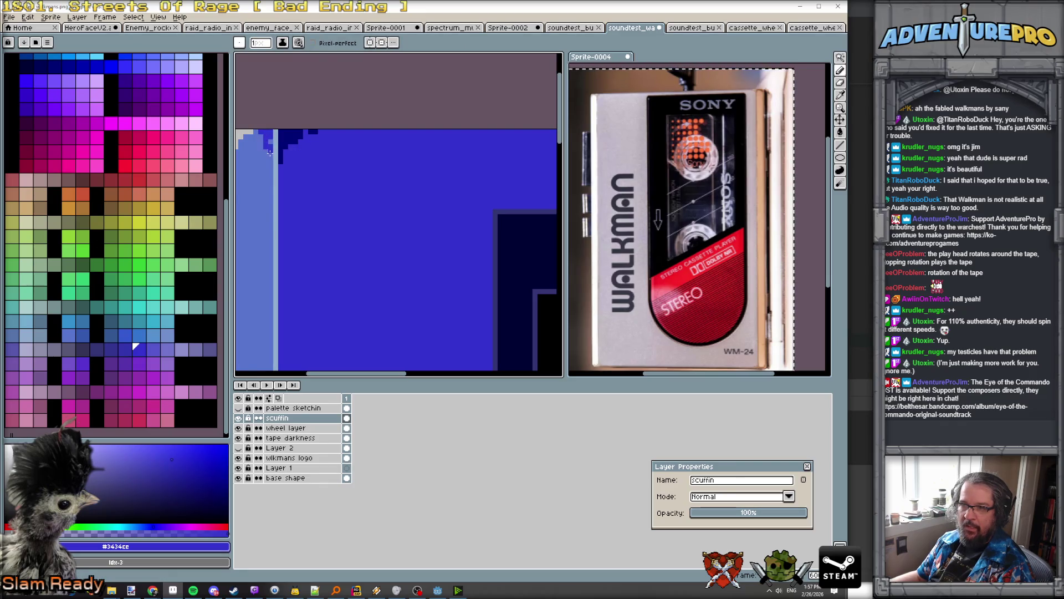
left_click(270, 175, "alt")
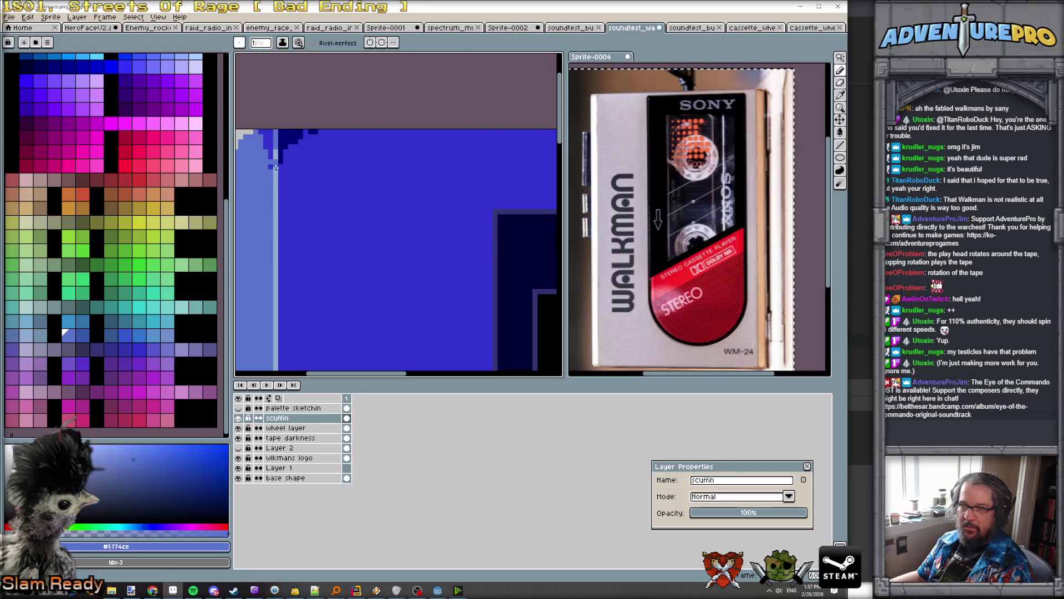
scroll(381, 190, "down", 3)
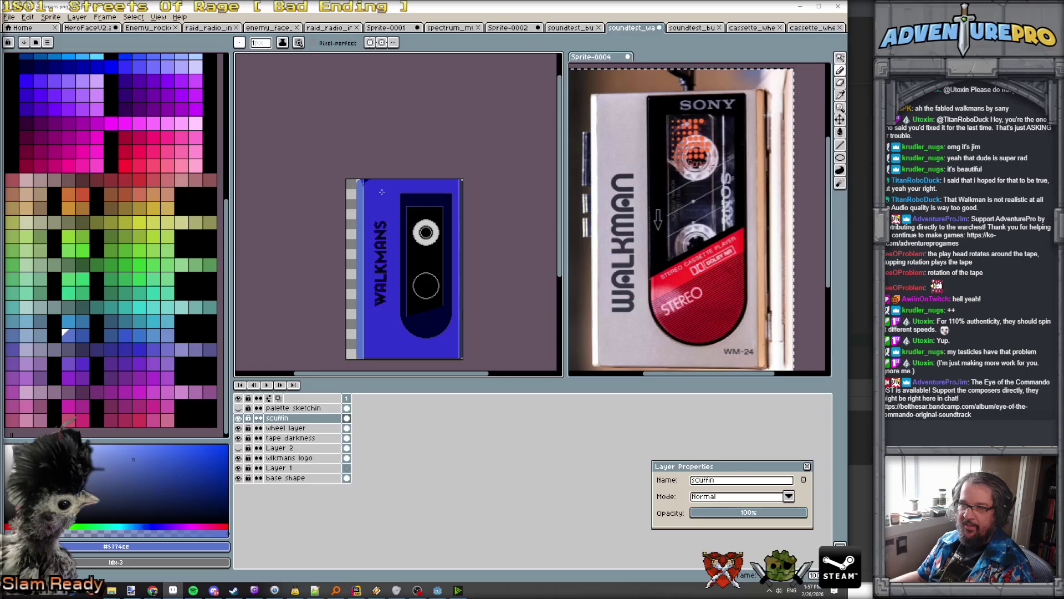
Step: Paint dark stair-step pixels rounding the top-right corner and along the top edge
scroll(365, 172, "up", 2)
scroll(383, 190, "down", 1)
scroll(382, 191, "up", 1)
scroll(379, 193, "down", 3)
scroll(377, 196, "up", 3)
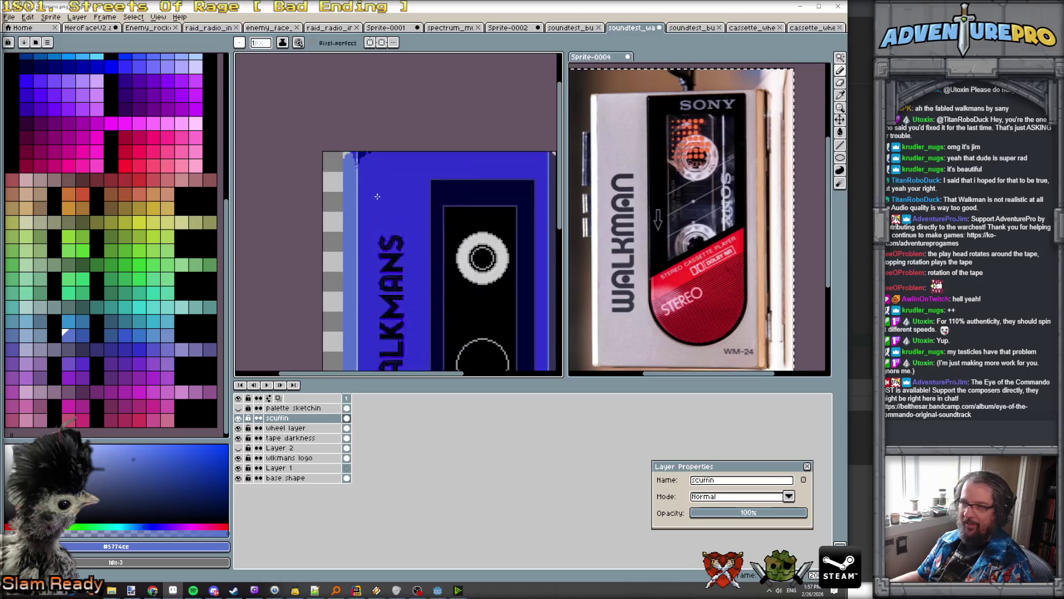
scroll(421, 183, "down", 2)
scroll(474, 167, "up", 4)
scroll(443, 171, "down", 3)
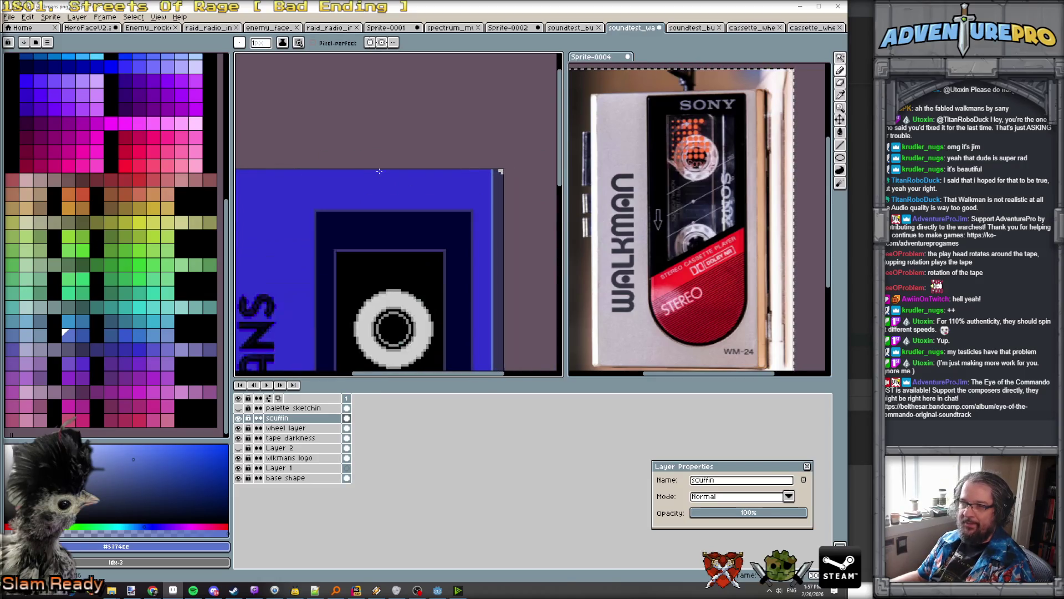
scroll(354, 164, "up", 4)
scroll(349, 159, "down", 2)
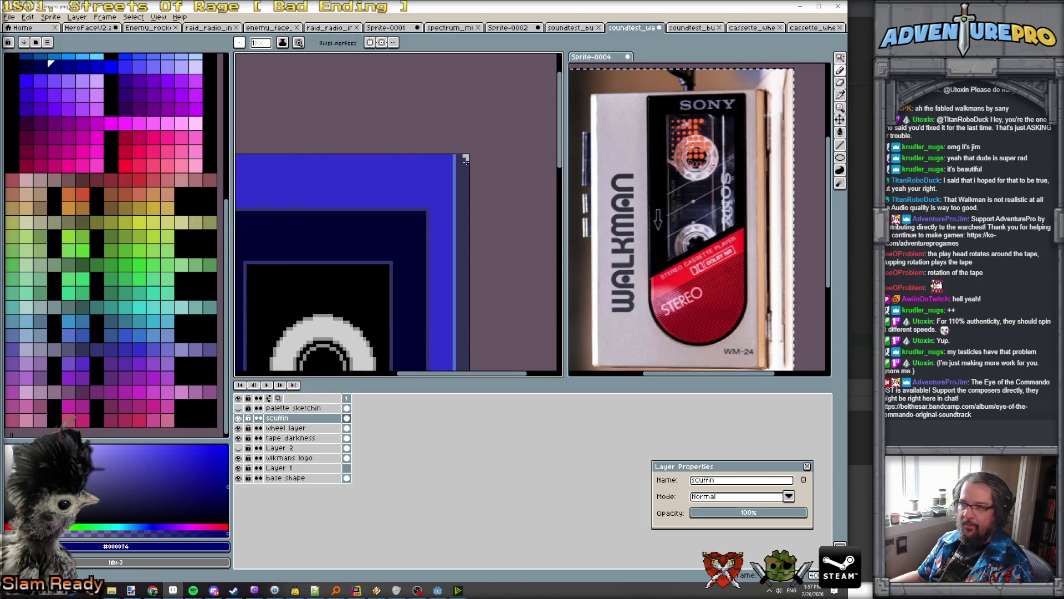
scroll(444, 158, "up", 2)
mouse_move(445, 175)
left_mouse_down()
mouse_move(435, 151)
mouse_move(439, 179)
mouse_move(418, 152)
mouse_move(443, 178)
mouse_move(443, 202)
mouse_move(443, 190)
left_mouse_up()
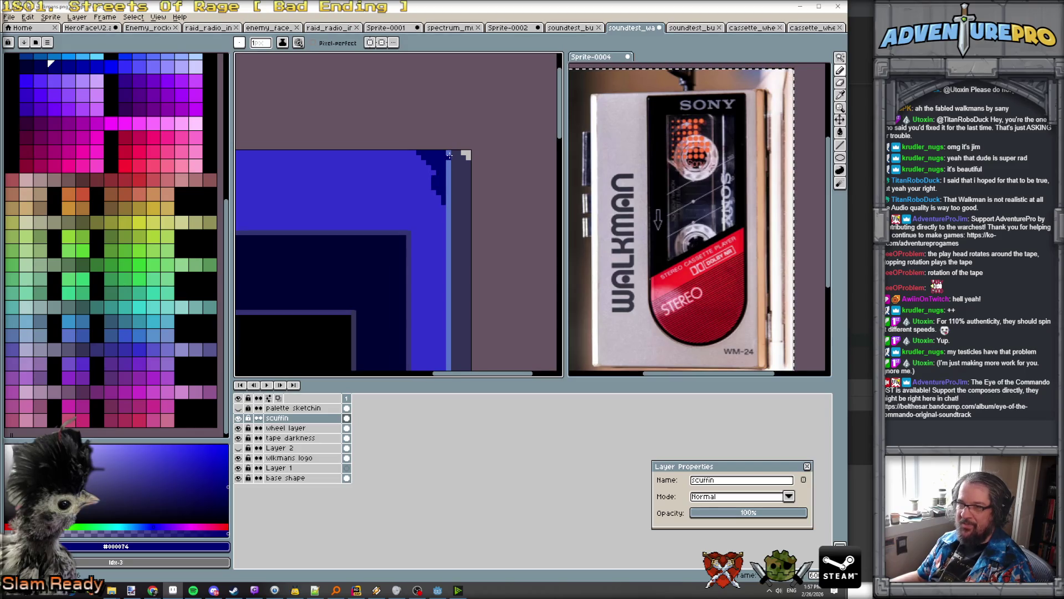
scroll(433, 173, "up", 1)
left_click_drag(394, 152, 409, 167)
Step: Darken the light edge stripe with #3434cc pixels and a #000034 navy diagonal chip
left_click(407, 166, "alt")
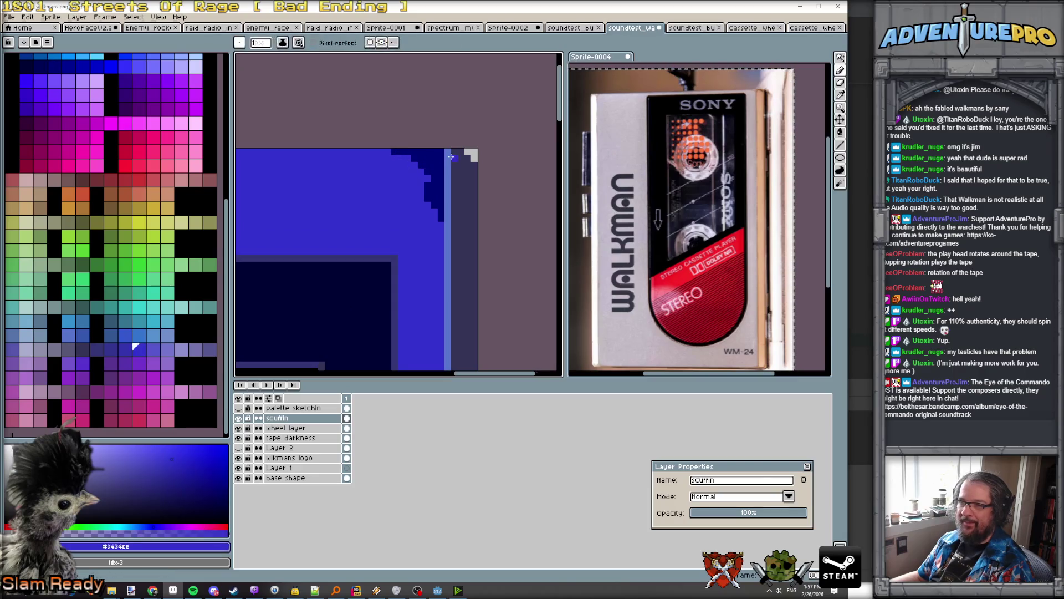
left_click(449, 209)
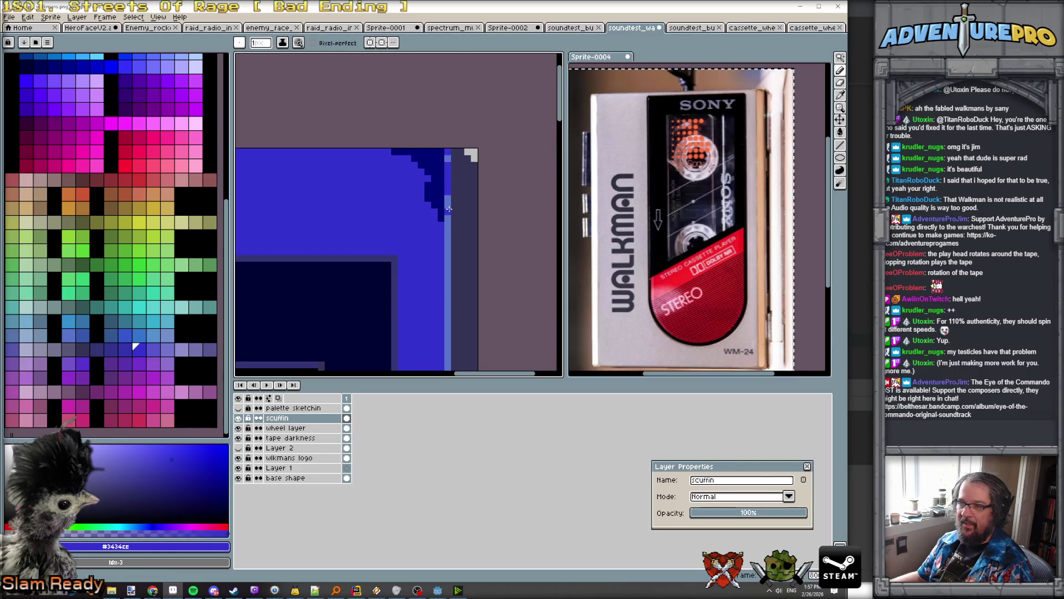
left_click(441, 186, "alt")
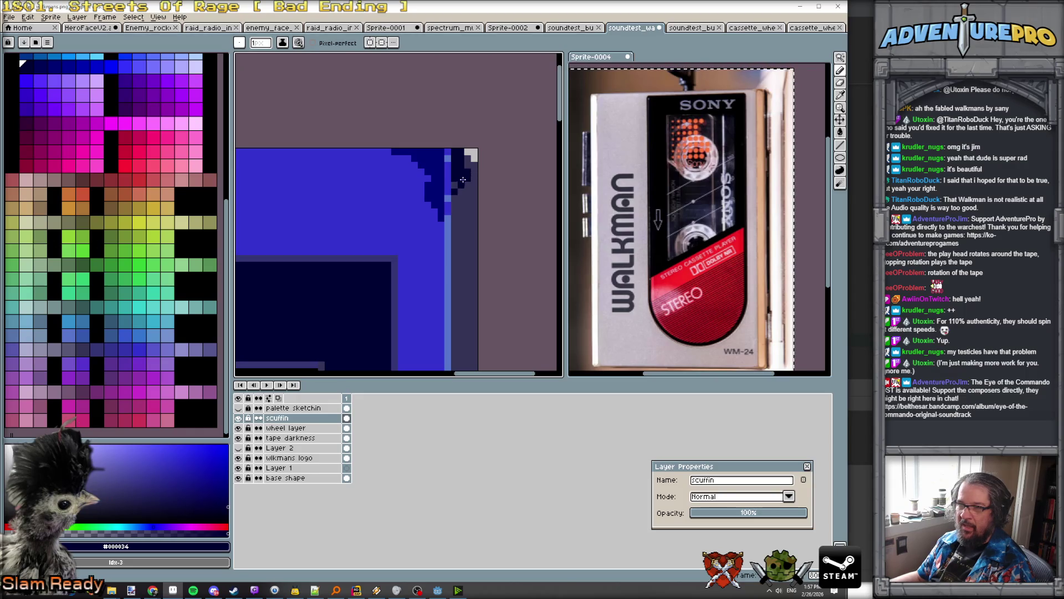
left_click_drag(450, 214, 476, 183)
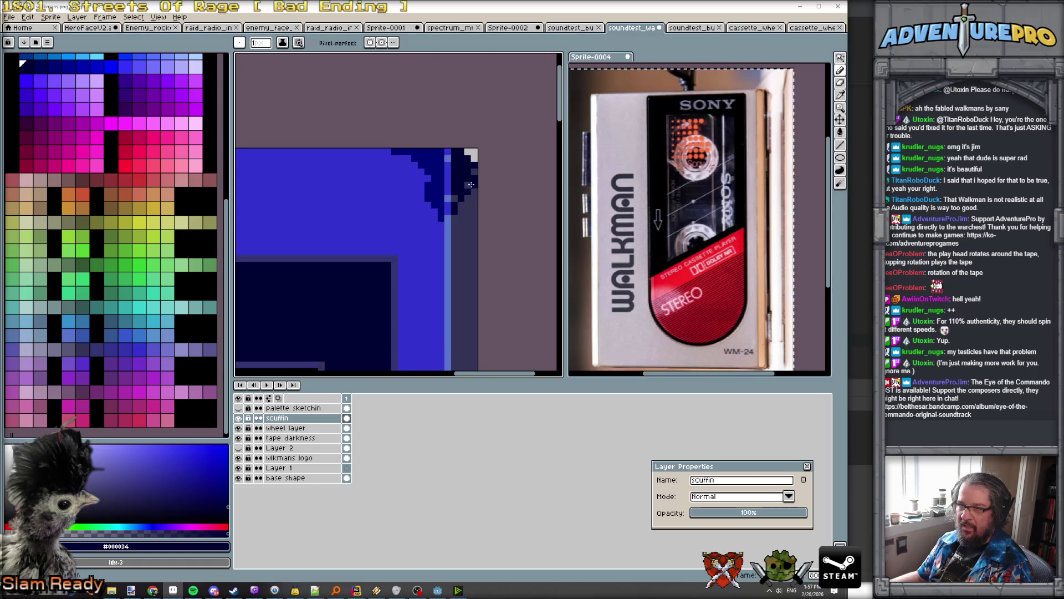
scroll(464, 187, "down", 3)
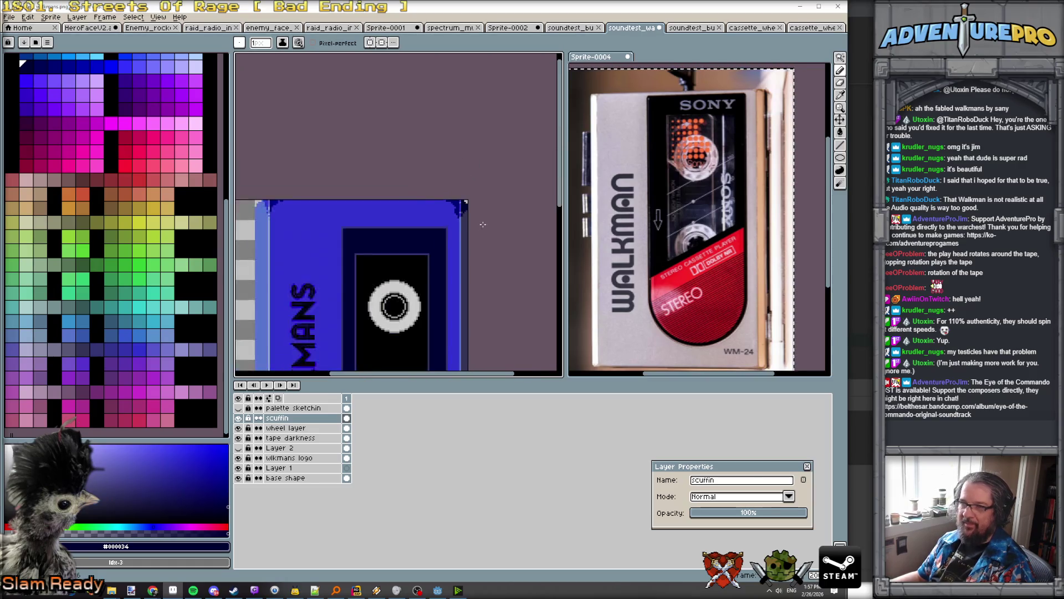
scroll(486, 232, "down", 2)
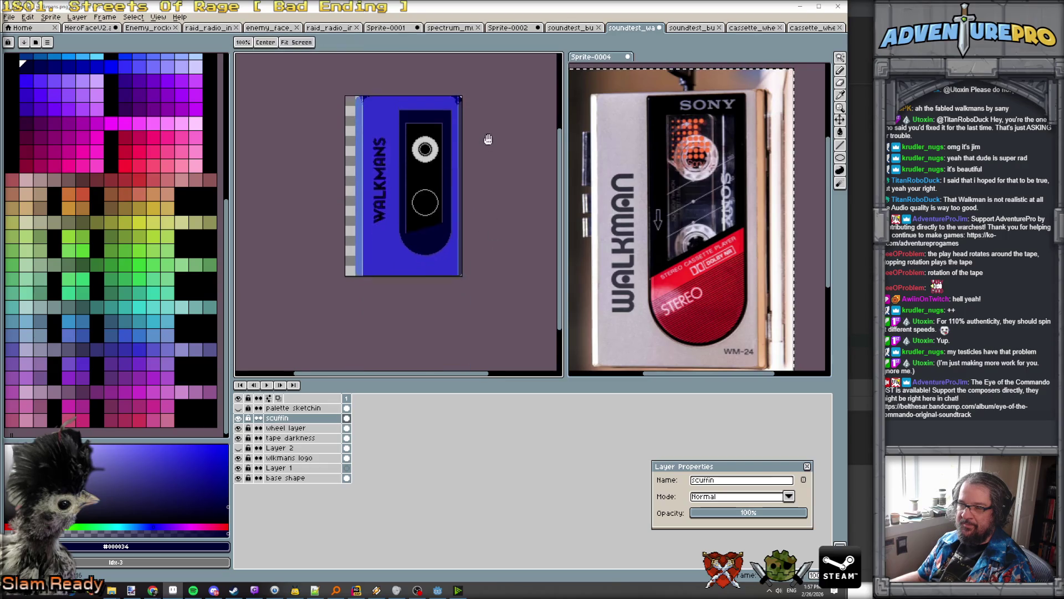
Step: Zoom to the bottom-left corner and paint a stepped dark-blue chip there
scroll(488, 233, "up", 3)
scroll(490, 232, "down", 4)
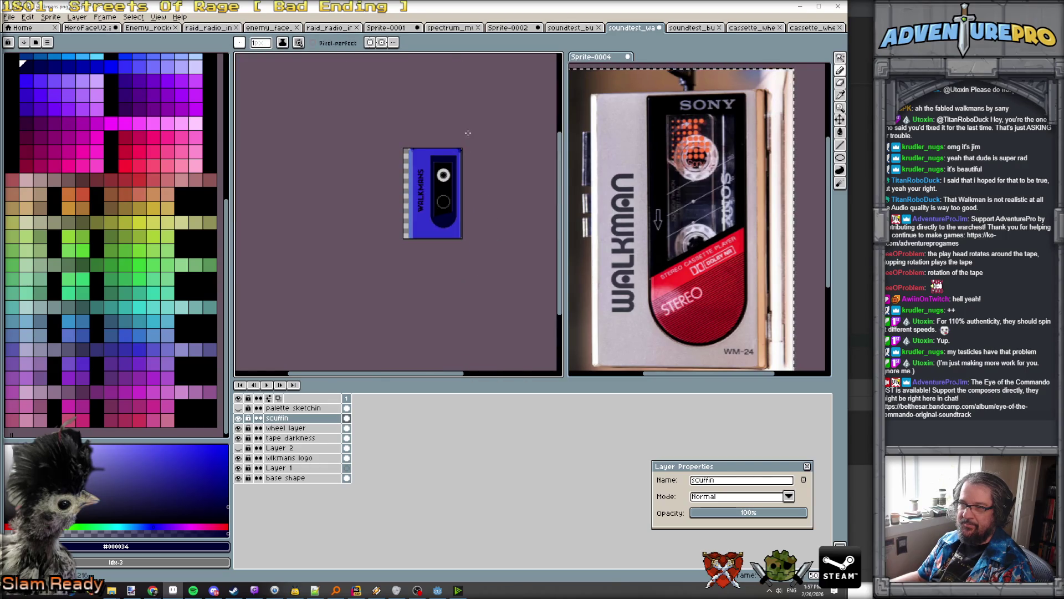
scroll(464, 139, "up", 4)
scroll(473, 182, "down", 3)
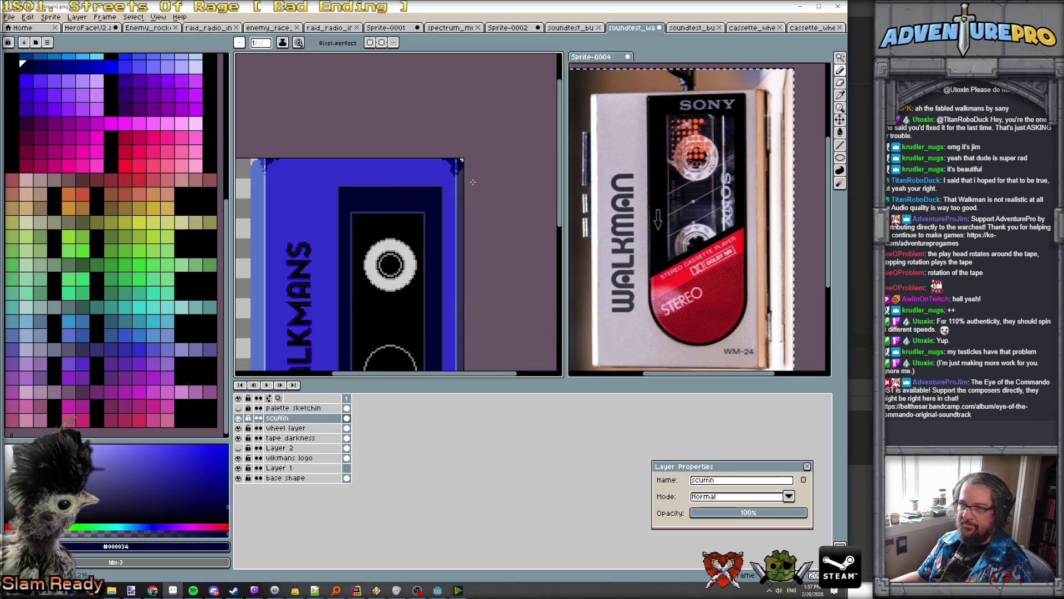
scroll(472, 181, "down", 1)
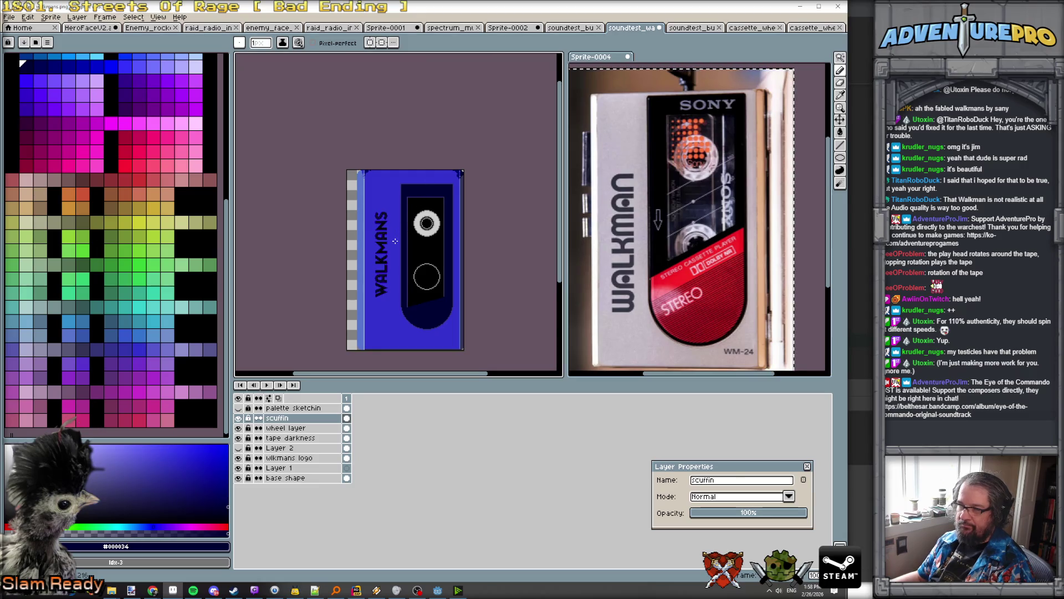
scroll(361, 348, "up", 3)
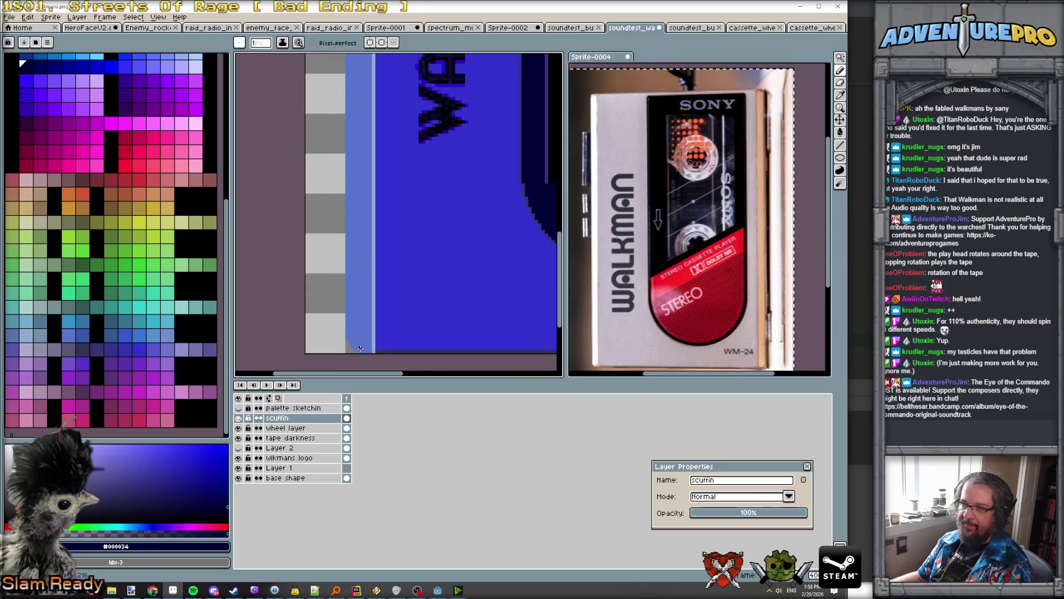
scroll(388, 346, "down", 4)
scroll(390, 155, "up", 4)
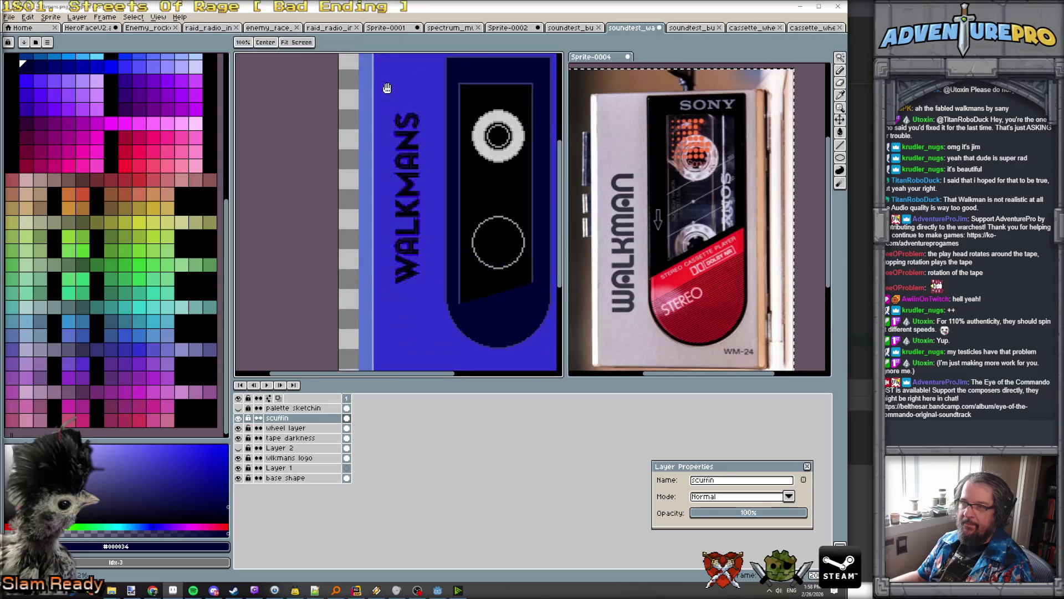
scroll(390, 155, "up", 1)
scroll(411, 295, "down", 4)
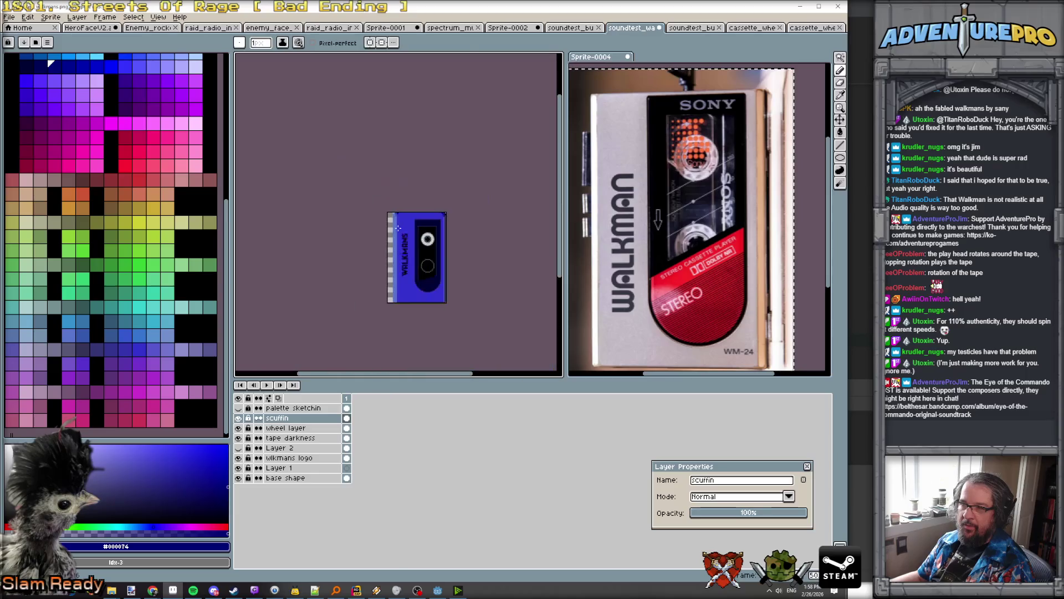
scroll(411, 294, "up", 3)
scroll(411, 294, "up", 2)
scroll(451, 190, "up", 2)
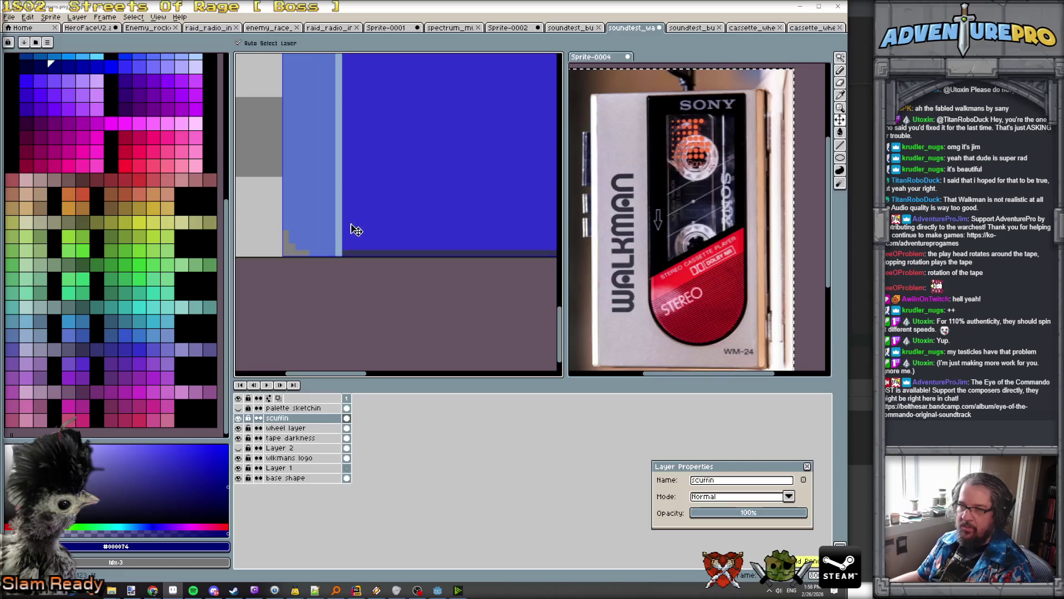
mouse_move(344, 182)
left_mouse_down()
mouse_move(359, 201)
mouse_move(355, 246)
mouse_move(396, 244)
left_mouse_up()
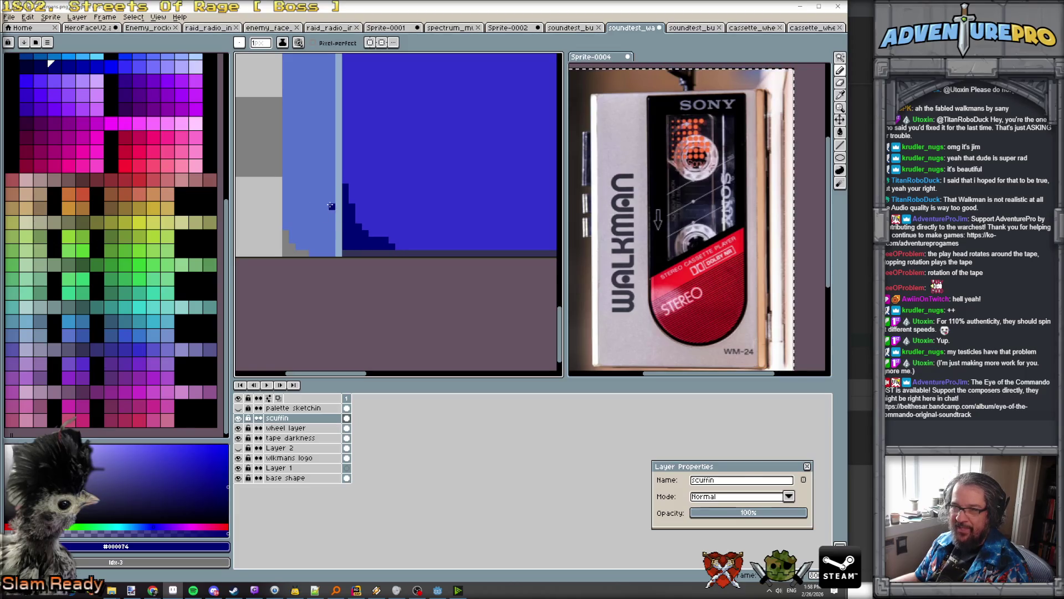
Step: Eyedrop #3434cc and paint a mid-blue stepped stroke up the light edge
left_click(351, 202, "alt")
mouse_move(332, 200)
left_mouse_down()
mouse_move(313, 254)
mouse_move(328, 253)
mouse_move(332, 216)
mouse_move(338, 248)
mouse_move(339, 181)
left_mouse_up()
left_click(319, 187, "alt")
Step: Paint a #000074 navy column and stepped diagonal at the bottom-right corner
scroll(399, 183, "down", 3)
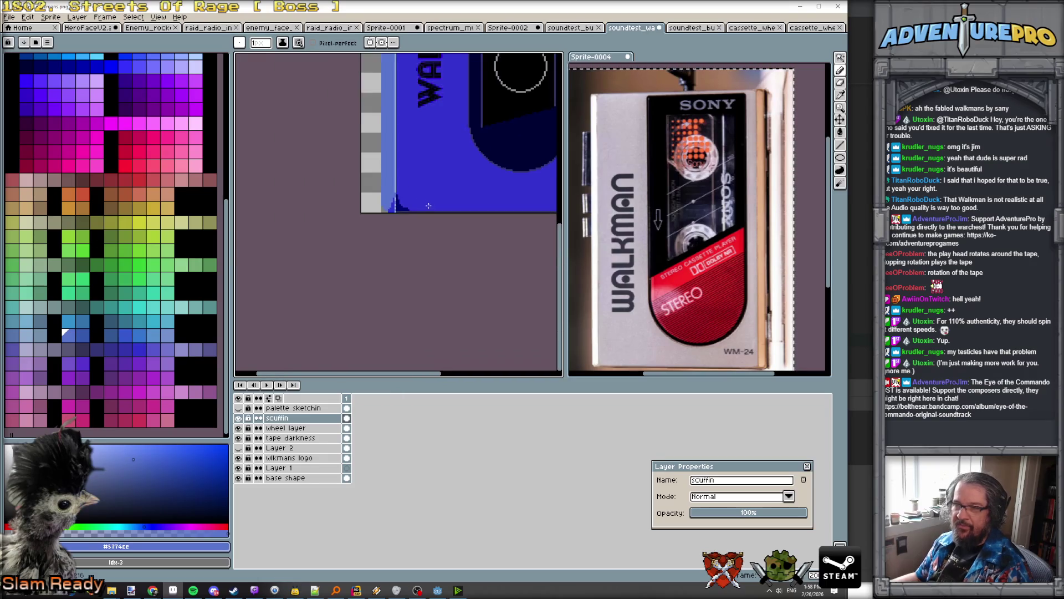
scroll(397, 232, "up", 3)
left_click(357, 266, "alt")
scroll(463, 261, "up", 2)
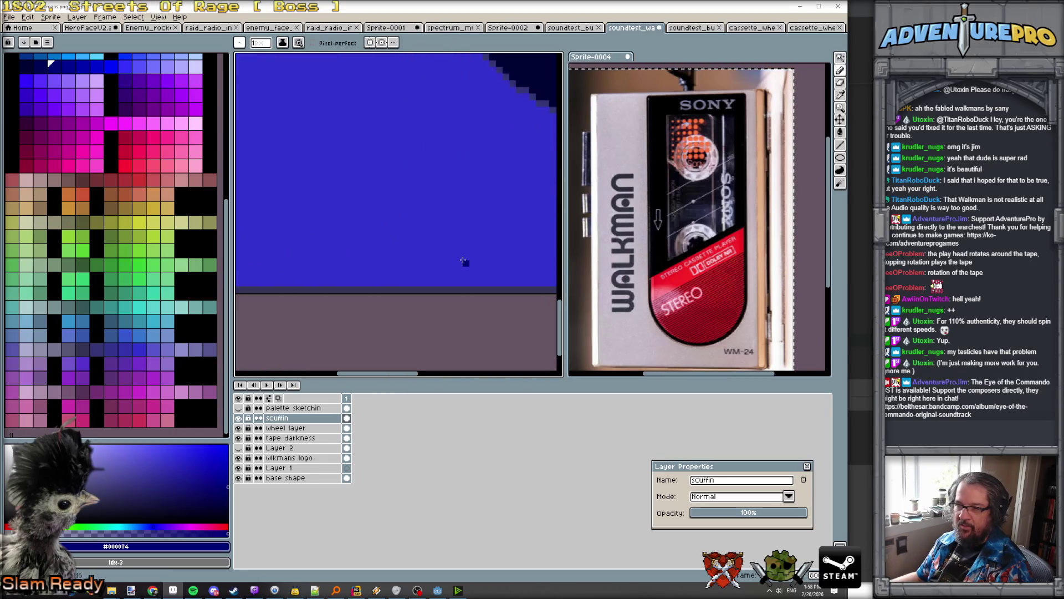
scroll(384, 267, "down", 2)
left_click_drag(353, 235, 359, 288)
left_click(357, 214, "shift")
mouse_move(358, 213)
left_mouse_down()
mouse_move(359, 180)
mouse_move(333, 273)
mouse_move(313, 277)
mouse_move(347, 260)
mouse_move(333, 282)
mouse_move(346, 282)
left_mouse_up()
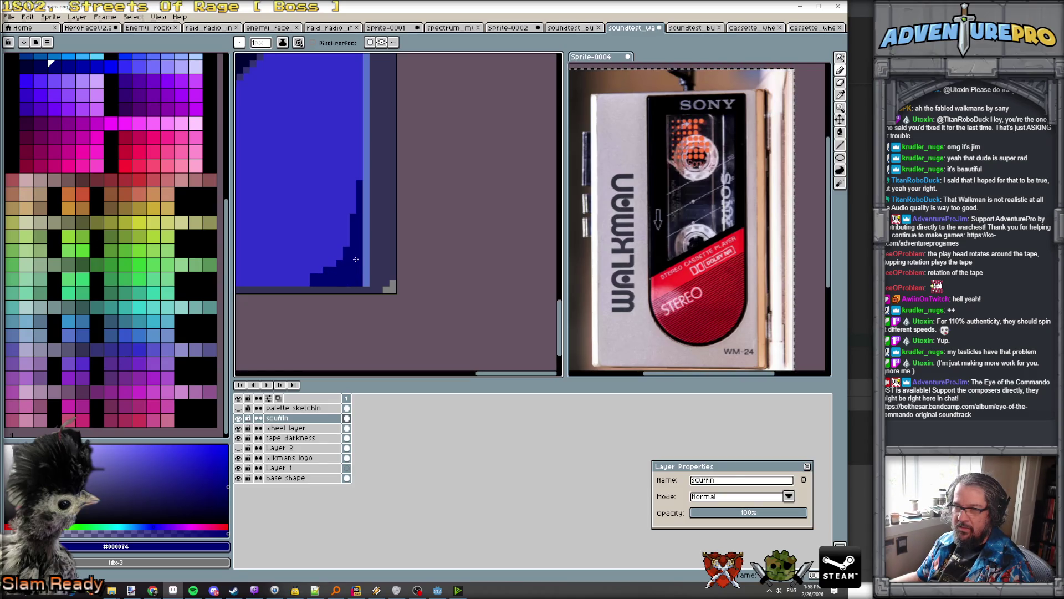
Step: Cover part of the light stripe with #3434cc and add a #000034 diagonal along the edge
left_click(331, 238, "alt")
mouse_move(366, 231)
left_mouse_down()
mouse_move(367, 196)
mouse_move(366, 233)
left_mouse_up()
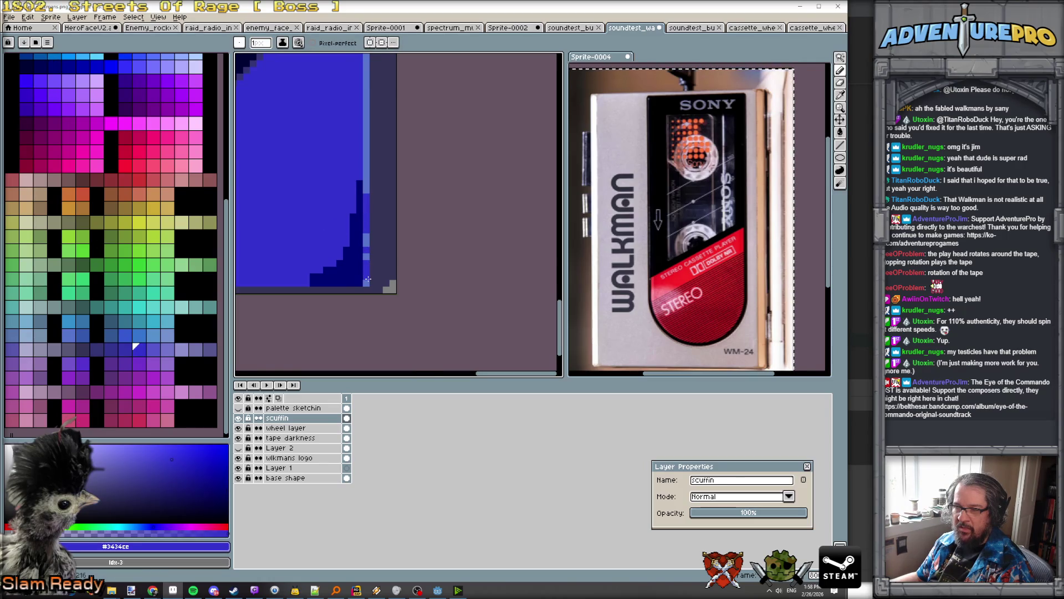
scroll(367, 273, "up", 1)
left_click(22, 64)
scroll(388, 261, "down", 1)
left_click(392, 266)
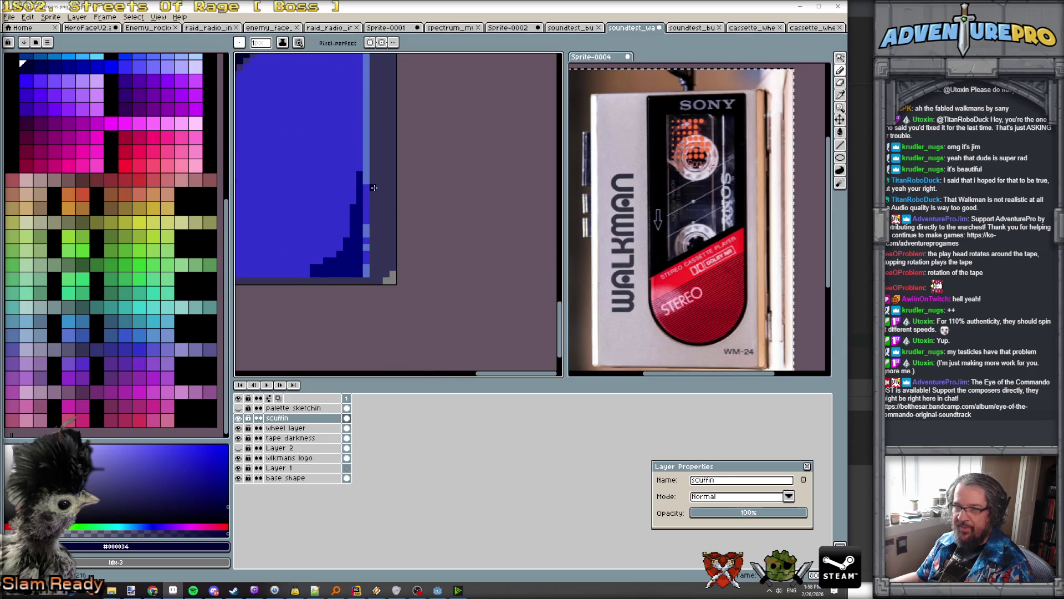
mouse_move(371, 193)
left_mouse_down()
mouse_move(395, 244)
mouse_move(377, 277)
mouse_move(391, 244)
mouse_move(377, 211)
mouse_move(375, 259)
mouse_move(382, 208)
mouse_move(380, 244)
left_mouse_up()
scroll(396, 246, "down", 4)
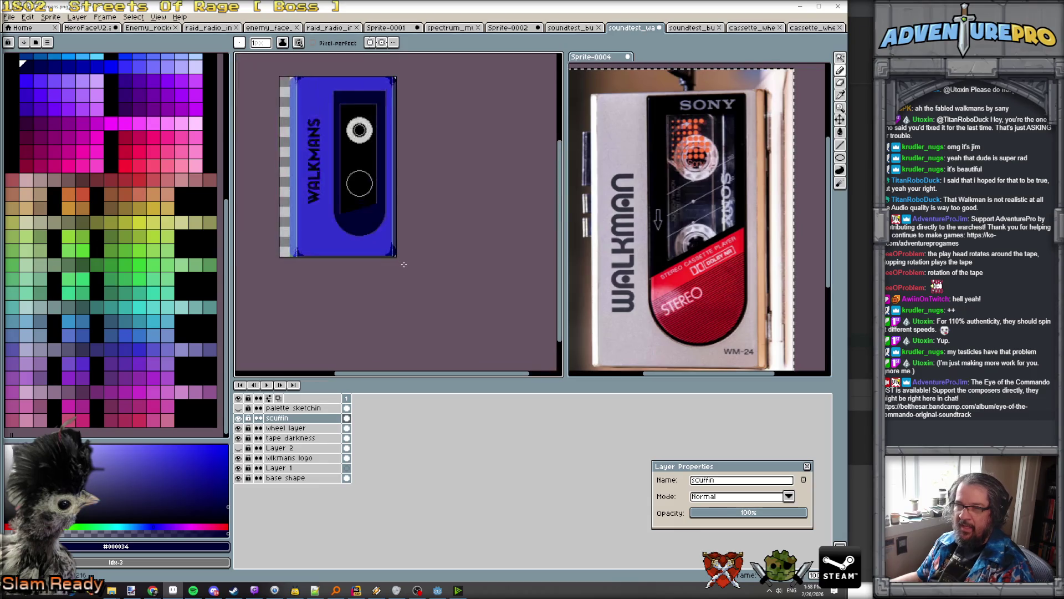
Step: Pick a top-row grey, step three swatches along, and draw a diagonal scratch across the upper reel
scroll(333, 144, "up", 2)
scroll(331, 103, "down", 2)
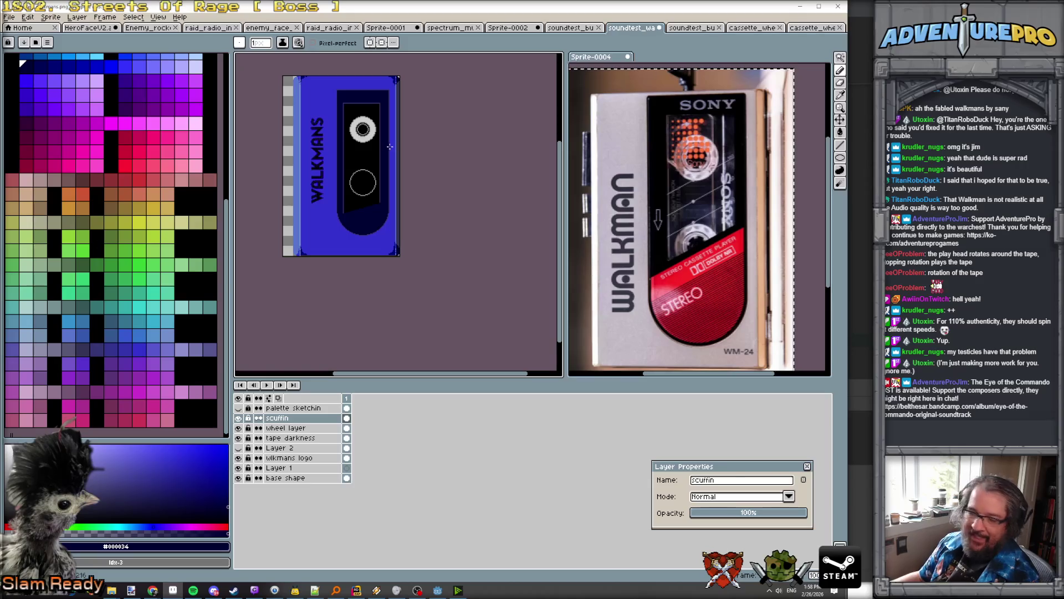
scroll(394, 125, "up", 3)
scroll(383, 133, "down", 3)
scroll(372, 145, "up", 2)
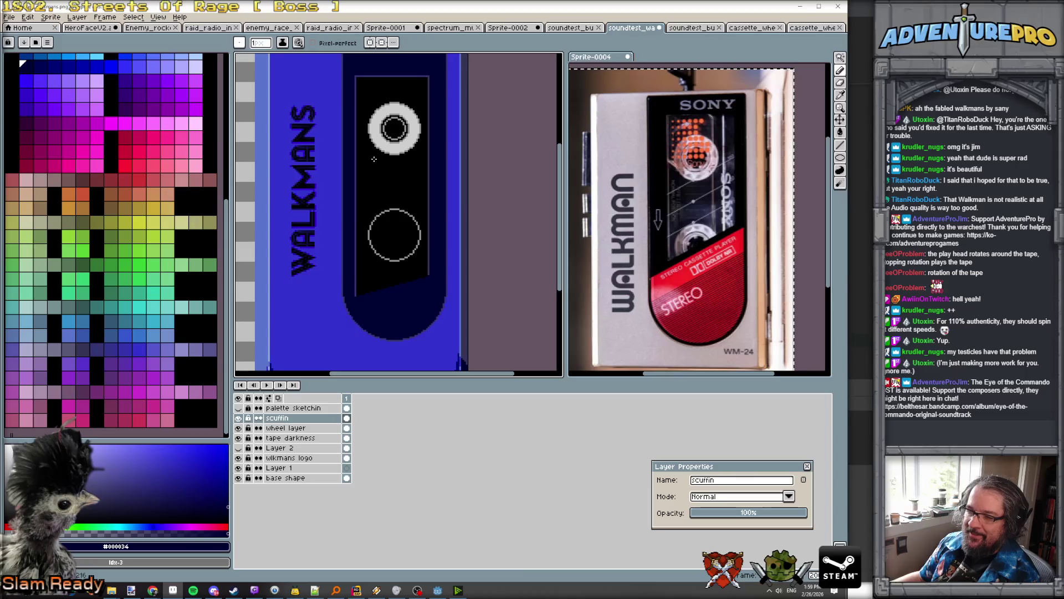
scroll(83, 111, "up", 5)
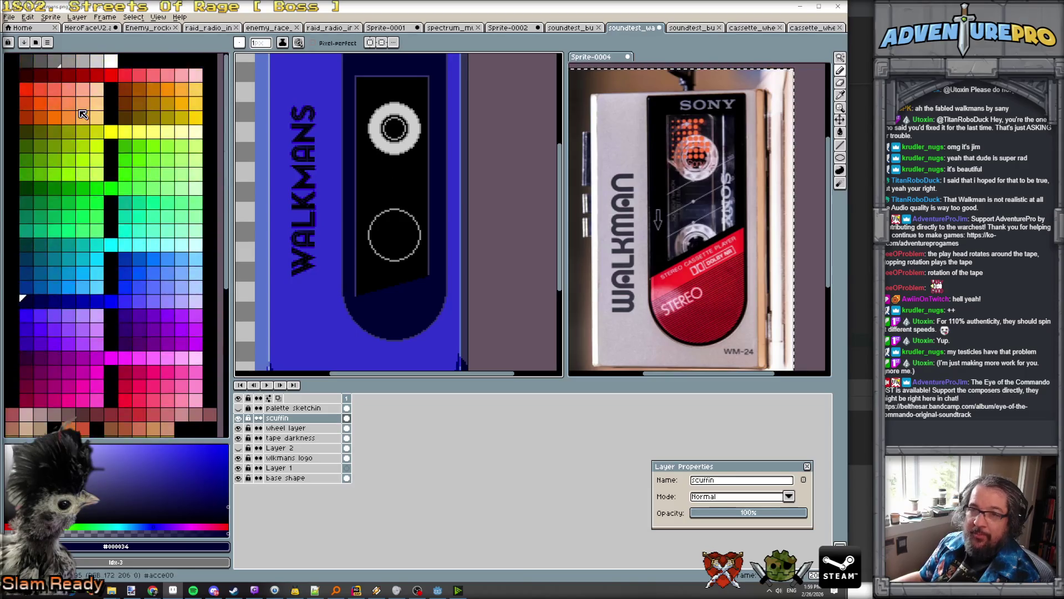
left_click(41, 62)
scroll(343, 160, "up", 2)
scroll(343, 161, "down", 1)
scroll(343, 160, "up", 1)
scroll(343, 161, "down", 1)
key("]")
key("]")
key("]")
scroll(350, 266, "up", 2)
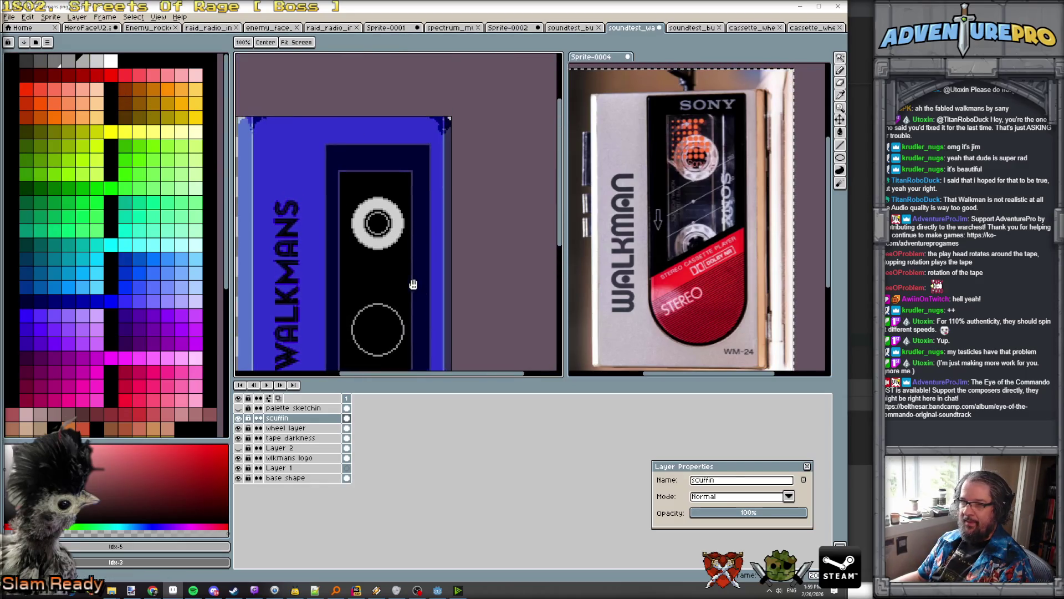
mouse_move(336, 271)
left_mouse_down()
mouse_move(411, 210)
mouse_move(440, 164)
left_mouse_up()
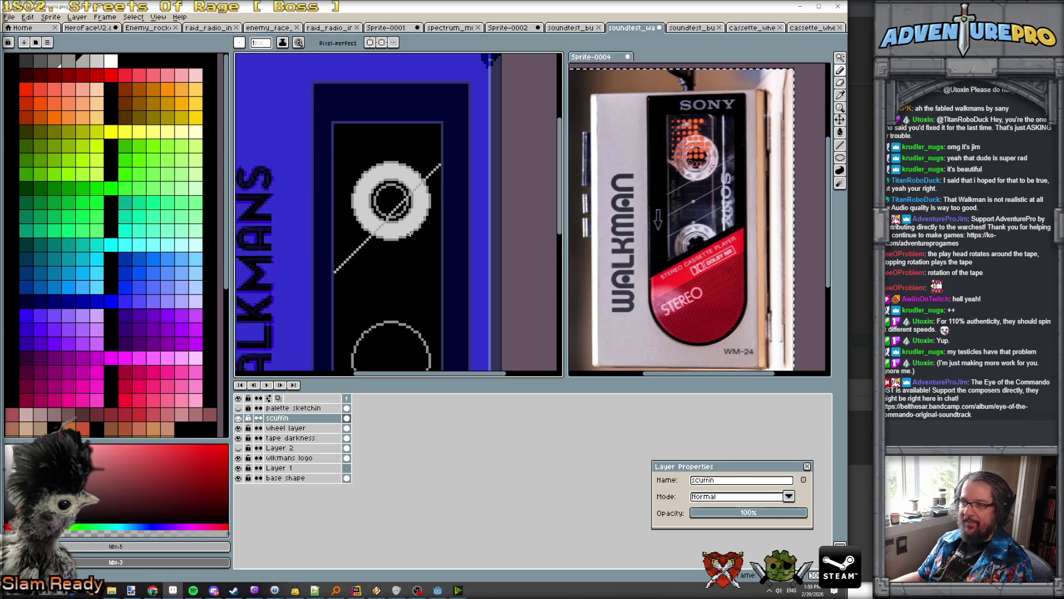
Step: Undo the previous diagonal and draw two new diagonal scratch lines across the reel window
scroll(372, 310, "up", 2)
key("ctrl+z")
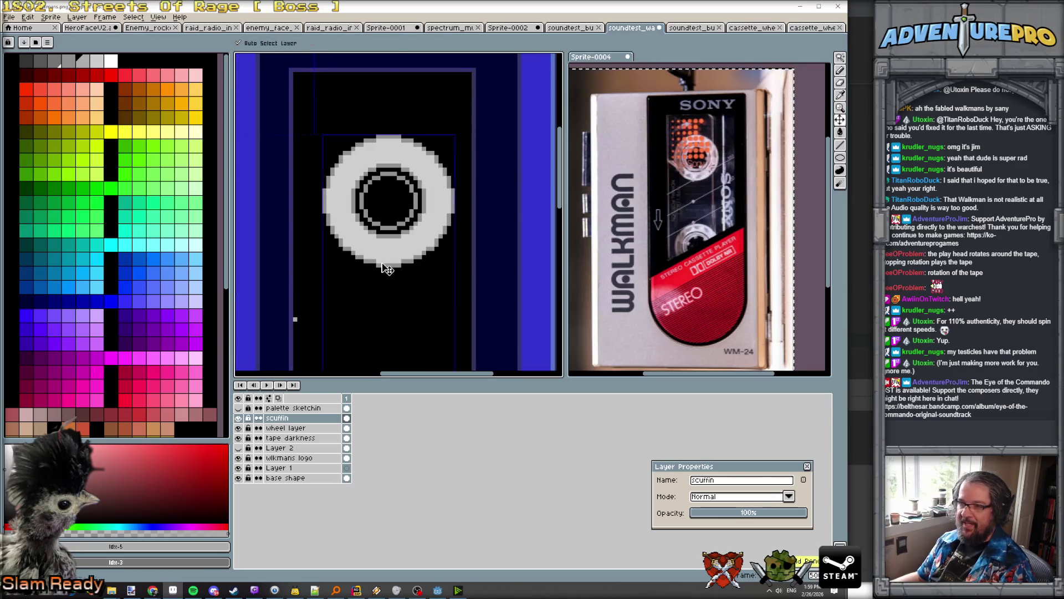
mouse_move(295, 320)
left_mouse_down()
mouse_move(421, 225)
mouse_move(470, 145)
left_mouse_up()
scroll(433, 145, "down", 4)
scroll(435, 154, "up", 4)
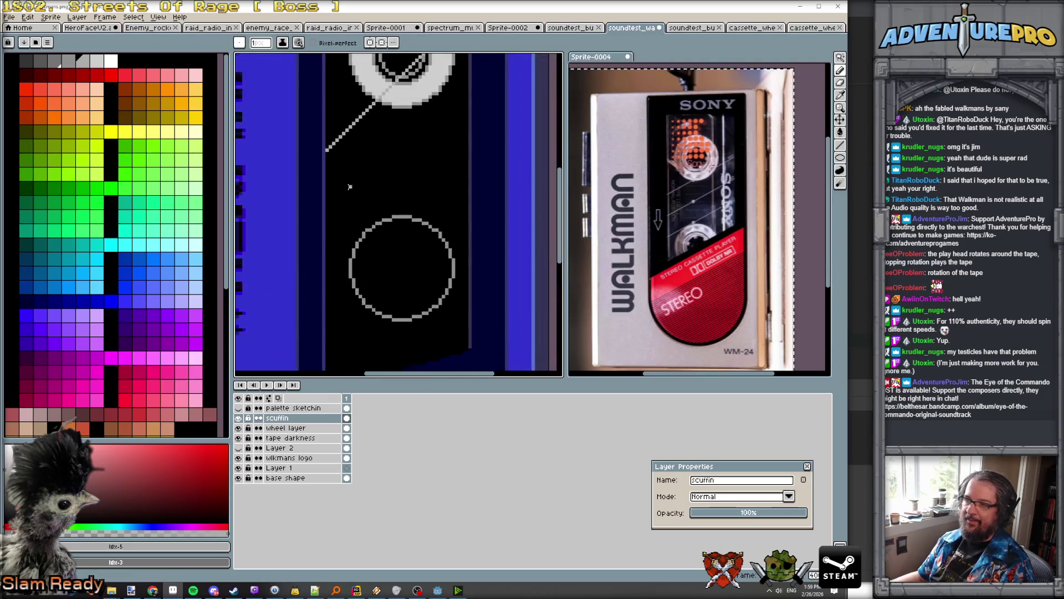
mouse_move(326, 216)
left_mouse_down()
mouse_move(457, 100)
mouse_move(467, 76)
left_mouse_up()
Step: Undo the lower diagonal scratch line, leaving the tape window clean
scroll(443, 166, "down", 1)
scroll(419, 235, "down", 3)
scroll(419, 235, "up", 3)
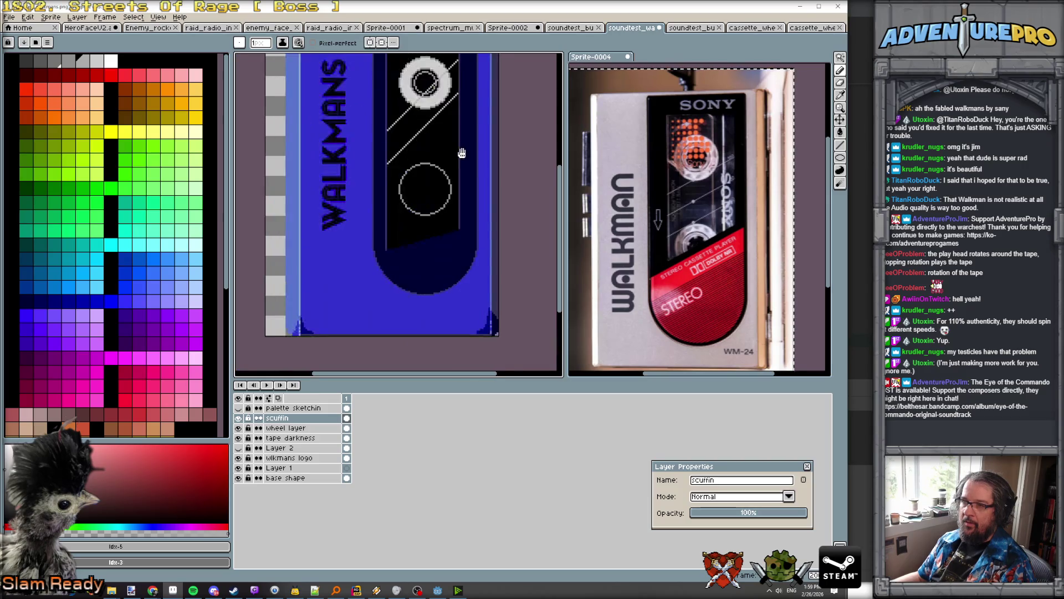
scroll(419, 235, "down", 1)
scroll(419, 235, "up", 1)
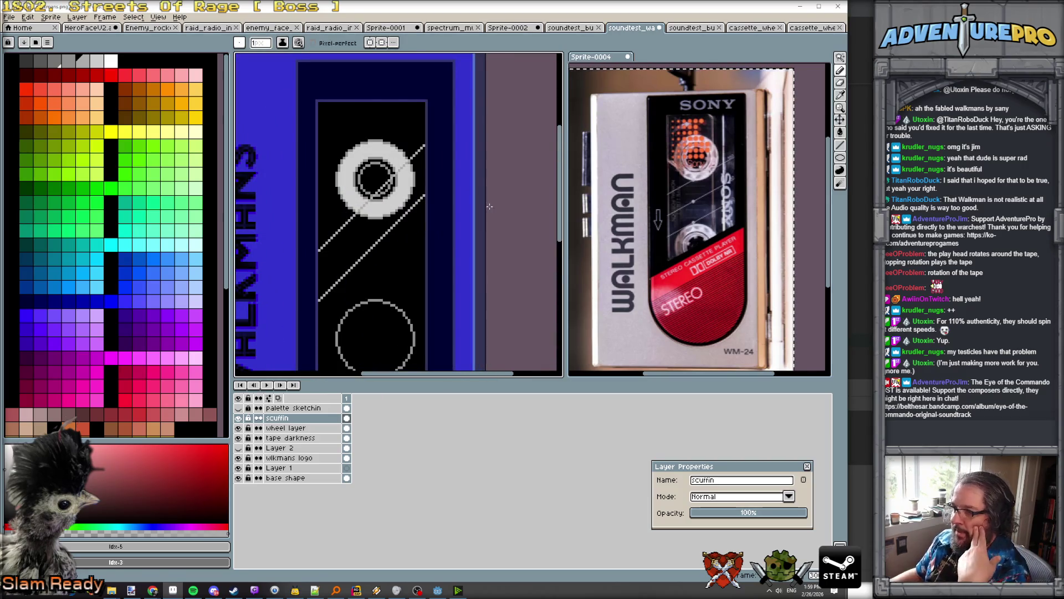
scroll(697, 199, "up", 3)
scroll(697, 199, "down", 2)
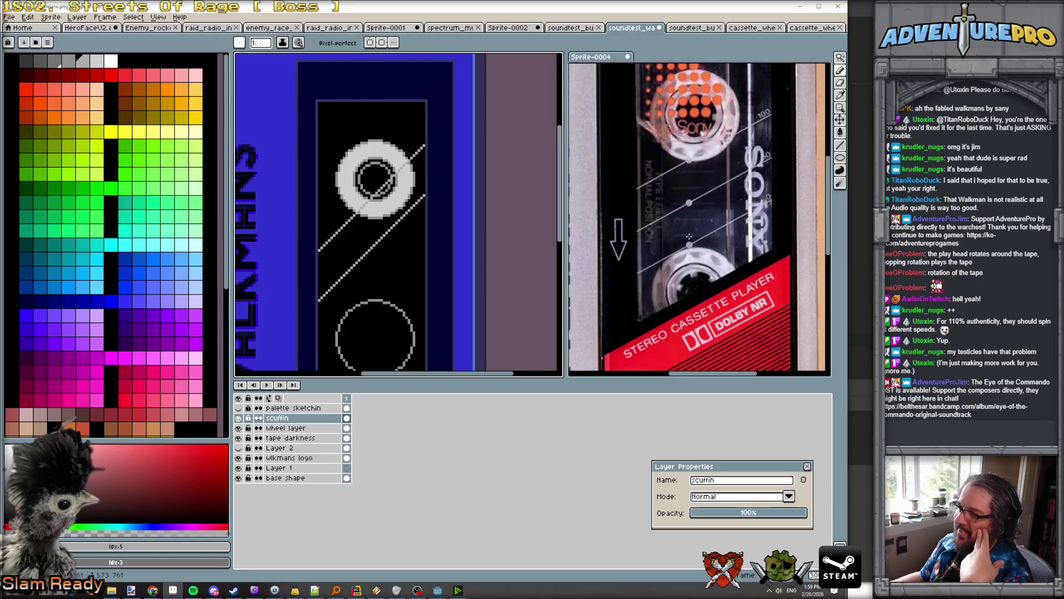
scroll(413, 245, "down", 2)
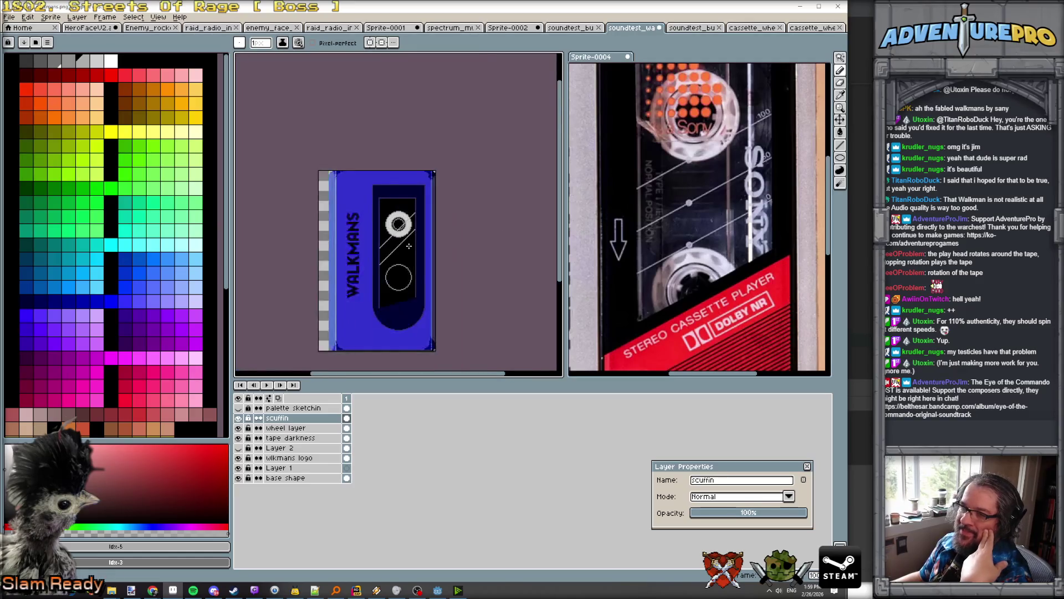
scroll(408, 245, "up", 2)
scroll(330, 251, "down", 2)
scroll(331, 251, "up", 2)
scroll(332, 255, "down", 3)
scroll(332, 256, "up", 3)
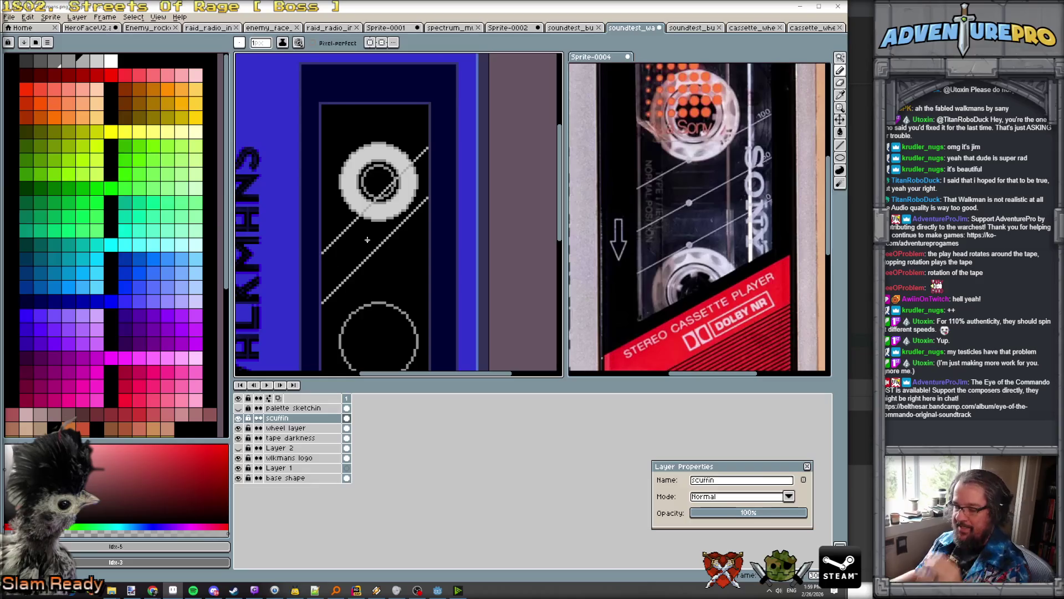
key("ctrl+z")
key("ctrl+z")
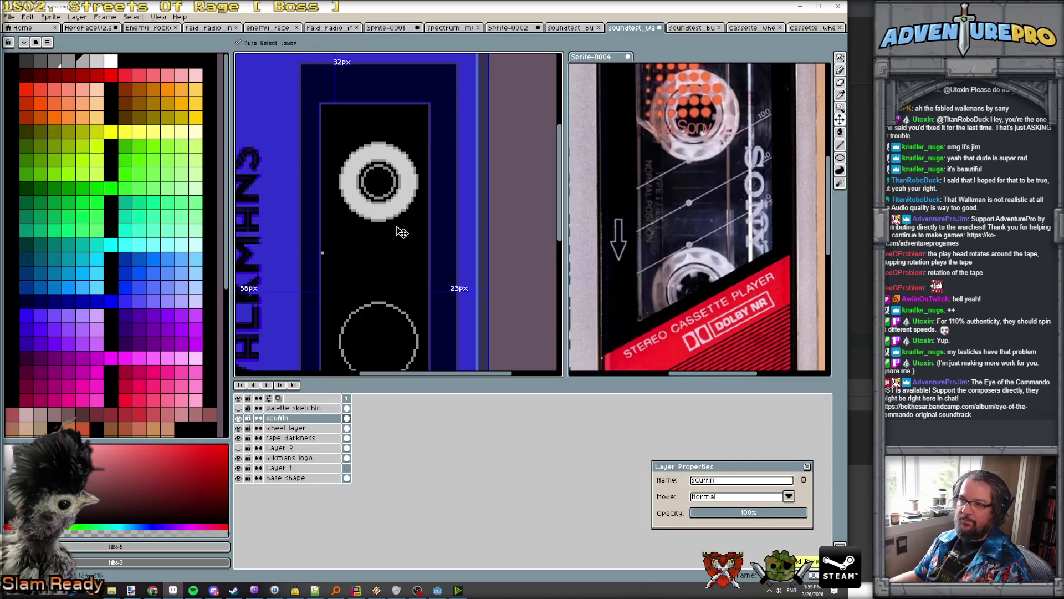
scroll(364, 129, "up", 1)
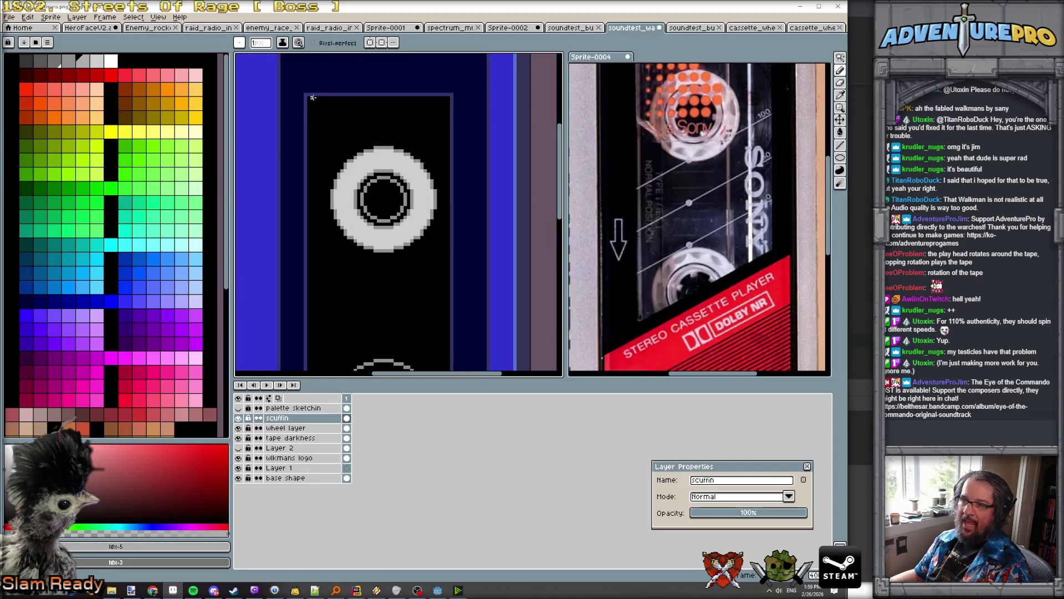
scroll(324, 99, "up", 1)
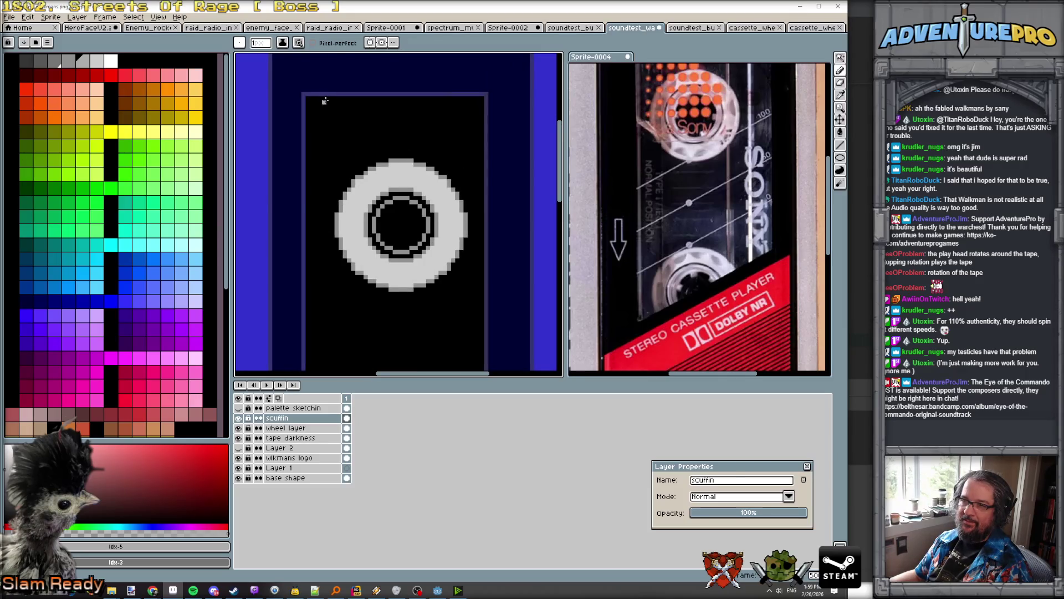
Step: Sketch a light grey branching crack at the tape window's top-left corner
mouse_move(325, 100)
left_mouse_down()
mouse_move(338, 130)
mouse_move(311, 126)
left_mouse_up()
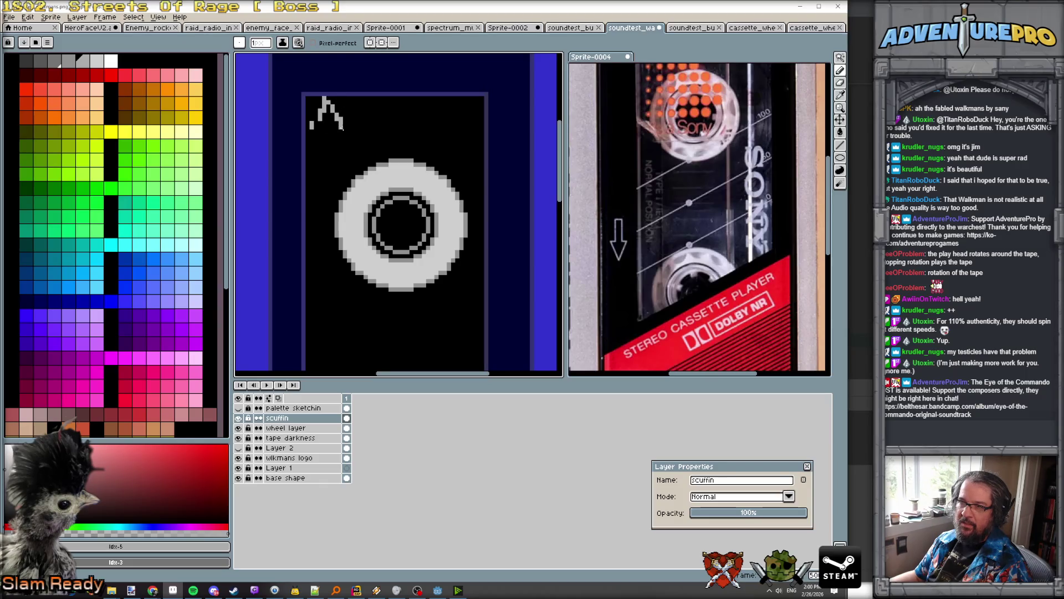
left_click_drag(335, 104, 358, 115)
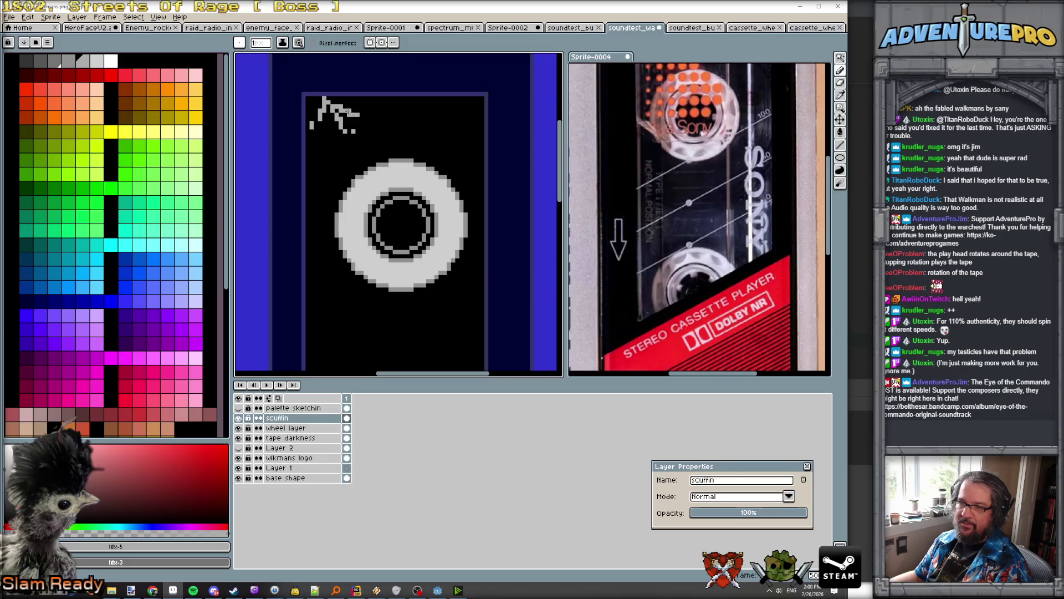
scroll(350, 113, "down", 2)
scroll(351, 112, "up", 2)
left_click_drag(354, 154, 351, 158)
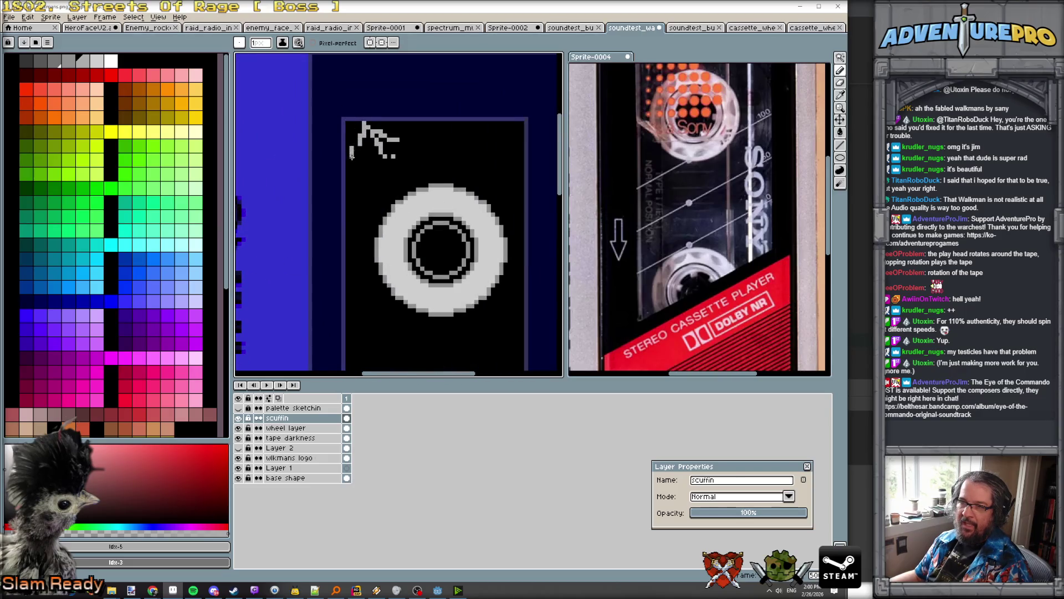
Step: Shade the crack stroke and its tail with darker grey palette pixels
key("bracketleft")
key("bracketleft")
key("bracketleft")
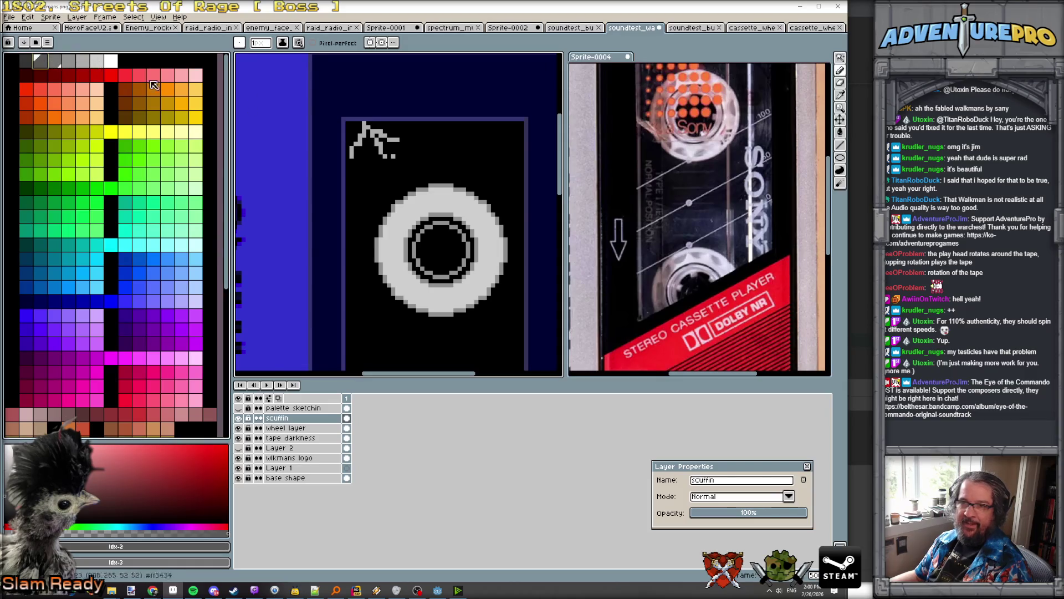
scroll(355, 121, "up", 1)
left_click(375, 133)
left_click(388, 151)
left_click(395, 171)
left_click(395, 144)
Step: Draw a #575757 mid-grey crack stroke above the tape window frame
scroll(407, 152, "down", 2)
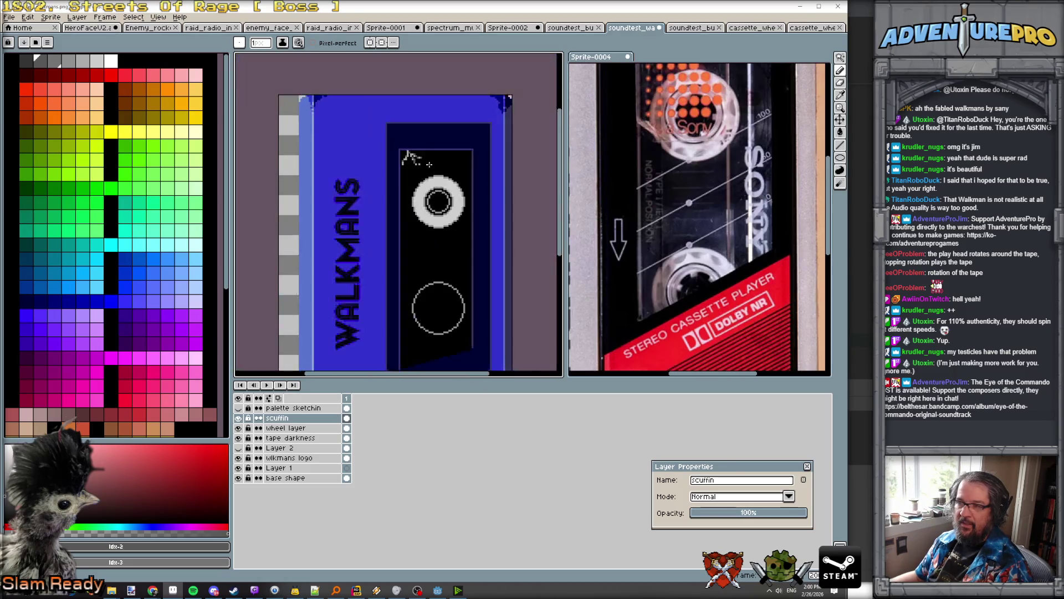
scroll(407, 149, "up", 2)
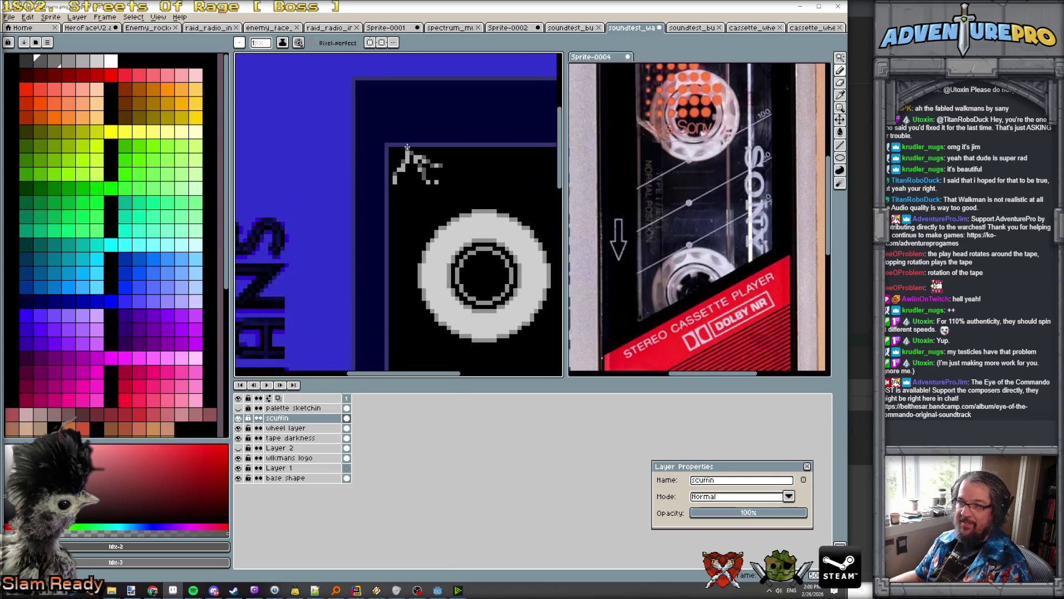
scroll(391, 78, "down", 2)
scroll(419, 141, "up", 3)
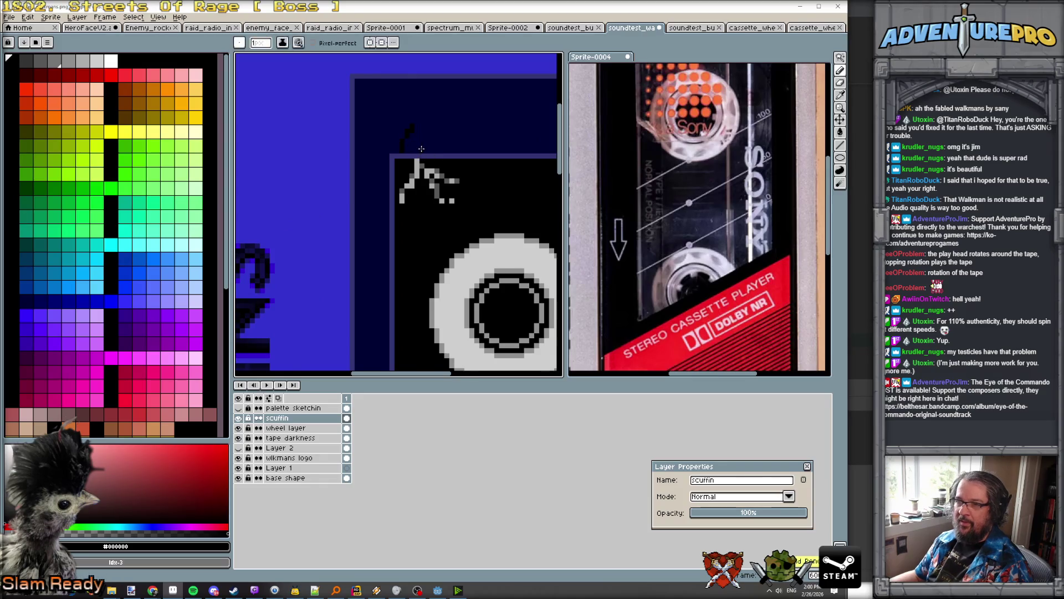
scroll(411, 143, "down", 2)
scroll(441, 136, "up", 1)
scroll(440, 136, "down", 2)
scroll(440, 139, "up", 2)
scroll(439, 149, "down", 1)
scroll(439, 148, "down", 2)
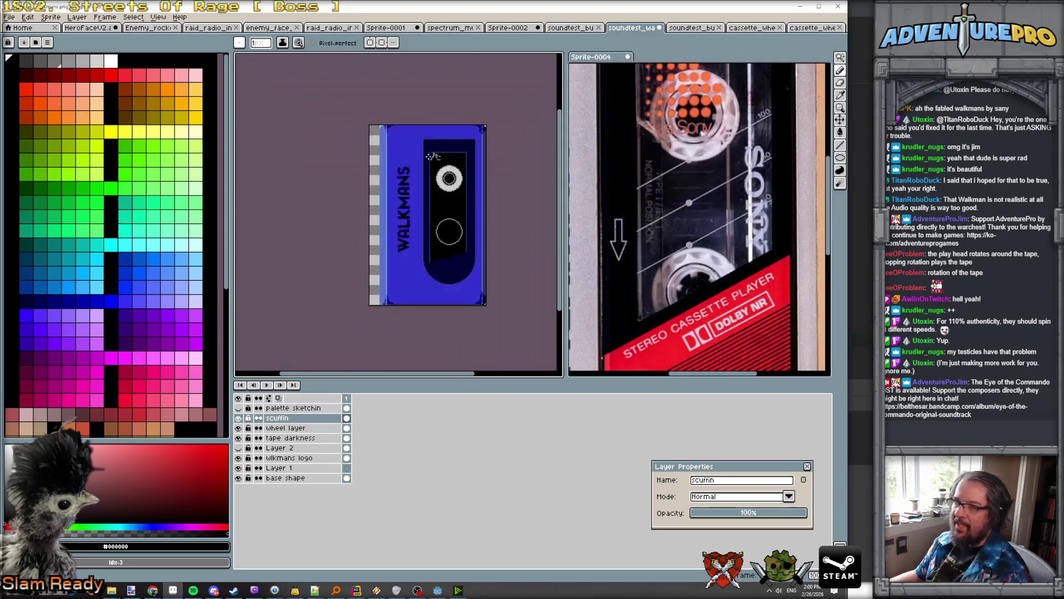
scroll(448, 158, "up", 2)
scroll(471, 155, "up", 1)
left_click(471, 162, "alt")
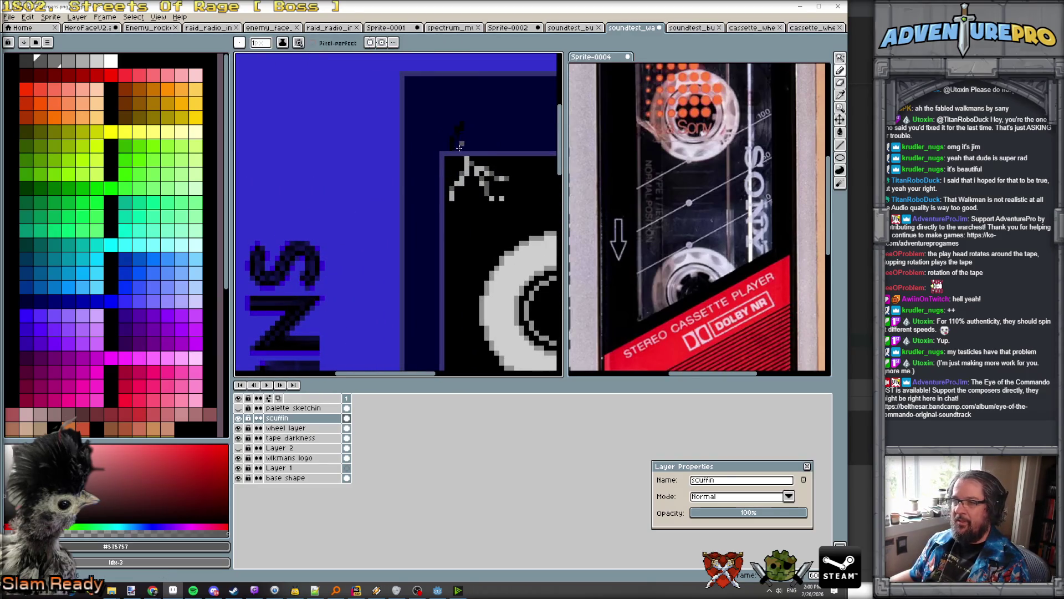
mouse_move(463, 151)
left_mouse_down()
mouse_move(455, 124)
mouse_move(488, 127)
mouse_move(493, 102)
mouse_move(503, 140)
mouse_move(425, 118)
left_mouse_up()
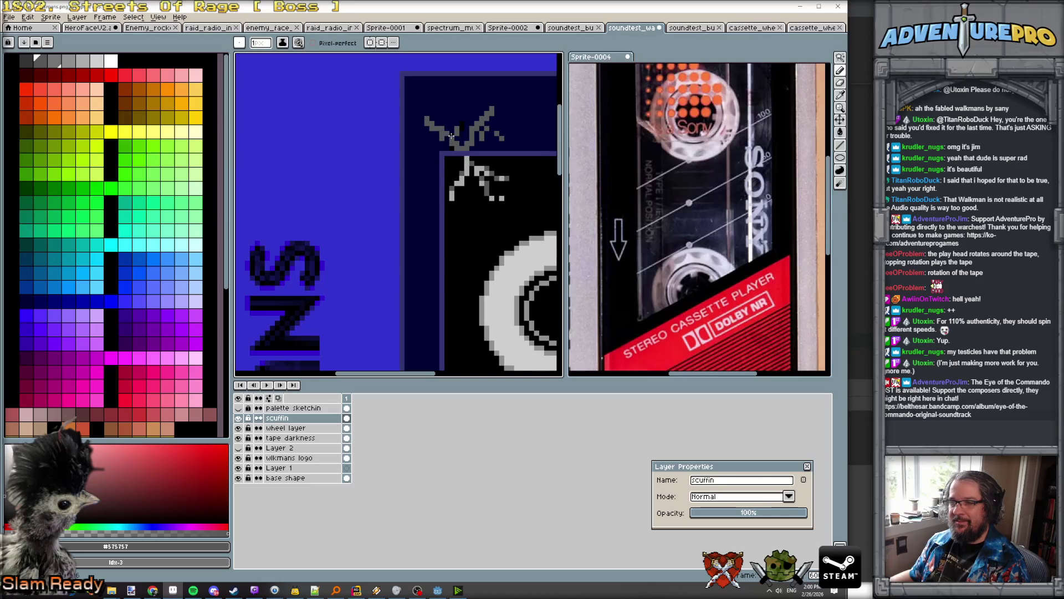
Step: Repaint the V-shaped crack above the window in the darkest palette colour
scroll(451, 135, "up", 3)
left_click(25, 60)
mouse_move(420, 110)
left_mouse_down()
mouse_move(460, 139)
mouse_move(487, 138)
mouse_move(507, 98)
left_mouse_up()
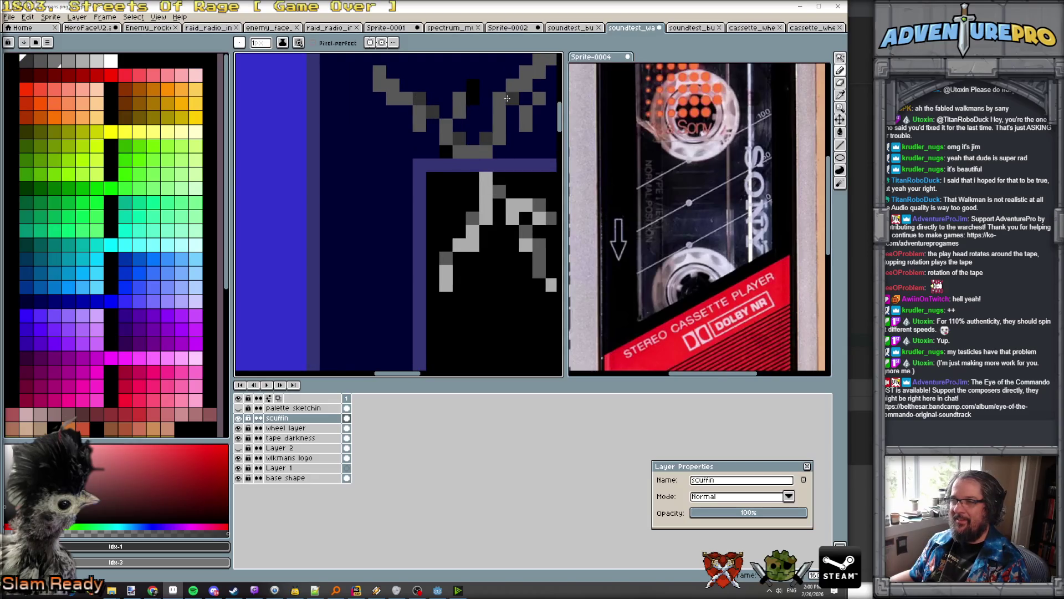
Step: Sample dark navy #000034 and draw two chip marks on the casing left of the window
scroll(544, 153, "down", 5)
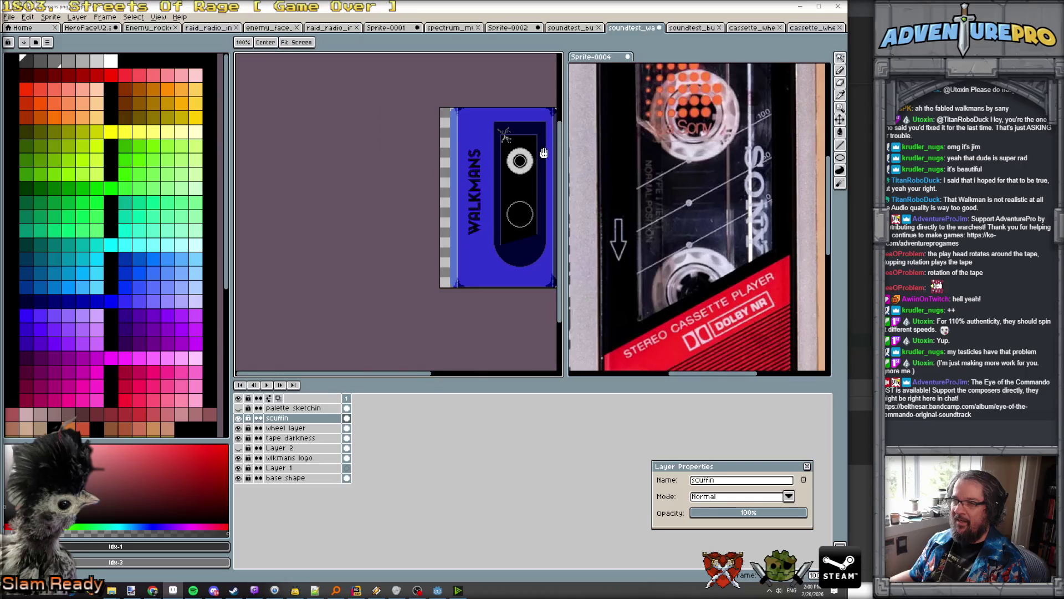
scroll(544, 153, "up", 5)
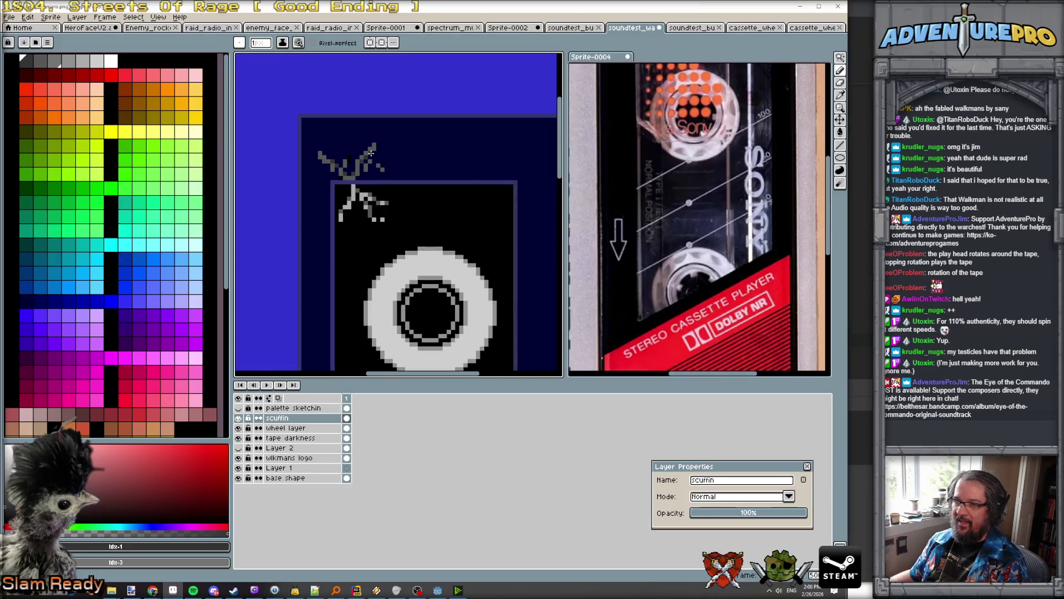
scroll(373, 148, "down", 4)
scroll(412, 190, "up", 2)
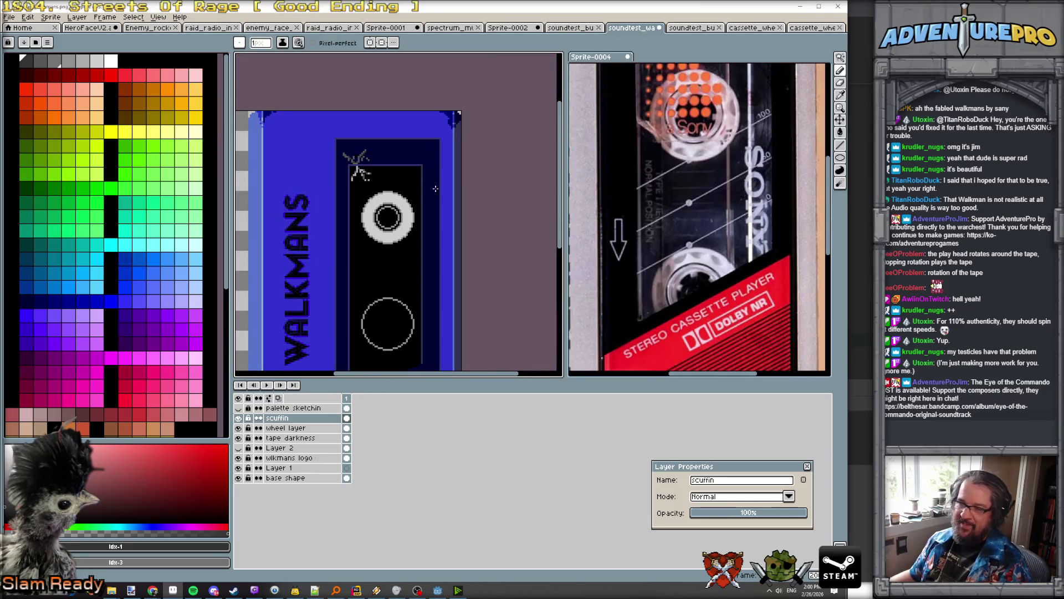
scroll(436, 189, "down", 3)
scroll(407, 183, "up", 4)
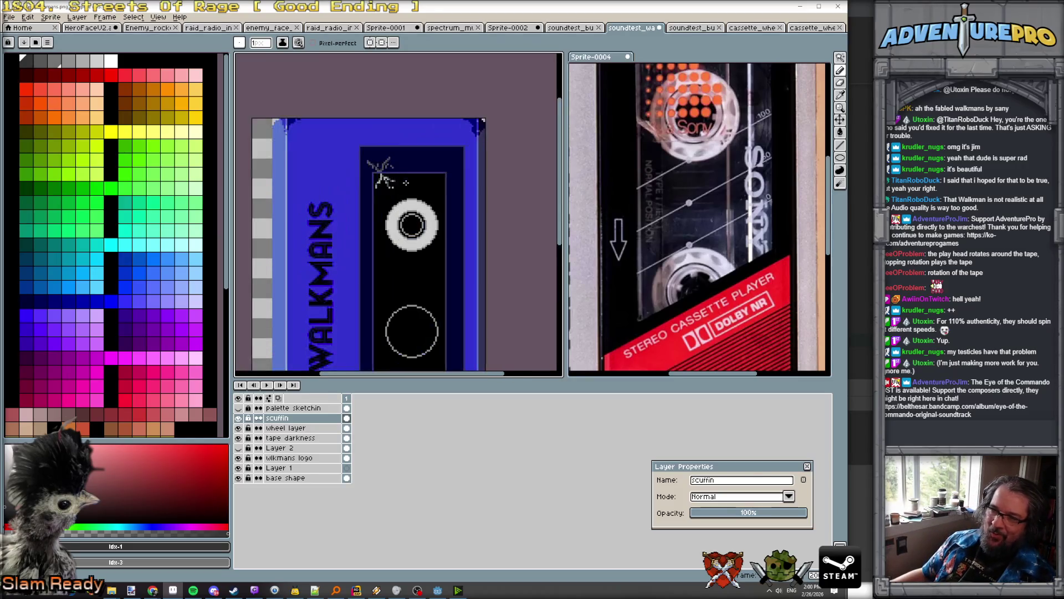
scroll(386, 180, "down", 2)
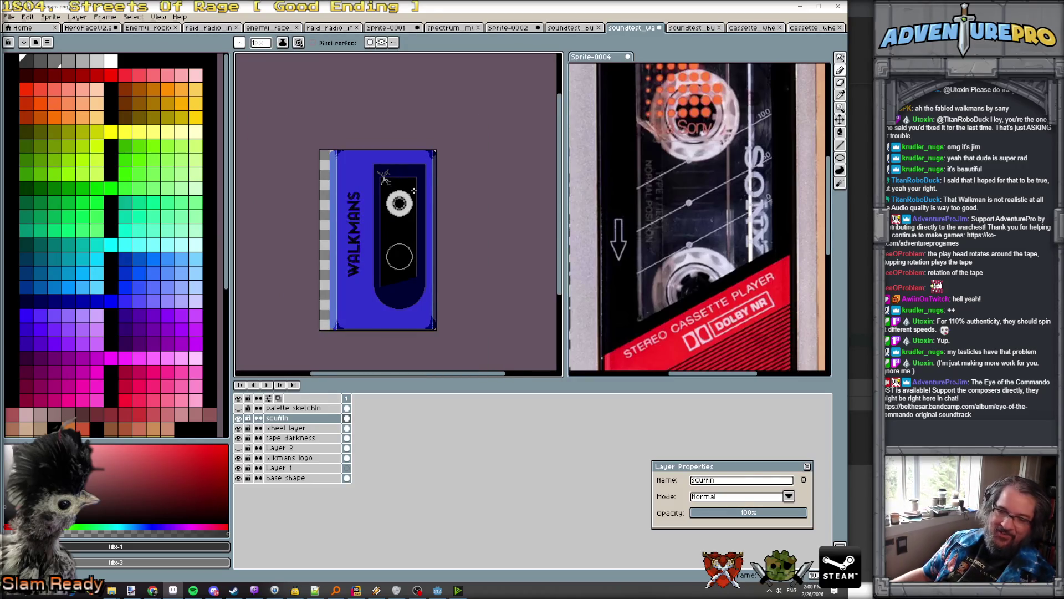
scroll(381, 214, "up", 2)
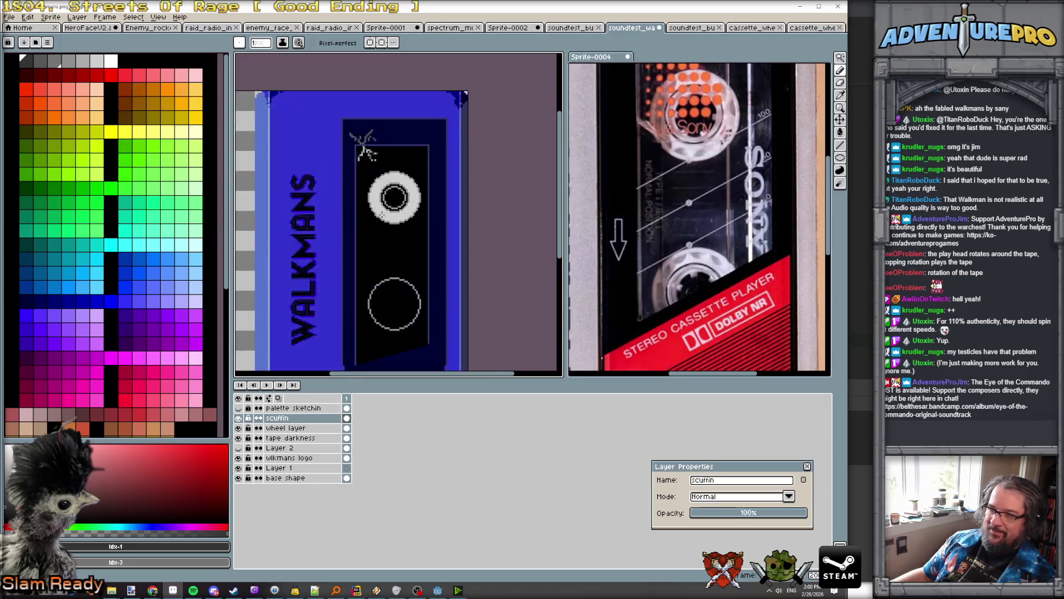
scroll(344, 218, "up", 3)
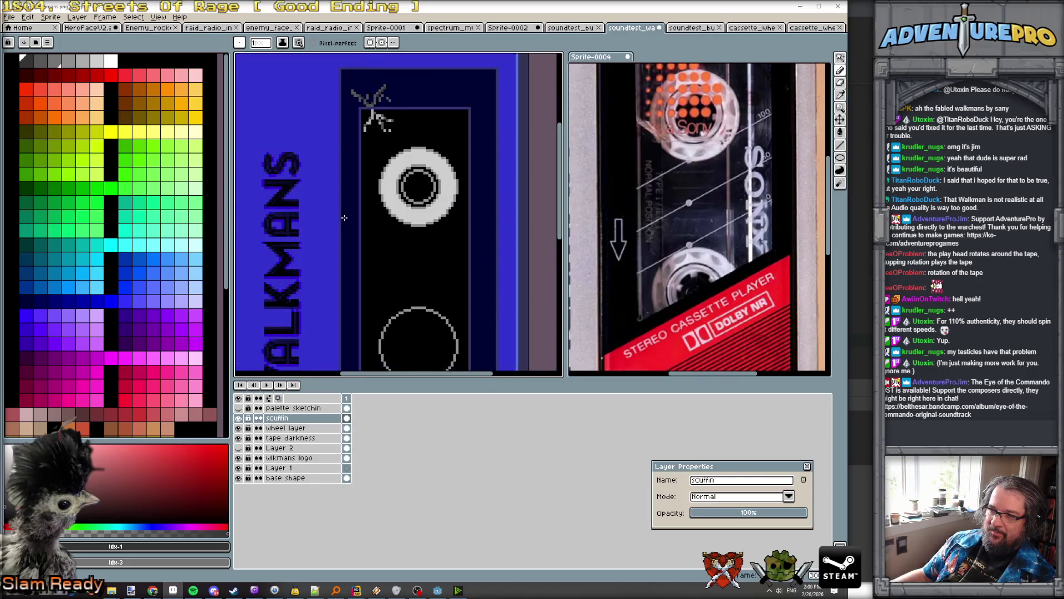
left_click(342, 190, "alt")
left_click_drag(328, 199, 327, 224)
mouse_move(331, 230)
left_mouse_down()
mouse_move(320, 283)
mouse_move(329, 294)
left_mouse_up()
scroll(331, 298, "down", 4)
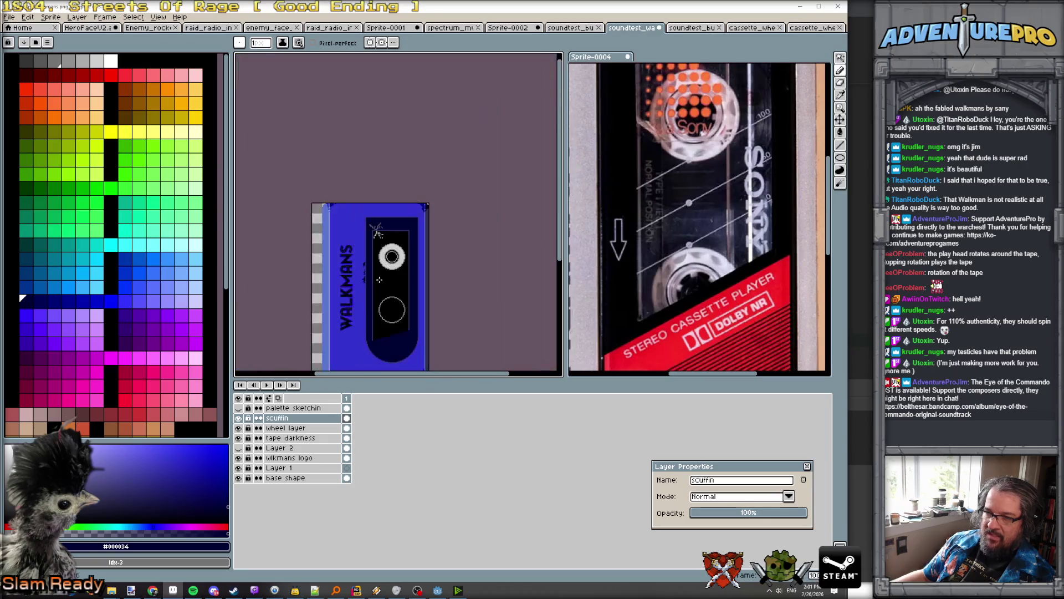
Step: Draw dark navy #000034 chips down the cassette's left casing edge
scroll(377, 231, "up", 4)
left_click(346, 188)
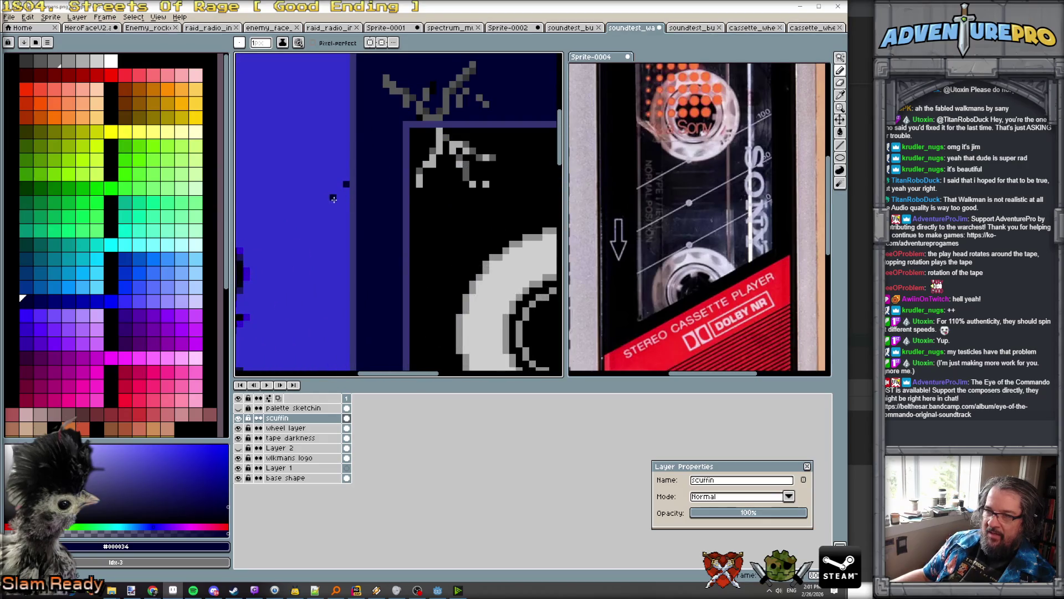
mouse_move(344, 190)
left_mouse_down()
mouse_move(333, 210)
mouse_move(345, 224)
mouse_move(340, 250)
left_mouse_up()
scroll(372, 165, "down", 3)
scroll(376, 207, "up", 2)
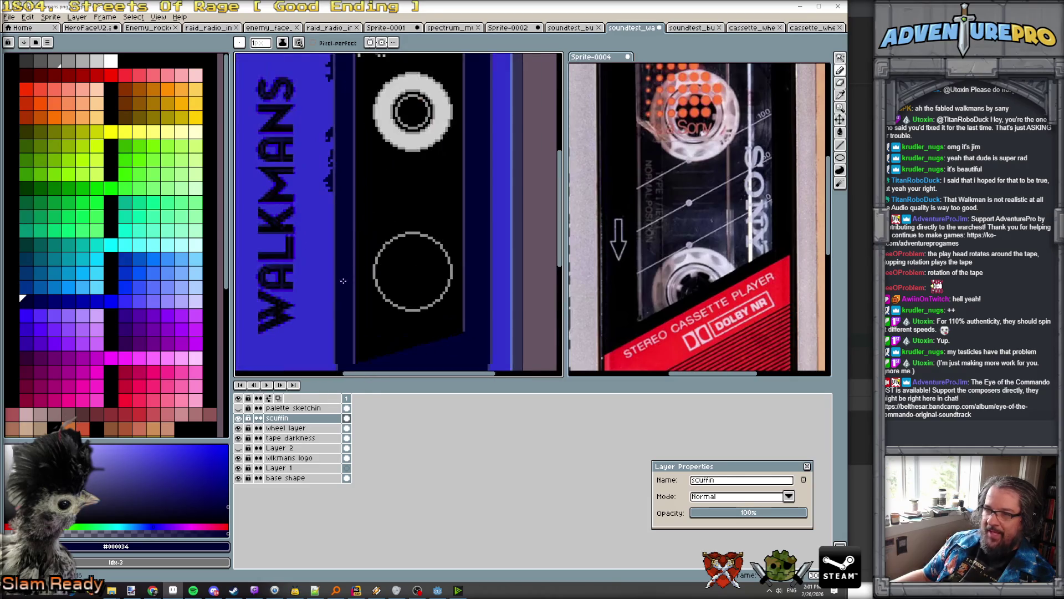
scroll(347, 232, "down", 2)
scroll(347, 231, "up", 1)
scroll(347, 231, "down", 2)
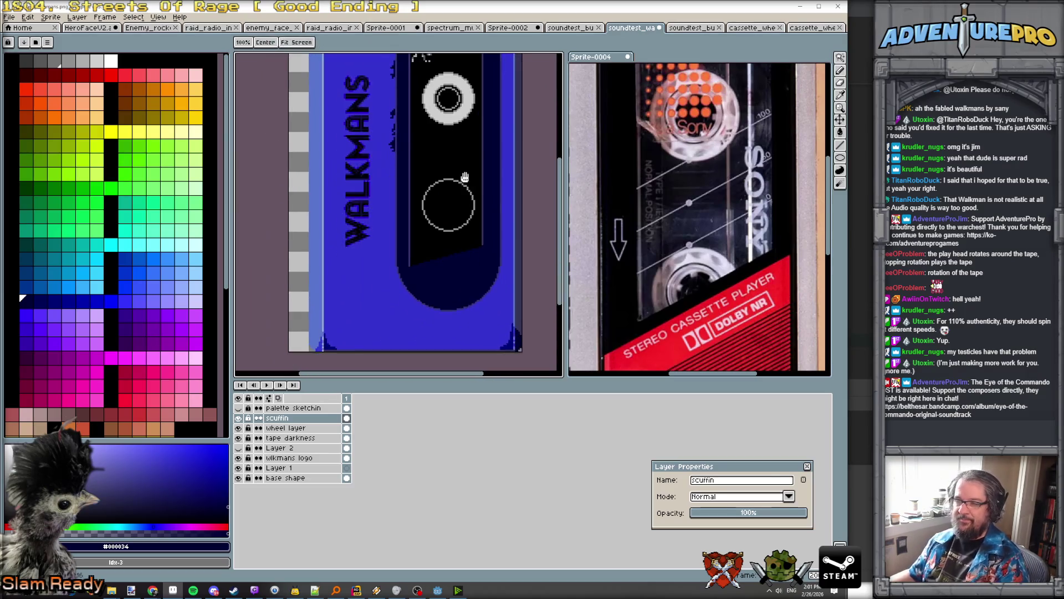
scroll(423, 210, "up", 1)
Step: Add a dark chip beside the window's lower edge; toggle swatch to #343474 and back
mouse_move(368, 250)
left_mouse_down()
mouse_move(360, 298)
mouse_move(357, 281)
left_mouse_up()
scroll(365, 288, "up", 1)
scroll(368, 252, "up", 1)
left_click(369, 238, "alt")
left_click(392, 228, "alt")
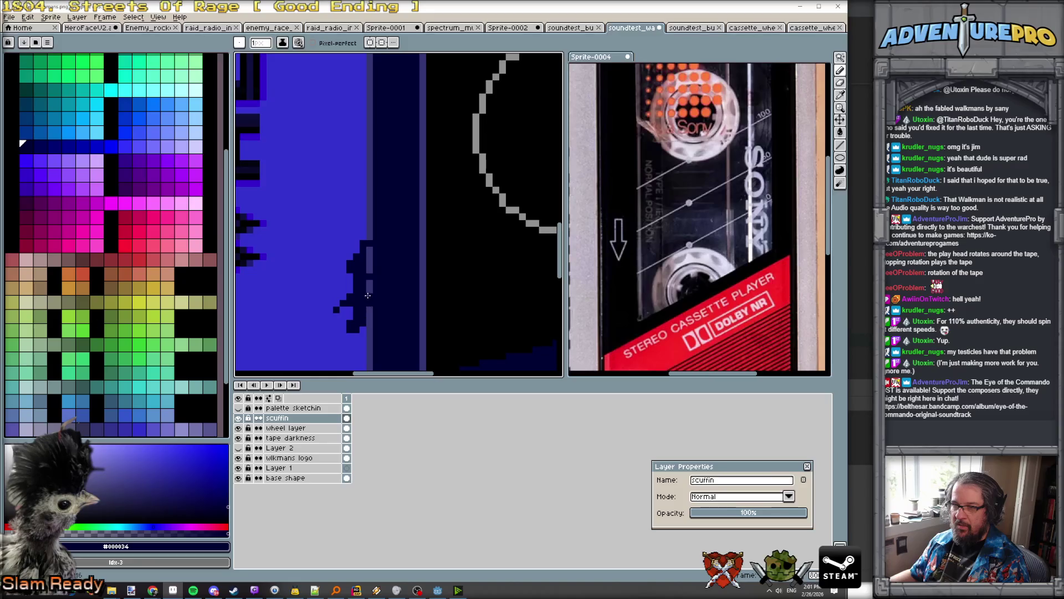
scroll(405, 209, "down", 2)
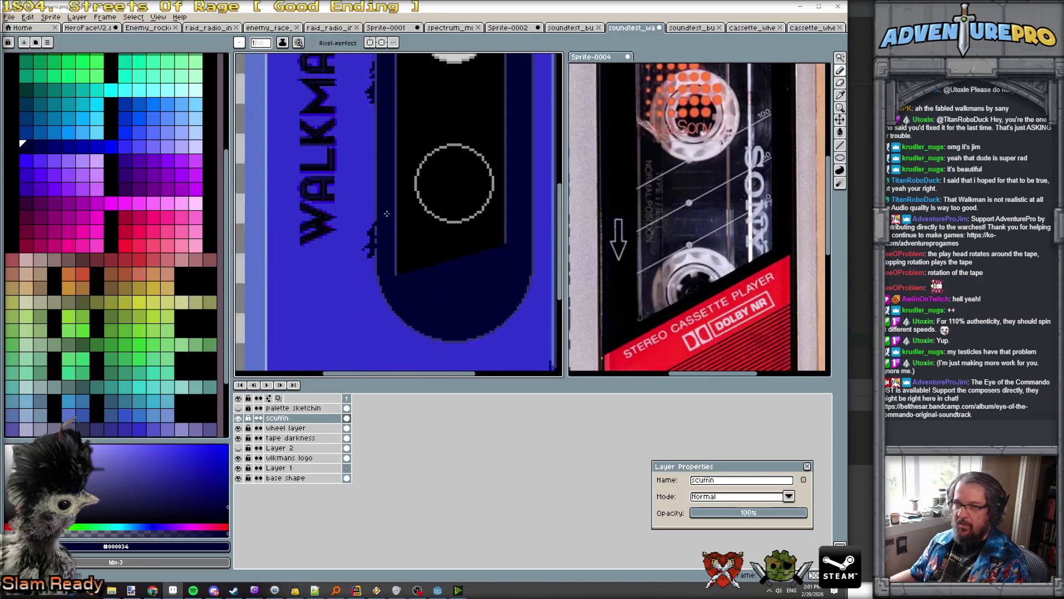
scroll(405, 210, "up", 3)
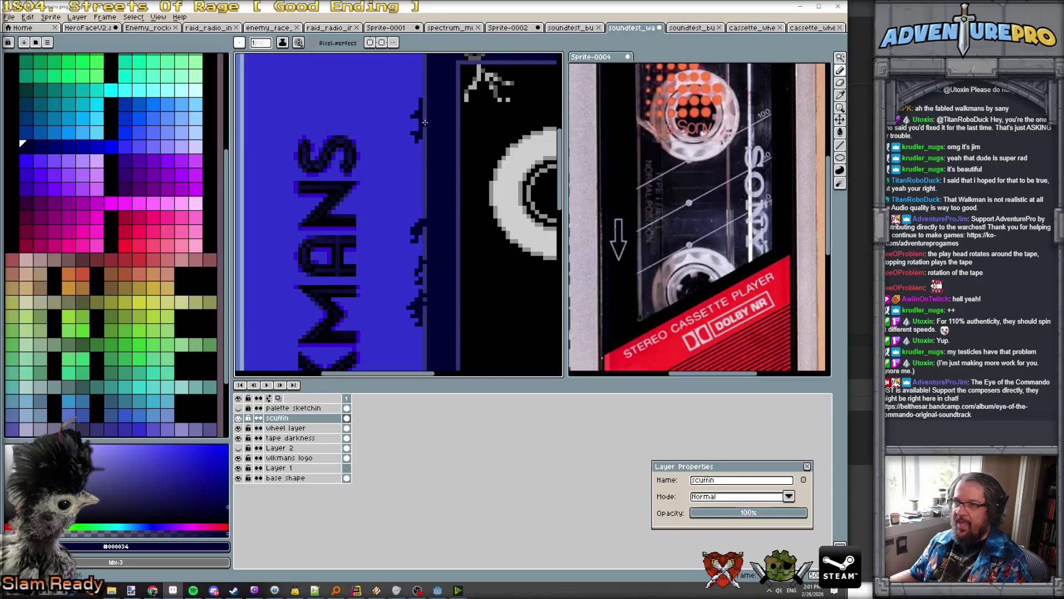
scroll(425, 97, "down", 3)
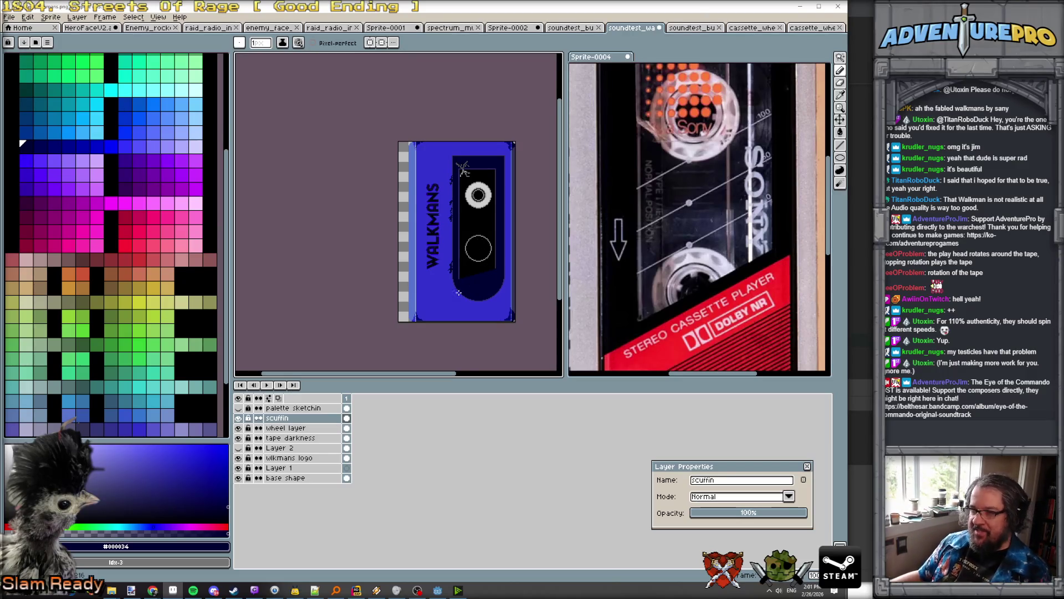
Step: Zoom in and out on the cassette sprite to inspect its chipped edges
scroll(459, 292, "up", 2)
scroll(473, 272, "down", 2)
scroll(474, 239, "up", 1)
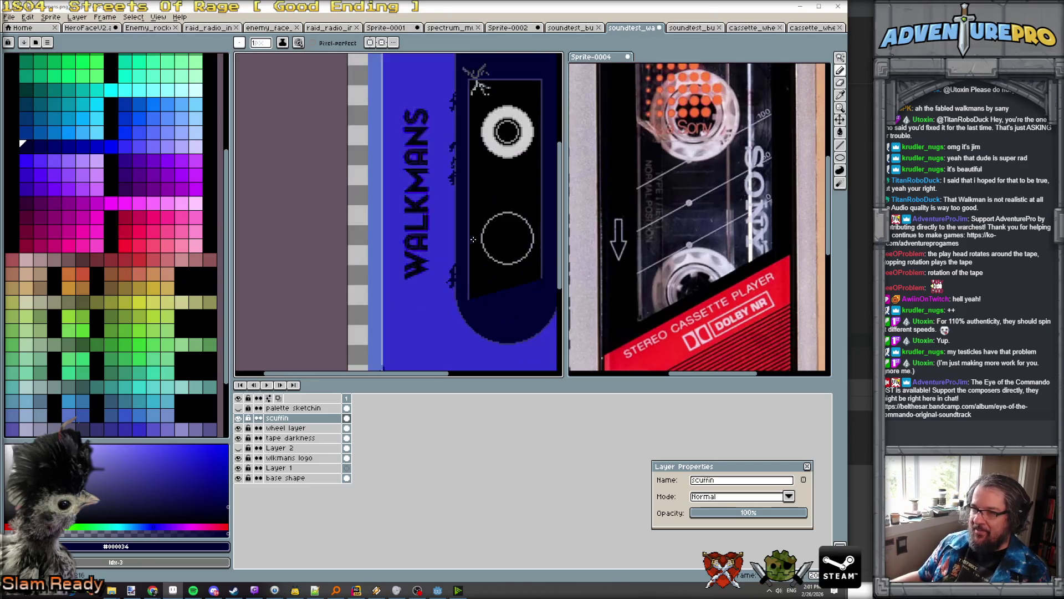
scroll(474, 239, "down", 1)
scroll(580, 263, "down", 1)
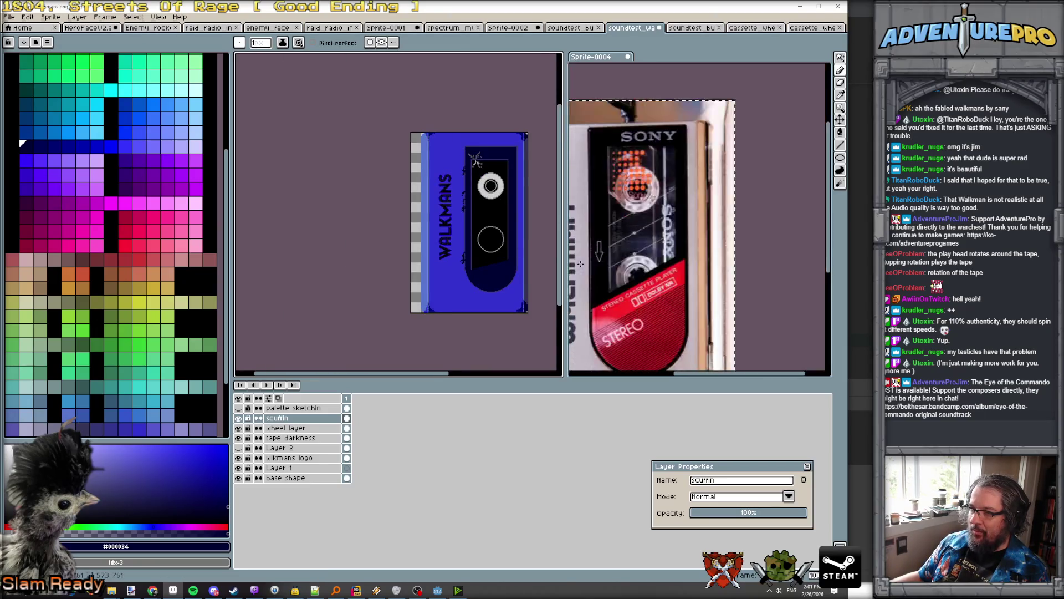
scroll(580, 264, "up", 2)
scroll(580, 264, "down", 2)
scroll(441, 232, "up", 2)
scroll(442, 232, "down", 2)
scroll(441, 232, "up", 2)
scroll(442, 232, "down", 2)
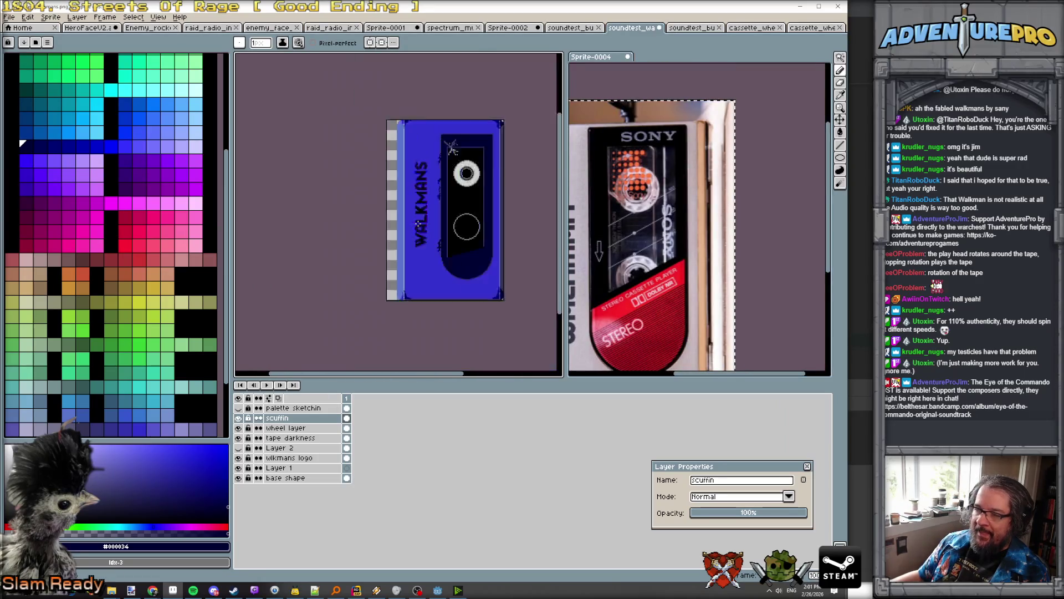
scroll(429, 256, "up", 1)
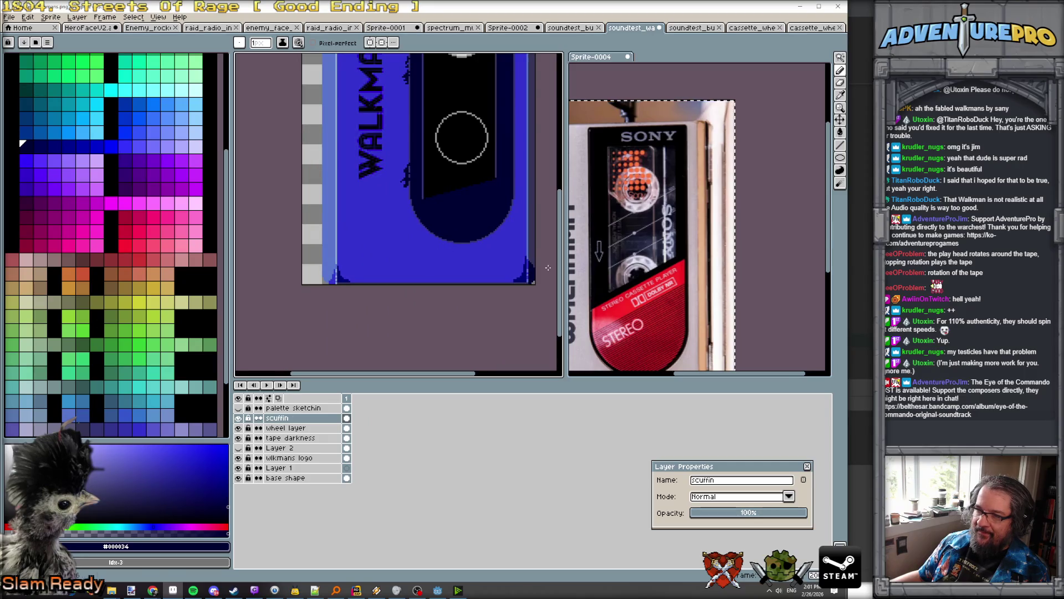
Step: Zoom the Sprite-0004 reference photo into its worn STEREO corner, then return to the cassette
left_click(606, 287)
scroll(606, 287, "up", 3)
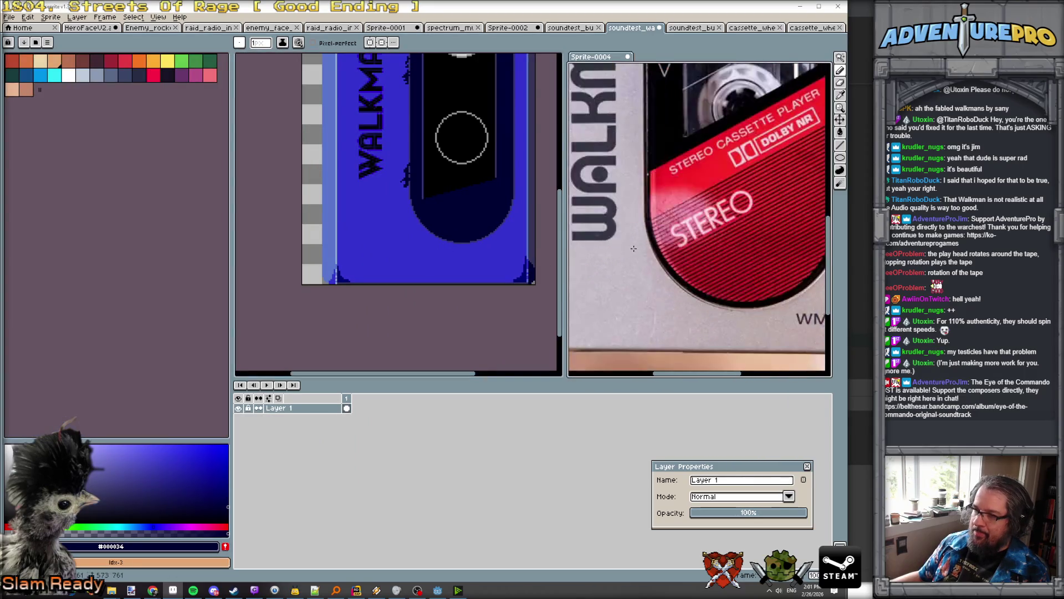
scroll(689, 256, "up", 1)
scroll(689, 256, "up", 2)
scroll(719, 276, "down", 1)
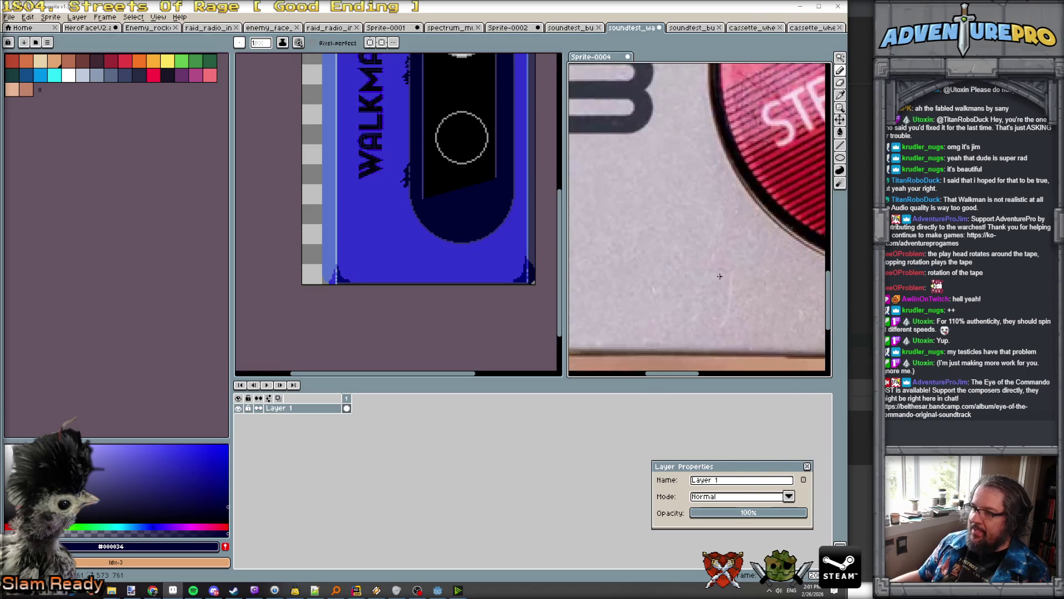
left_click(388, 250)
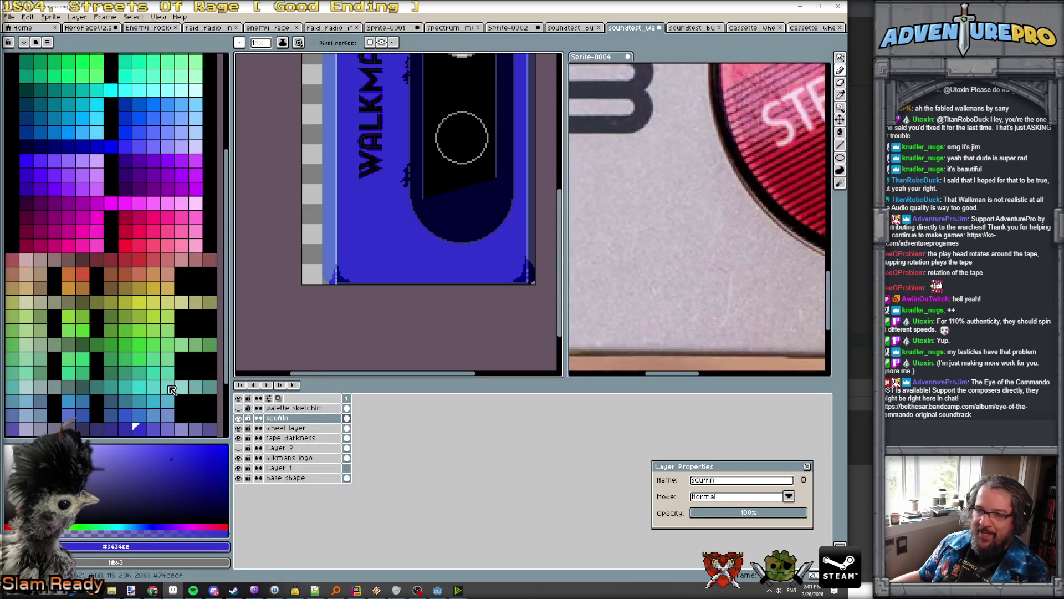
Step: Draw a thin pale-blue scratch near the cassette's lower left, then shift to a darker shade
left_click(155, 430)
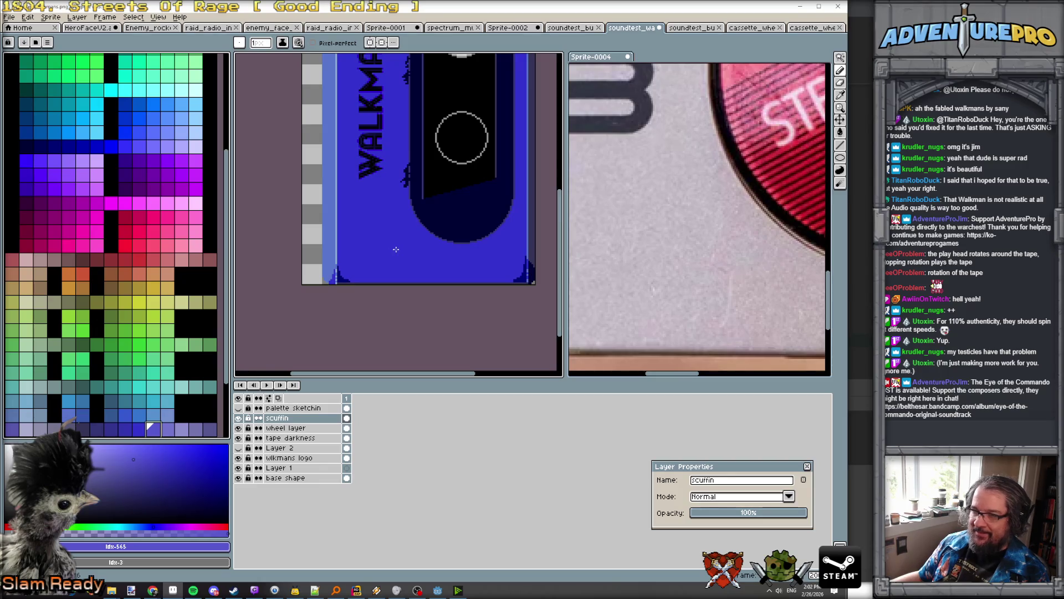
left_click_drag(389, 230, 381, 264)
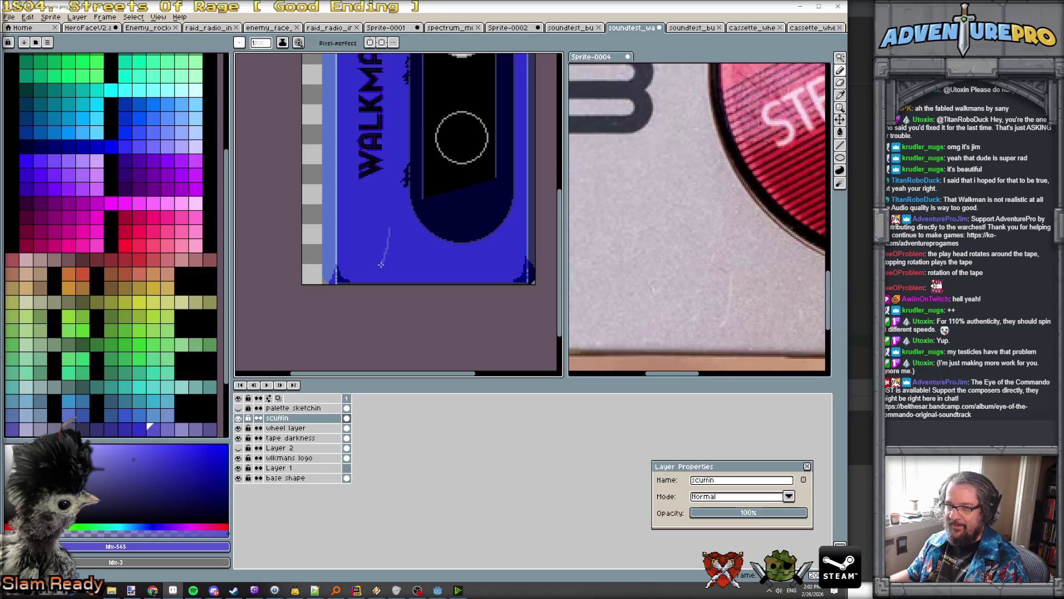
scroll(390, 226, "up", 1)
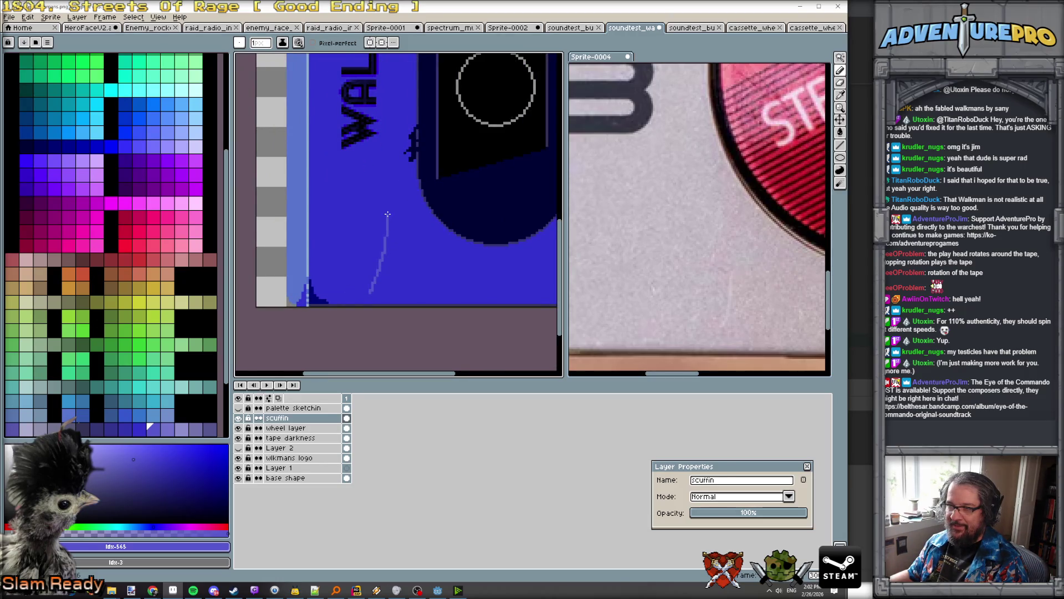
key("bracketleft")
key("bracketleft")
scroll(333, 290, "up", 1)
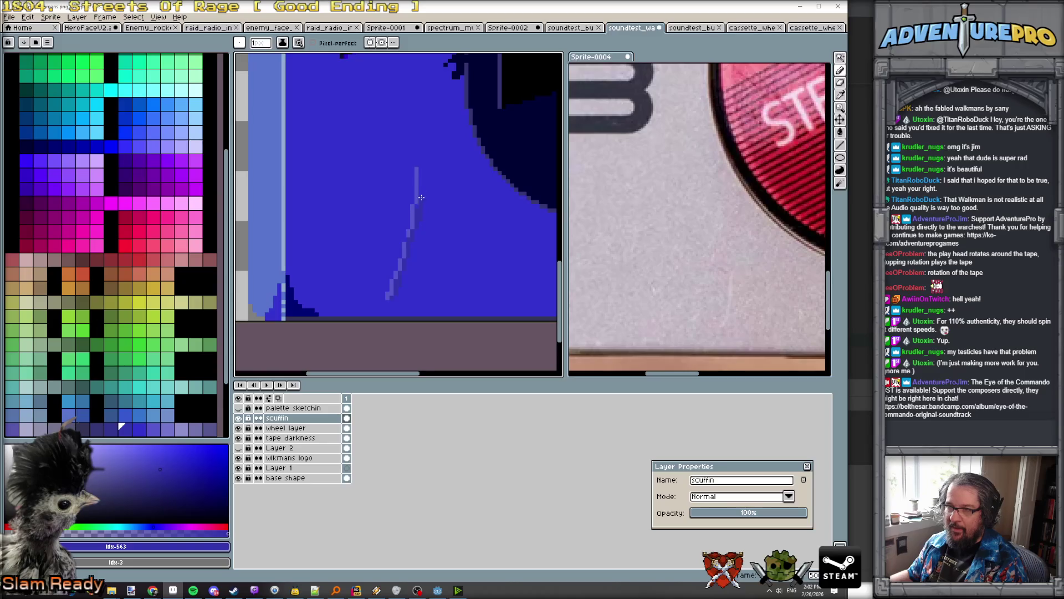
Step: Sample the scratch's lighter blue and the body's blue to compare shades
left_click(404, 241, "alt")
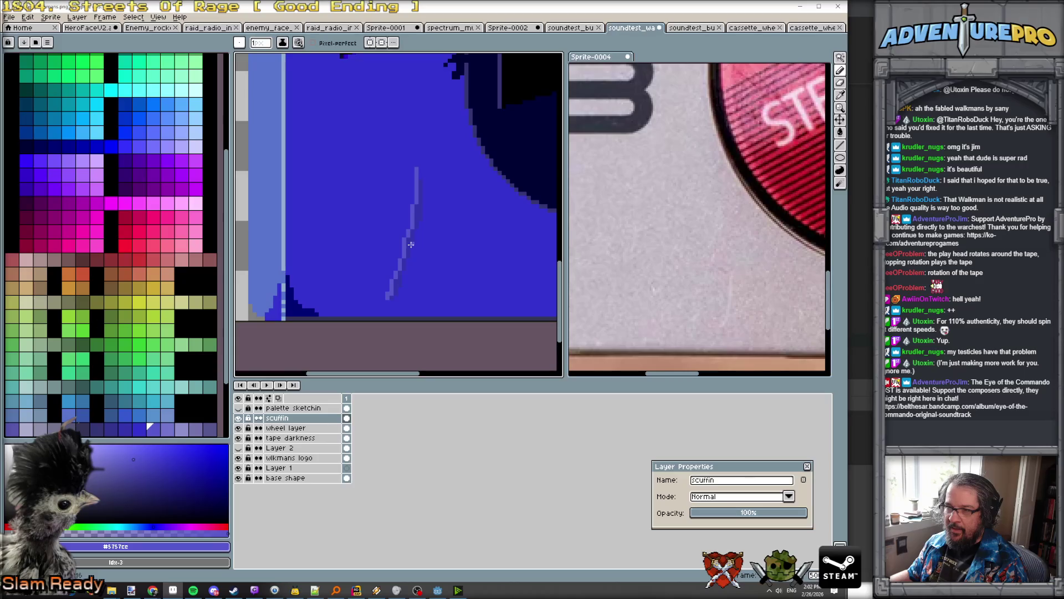
left_click(413, 244, "alt")
scroll(410, 261, "down", 4)
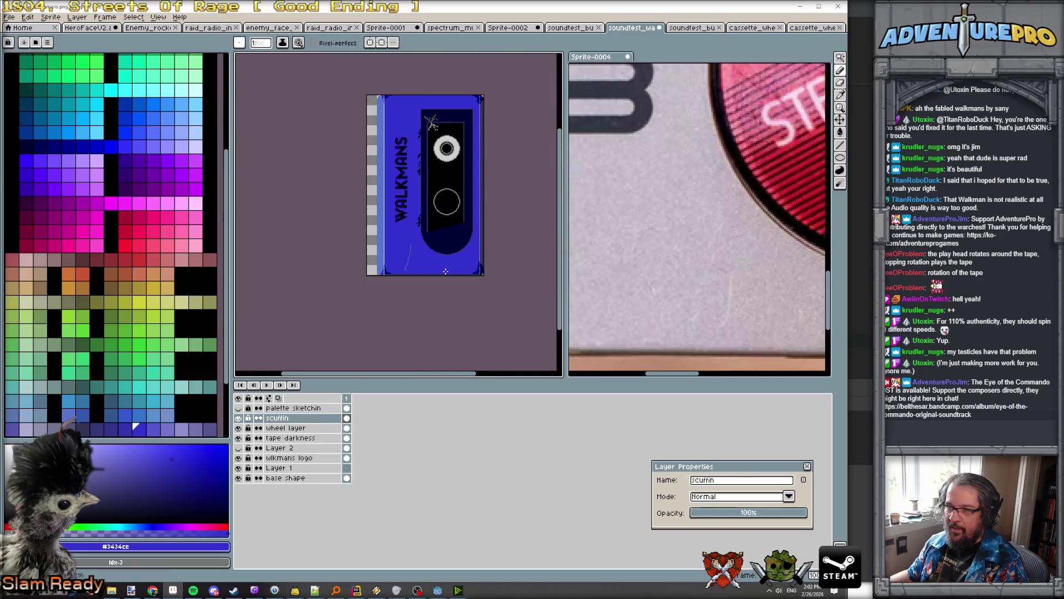
scroll(421, 273, "up", 3)
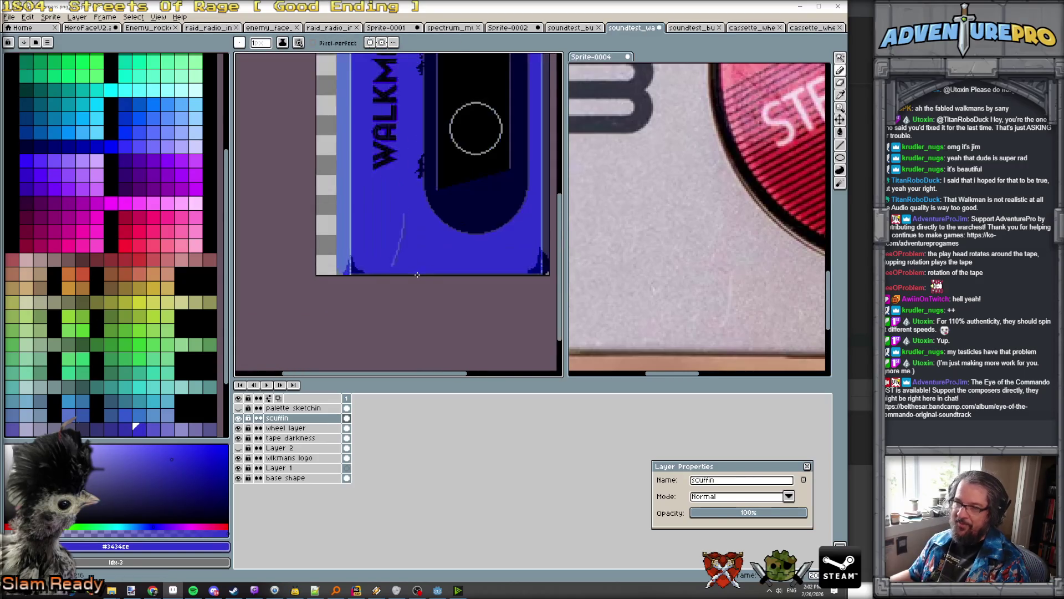
scroll(416, 274, "down", 1)
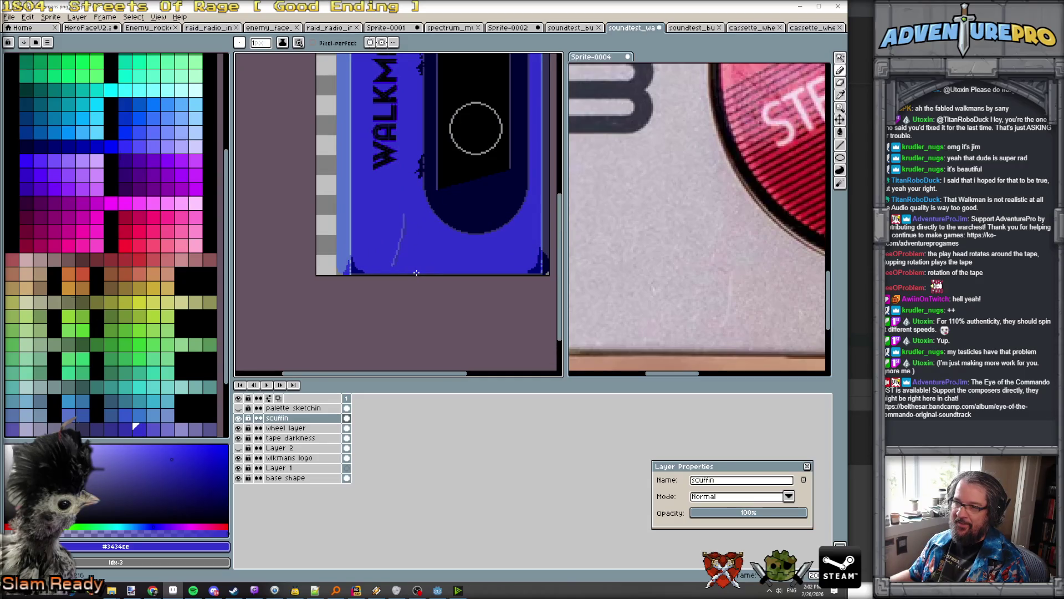
scroll(410, 271, "down", 2)
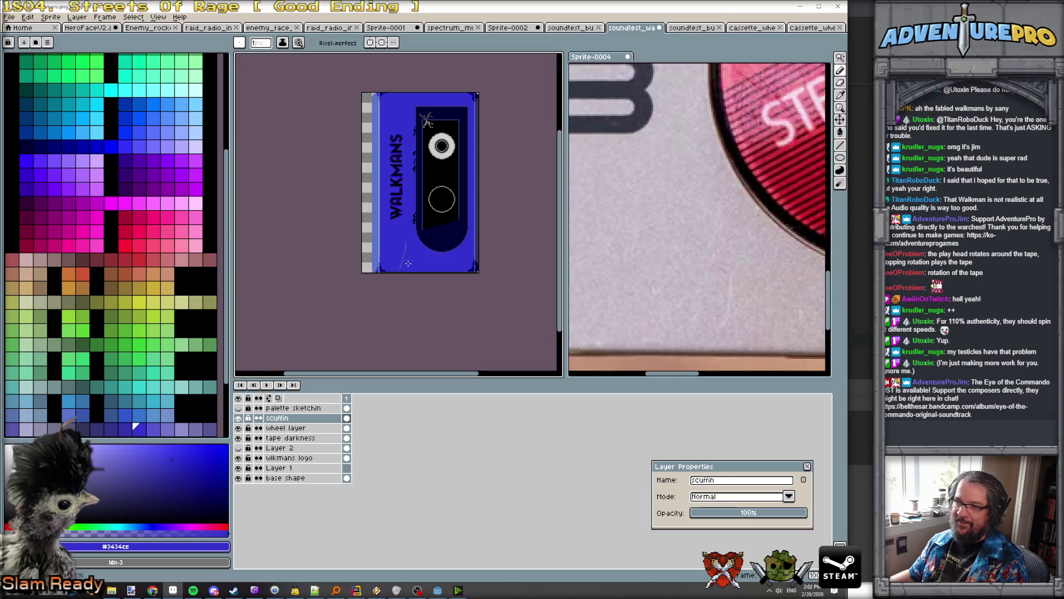
scroll(408, 263, "up", 1)
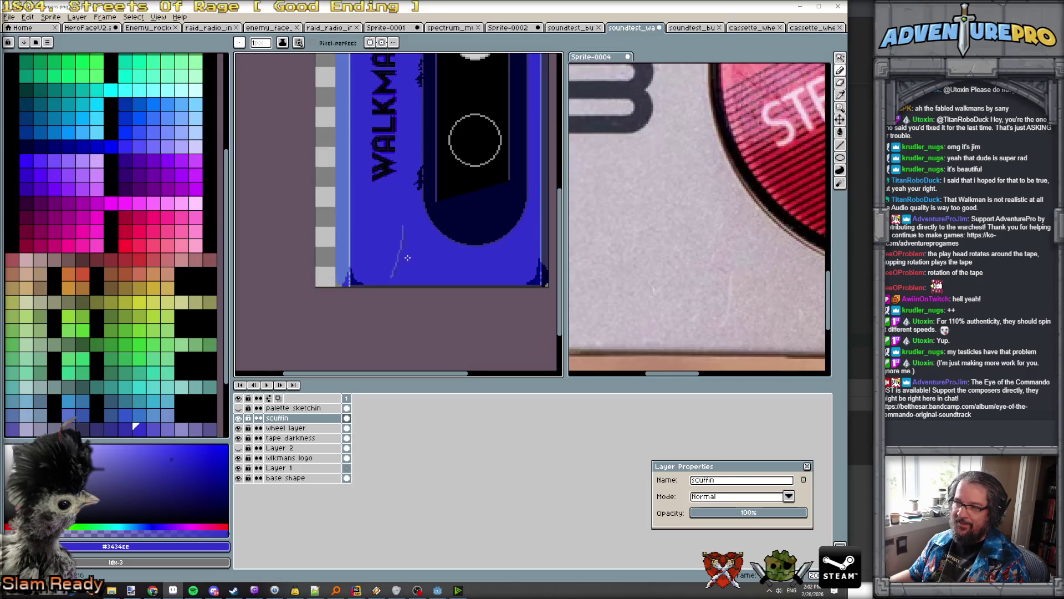
scroll(407, 257, "down", 2)
scroll(406, 256, "up", 4)
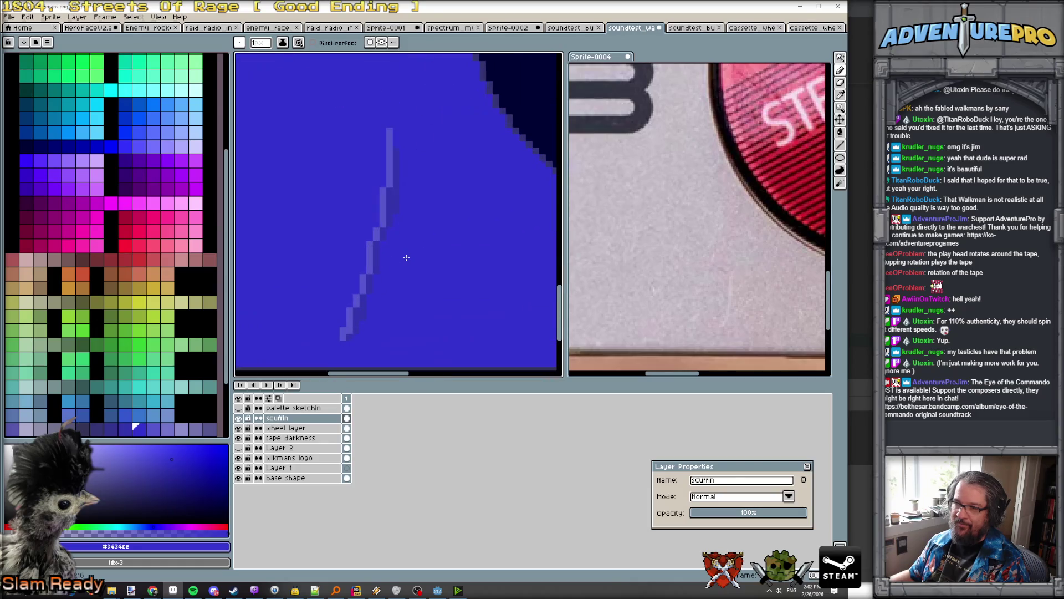
Step: Redraw a near-vertical light-blue scratch and add another diagonal one with darker shadow blue
left_click(370, 258, "alt")
mouse_move(402, 302)
left_mouse_down()
mouse_move(440, 238)
mouse_move(422, 245)
left_mouse_up()
key("ctrl+z")
left_click_drag(402, 303, 436, 190)
left_click(427, 265, "alt")
key("bracketright")
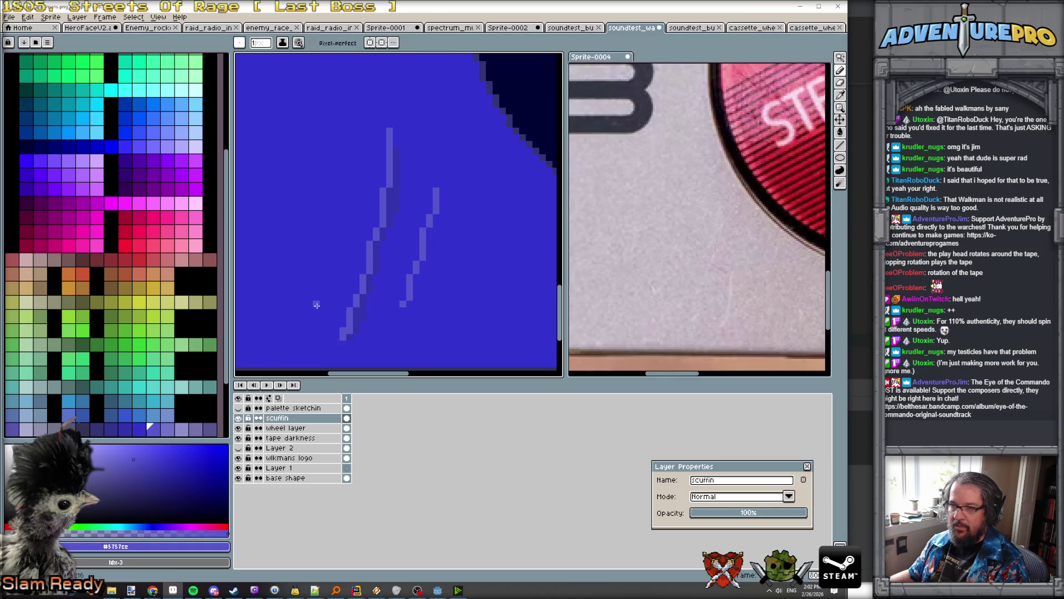
left_click_drag(314, 300, 349, 170)
left_click(358, 308, "alt")
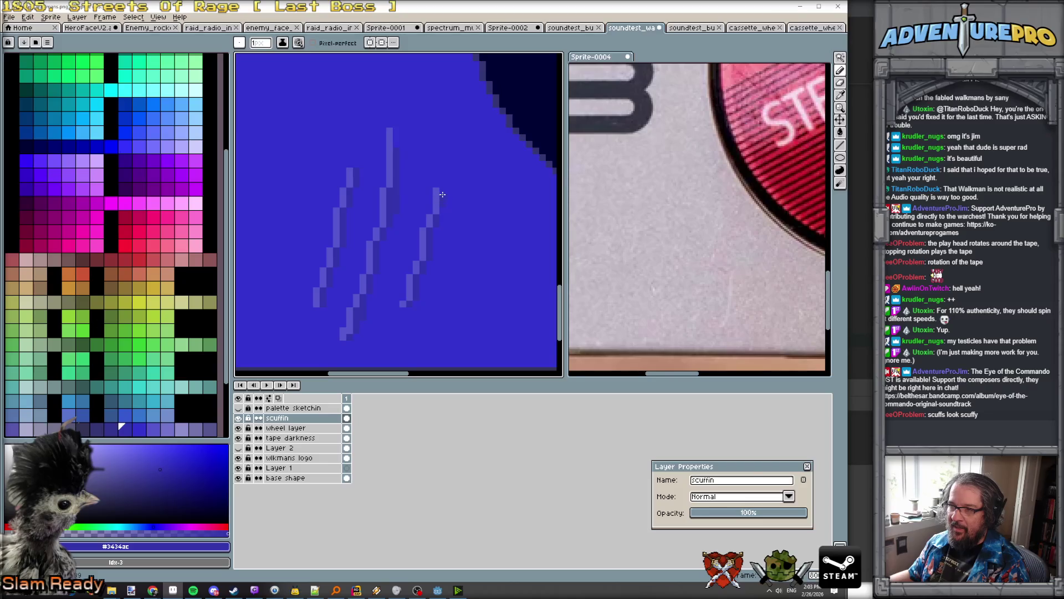
scroll(442, 192, "down", 4)
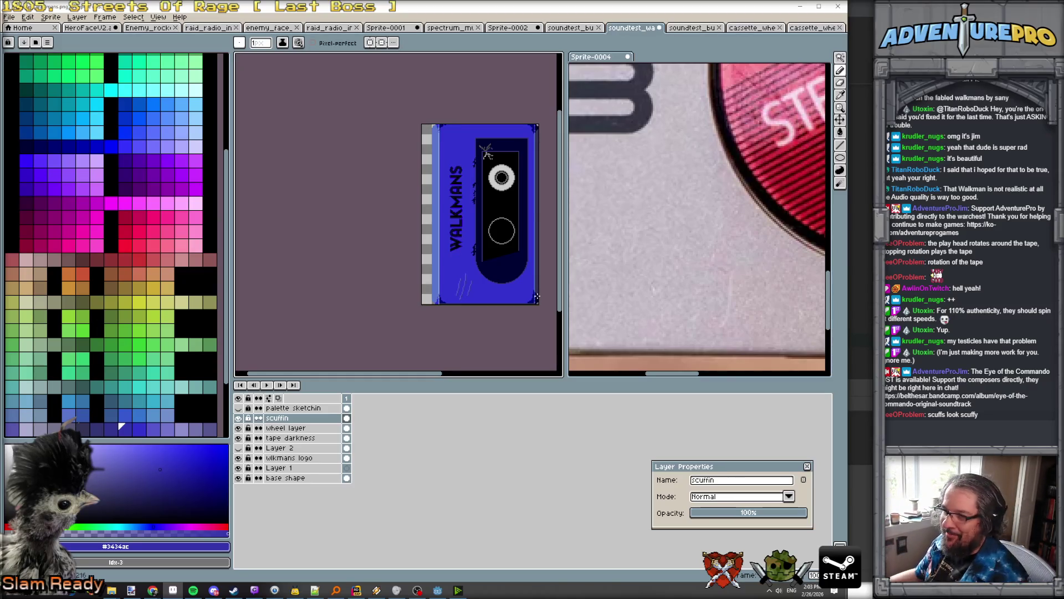
scroll(519, 304, "up", 2)
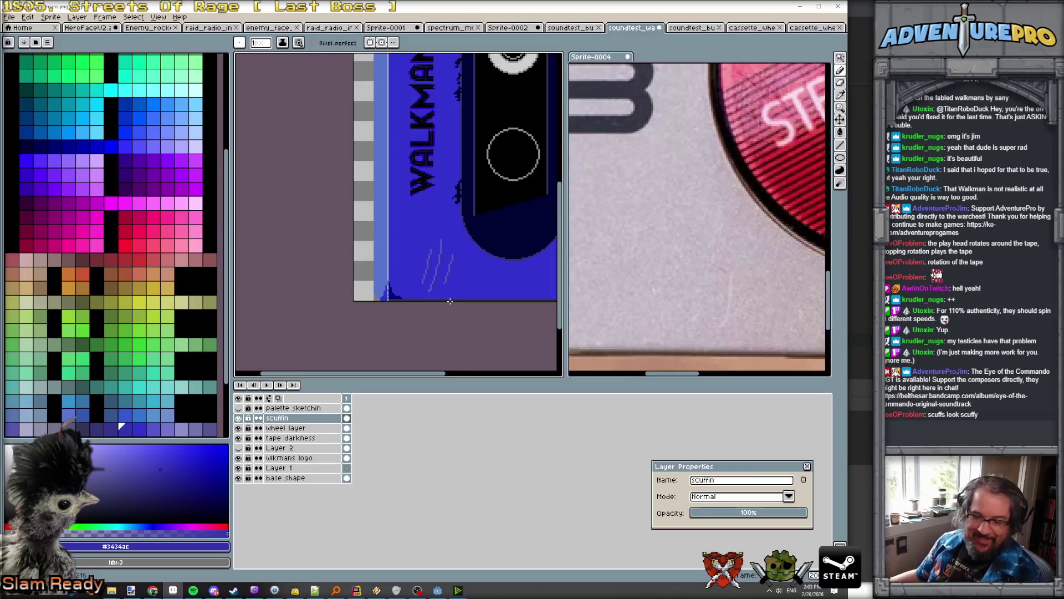
scroll(449, 301, "down", 2)
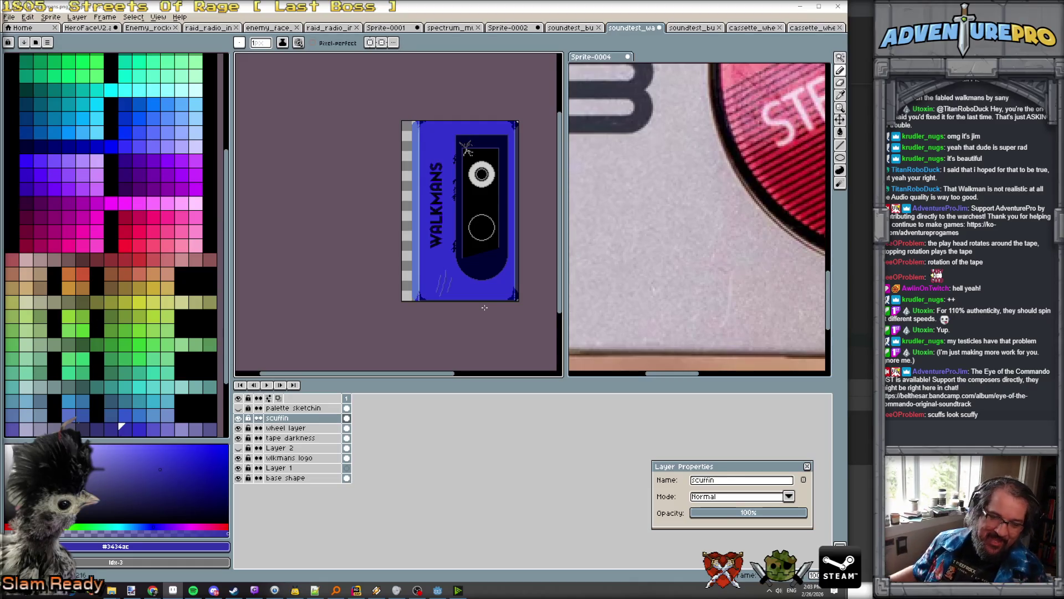
scroll(450, 160, "up", 2)
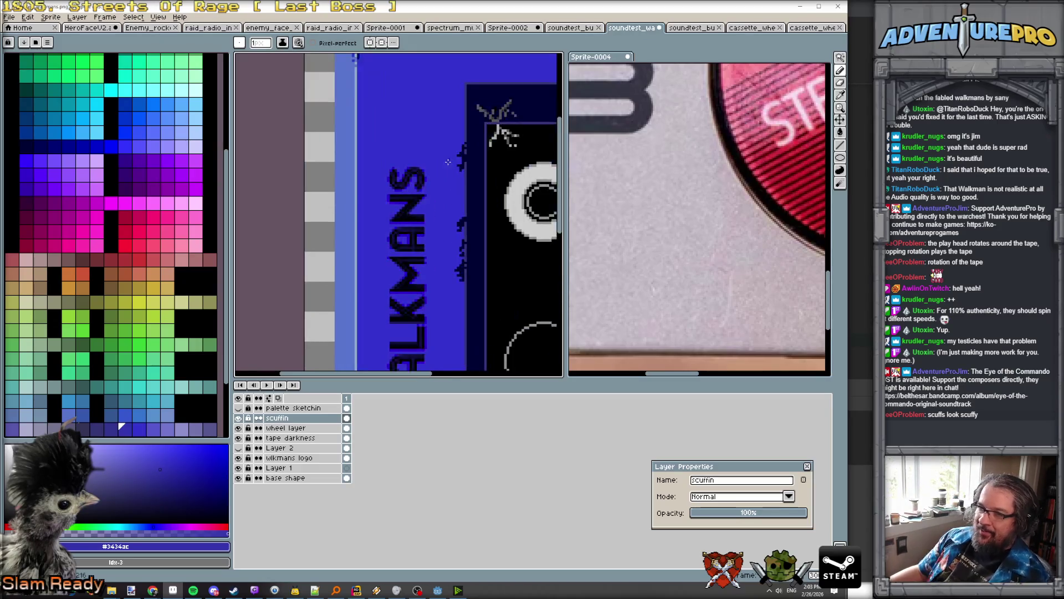
scroll(432, 177, "down", 4)
scroll(404, 194, "up", 5)
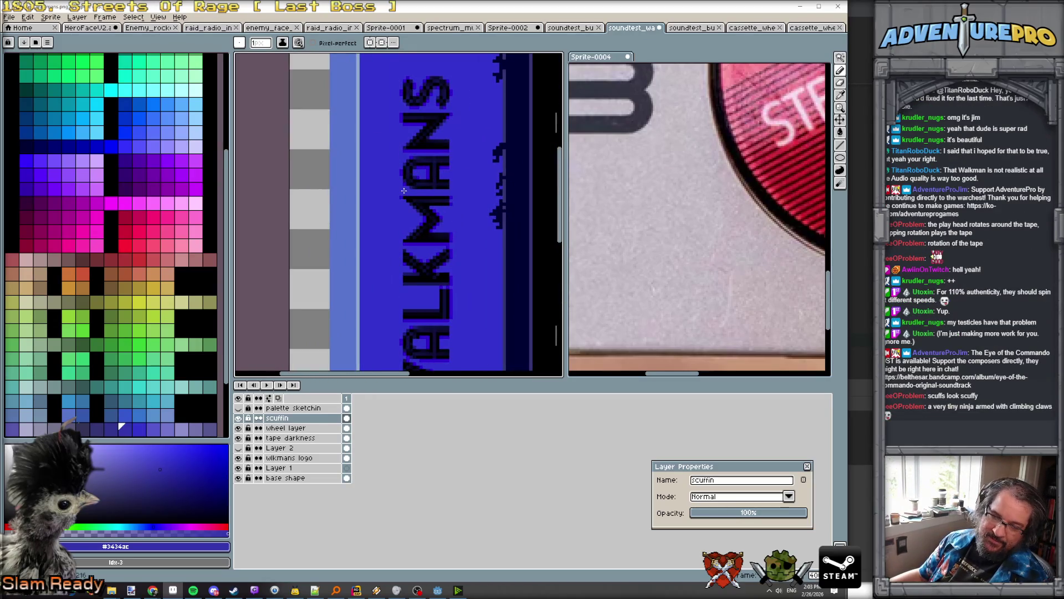
scroll(404, 190, "down", 4)
scroll(433, 207, "up", 1)
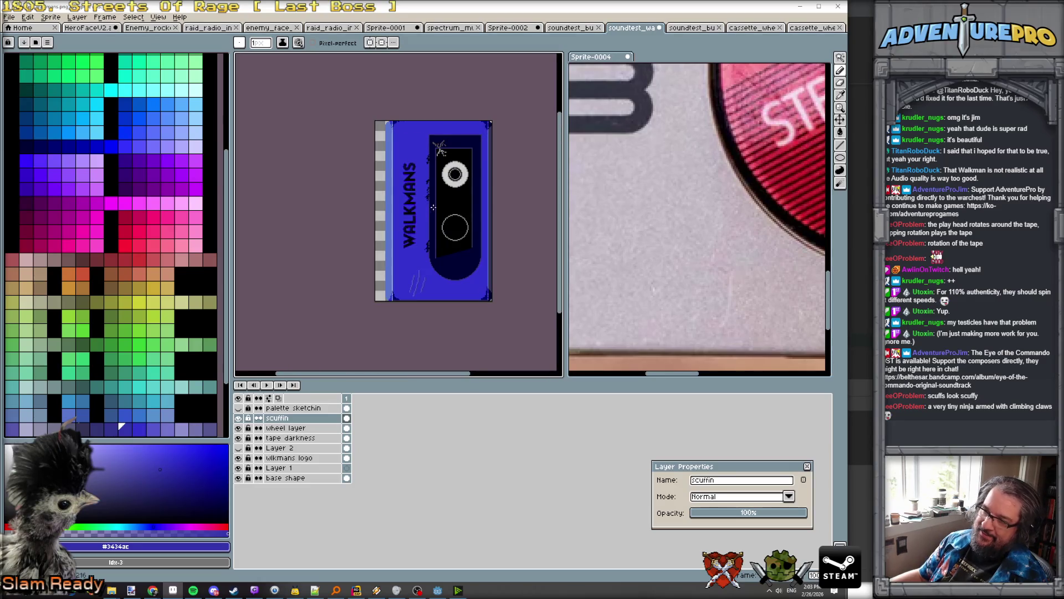
scroll(456, 224, "down", 1)
scroll(449, 211, "up", 4)
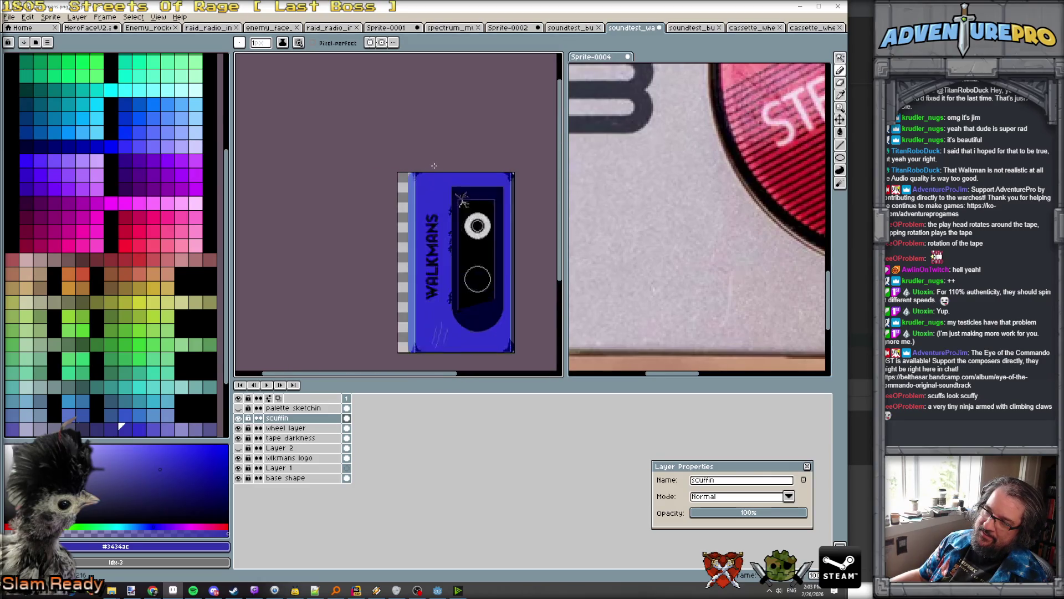
scroll(430, 186, "down", 3)
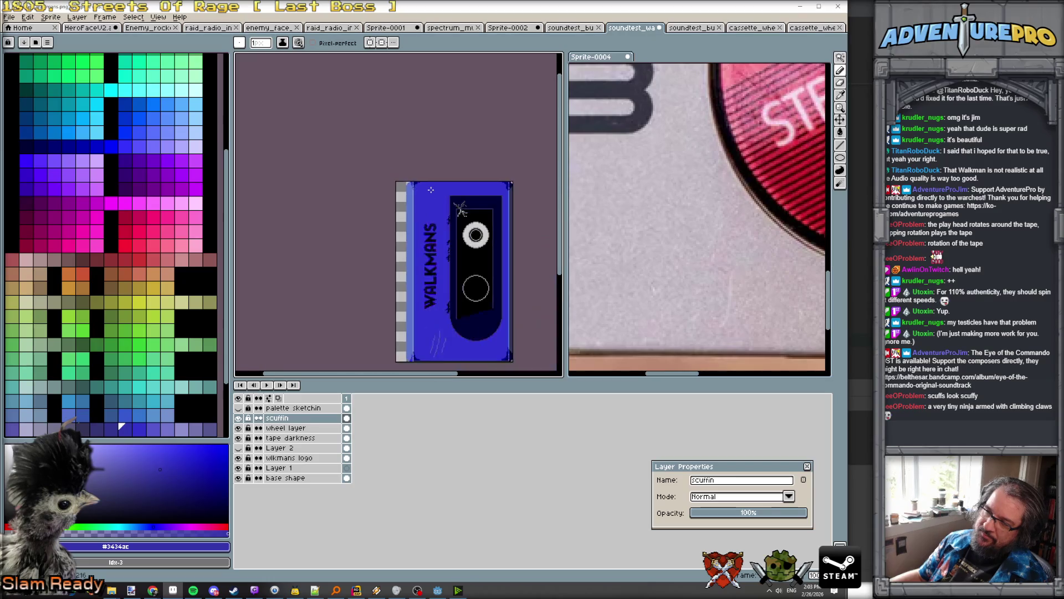
scroll(698, 216, "down", 3)
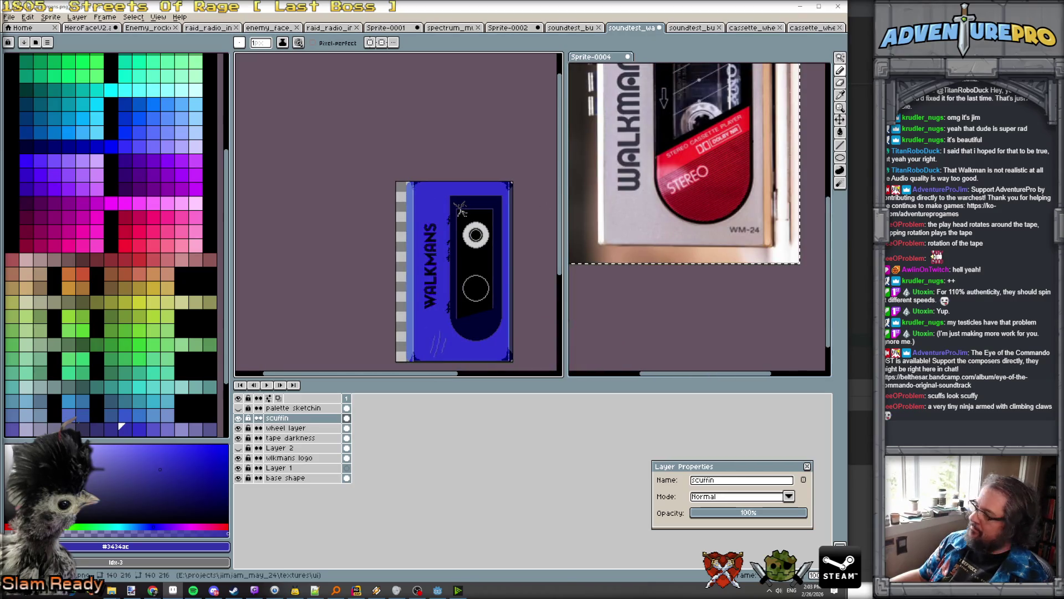
mouse_move(152, 589)
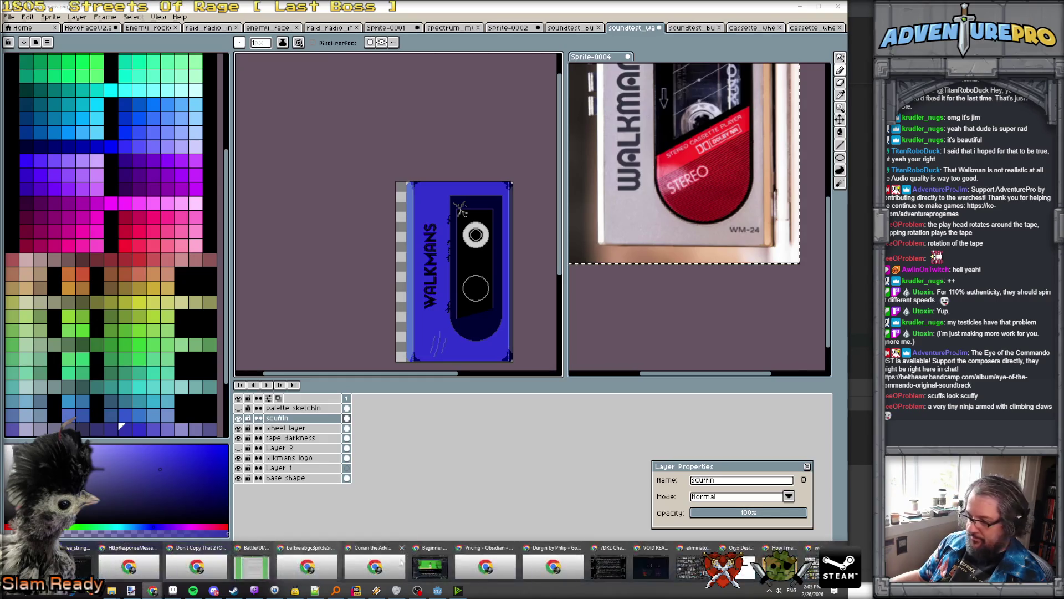
Step: Search Google Images for 'walkman 80s beat up'
left_click(129, 565)
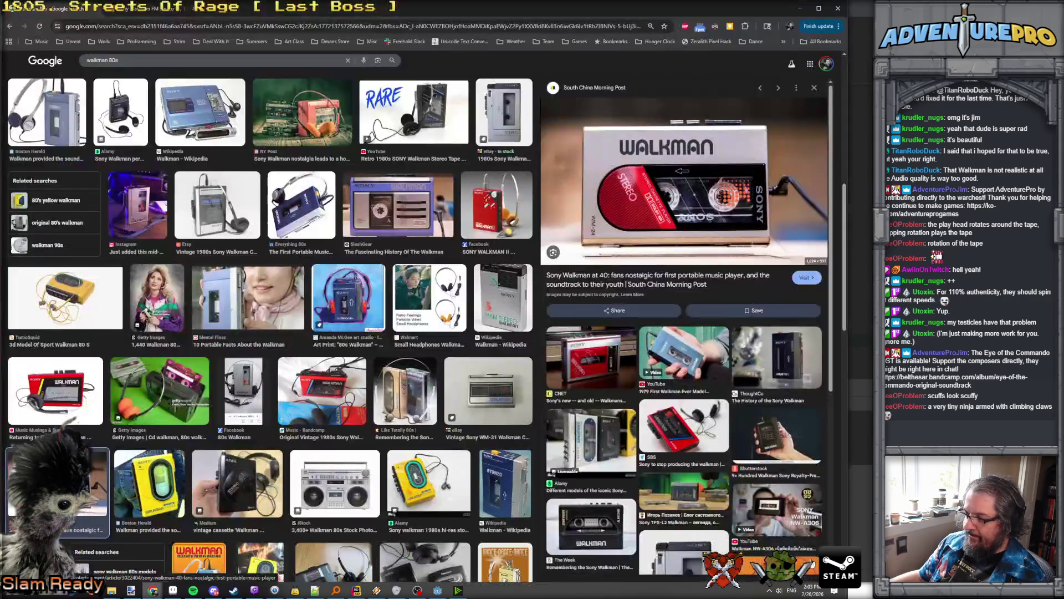
left_click(136, 62)
type("beat u")
key("Return")
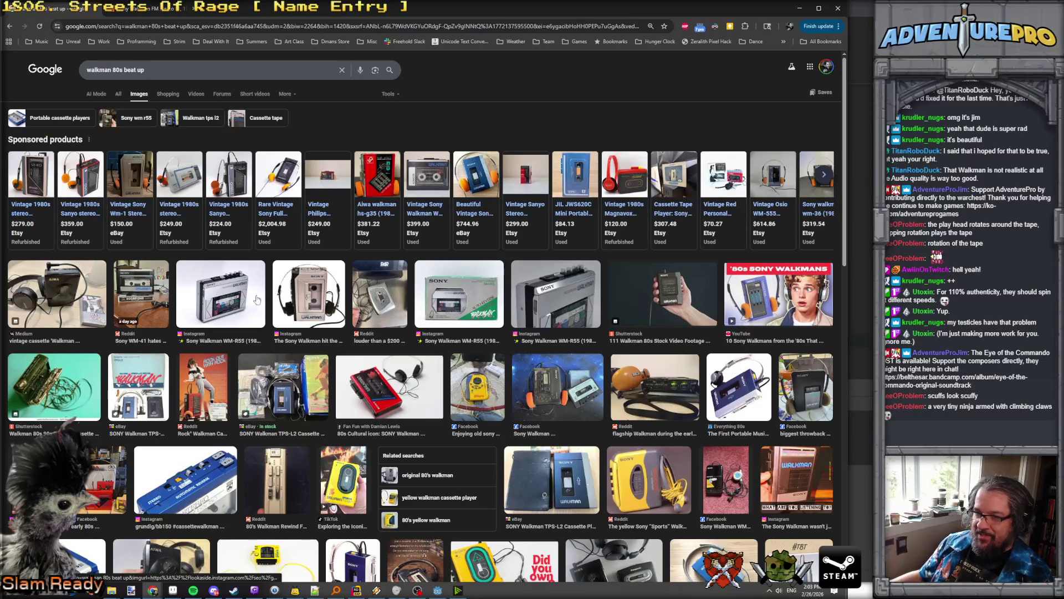
Step: Preview WM-R55, broken cassette, headphone, boxed, silver and red Walkman photos
left_click(237, 301)
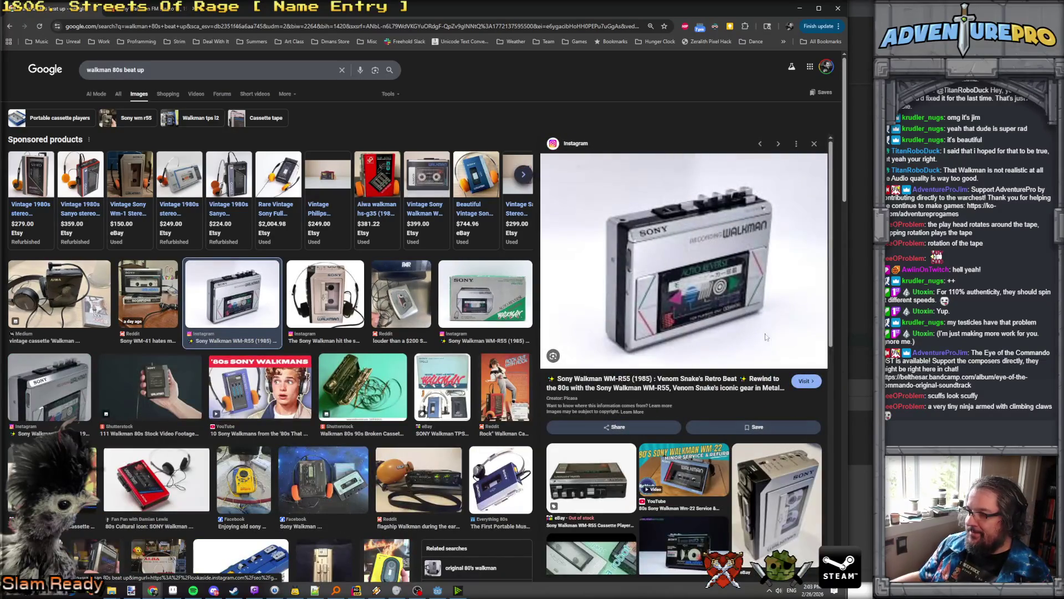
scroll(597, 335, "down", 2)
left_click(366, 388)
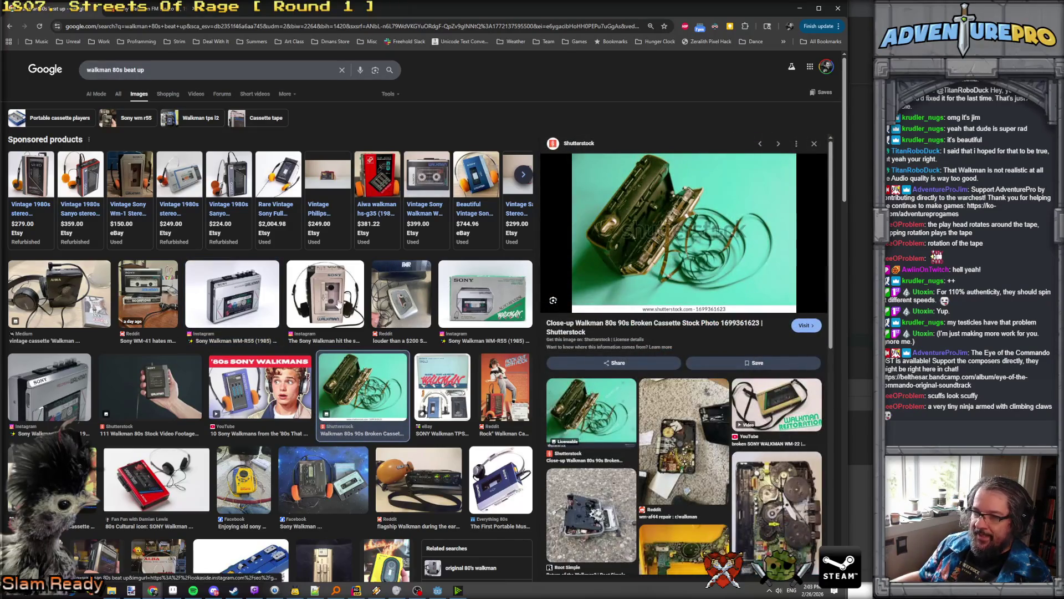
left_click(341, 304)
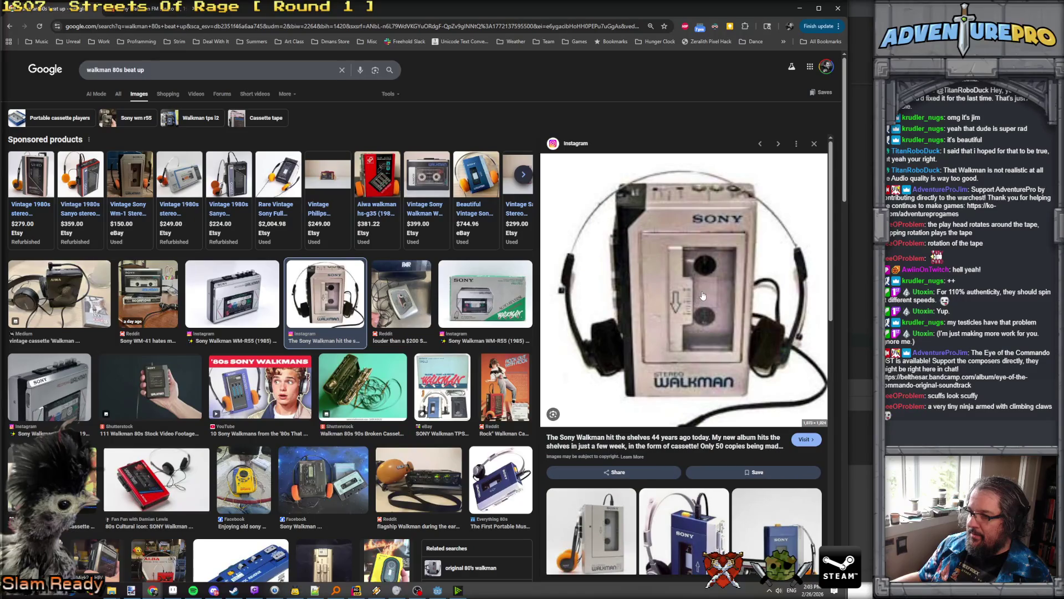
left_click(471, 294)
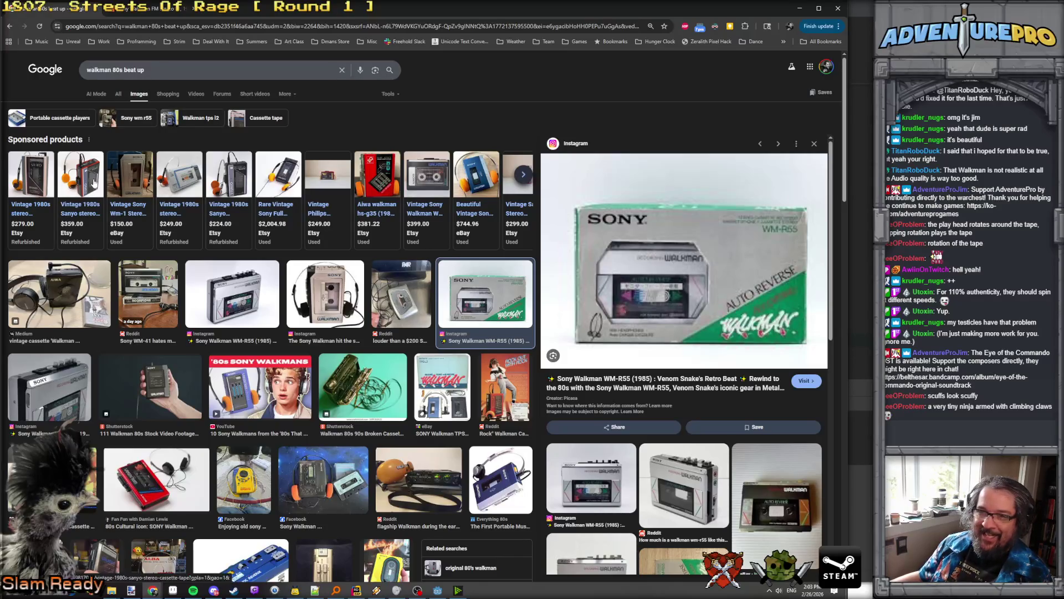
left_click(58, 383)
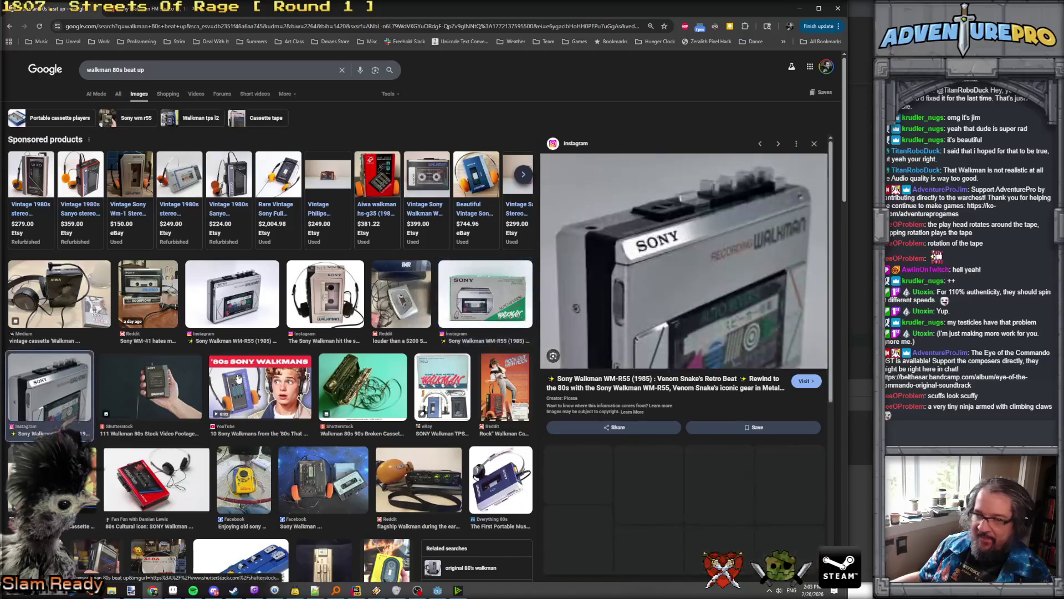
scroll(716, 276, "down", 4)
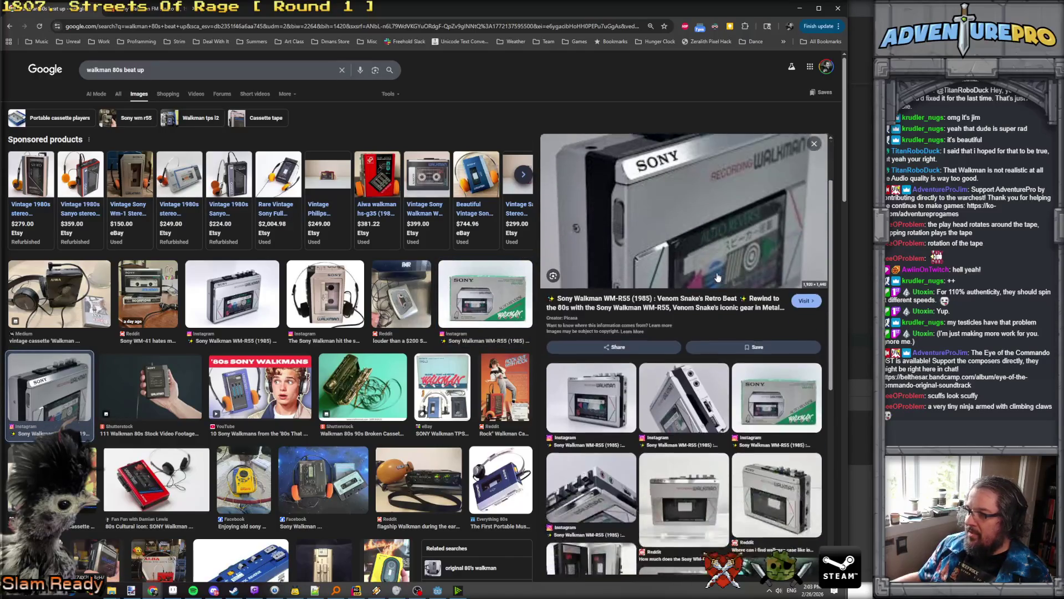
scroll(139, 378, "down", 3)
left_click(138, 379)
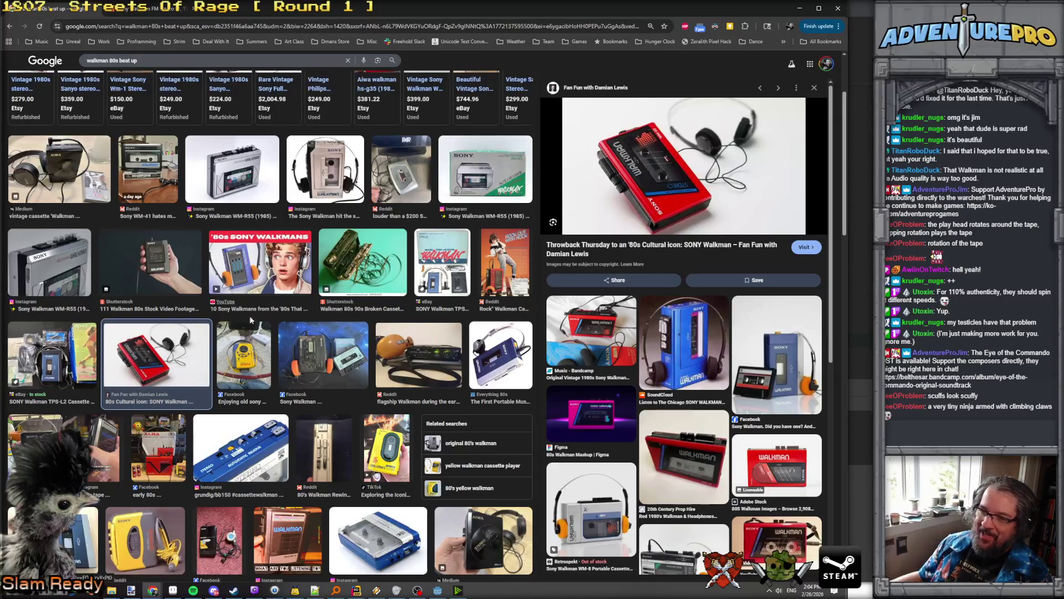
Step: Preview TPS-L2, Grundig Beat Boy and WM-R55 photos, ending on a Reddit WM-R55 image
left_click(50, 369)
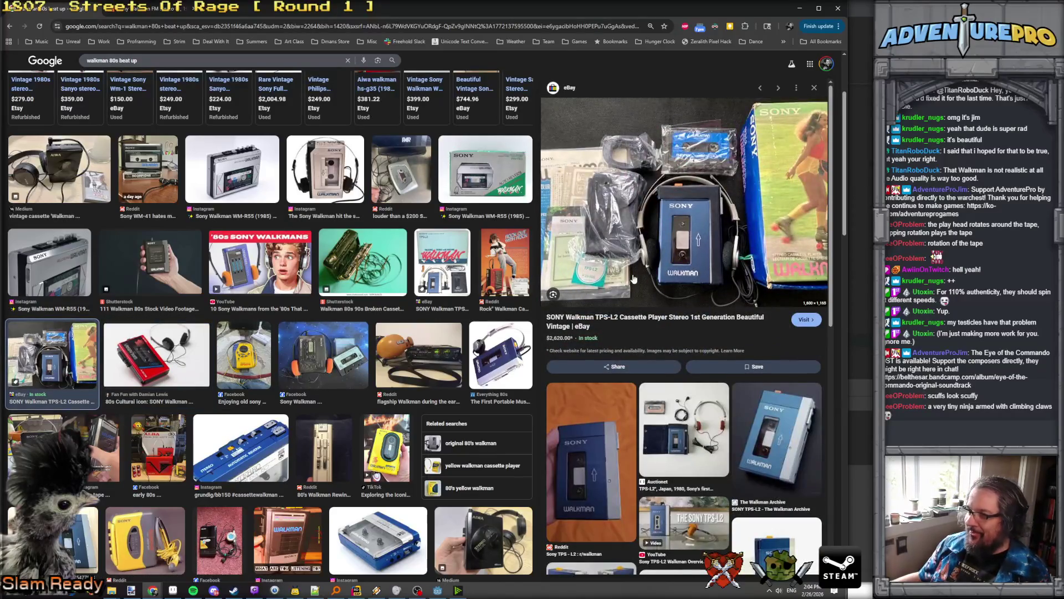
left_click(230, 451)
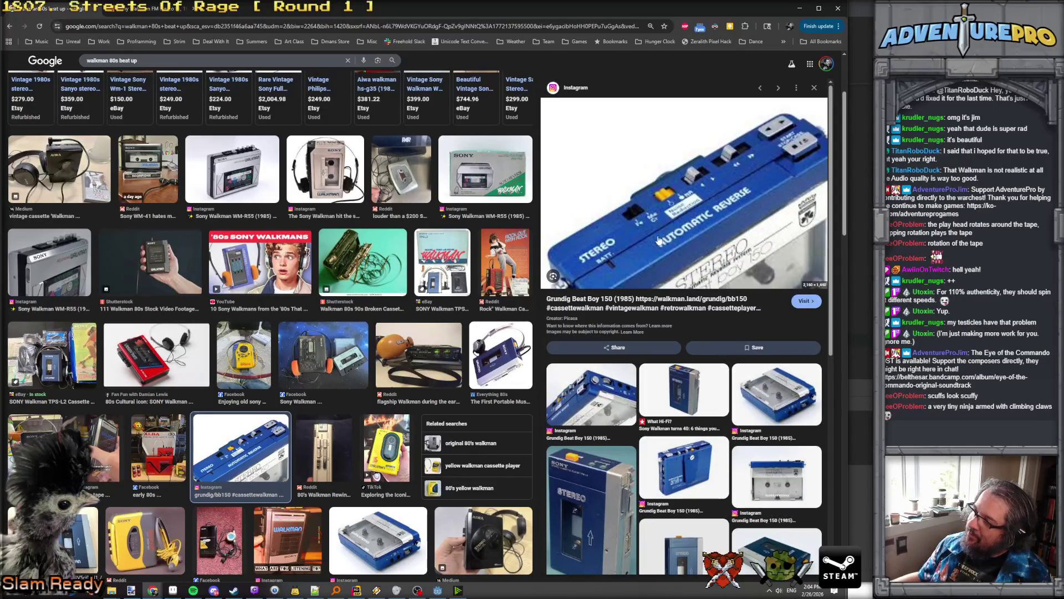
left_click(684, 388)
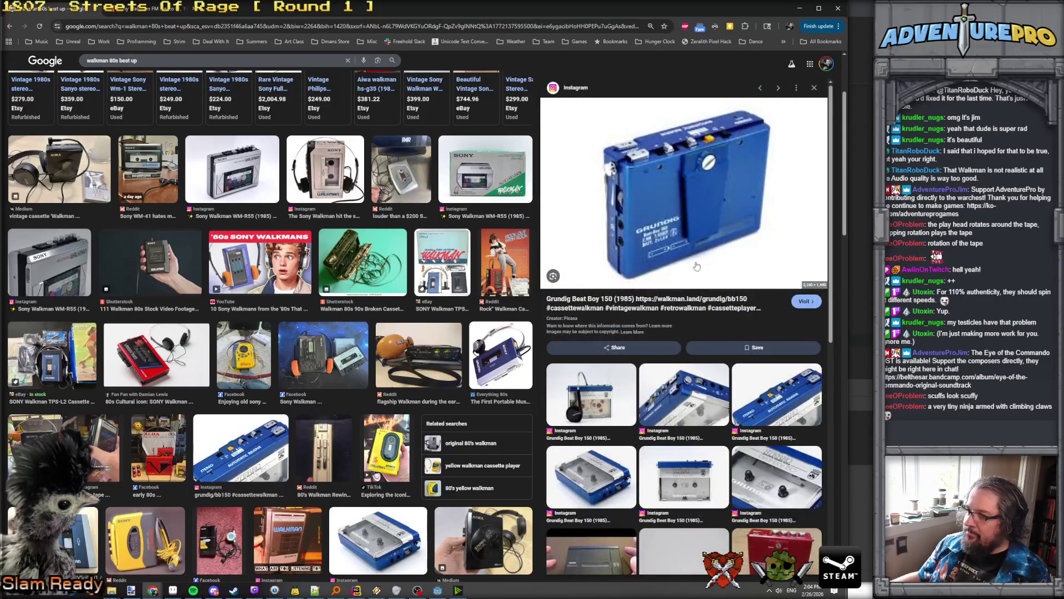
scroll(709, 236, "down", 3)
scroll(709, 238, "down", 2)
scroll(356, 440, "down", 7)
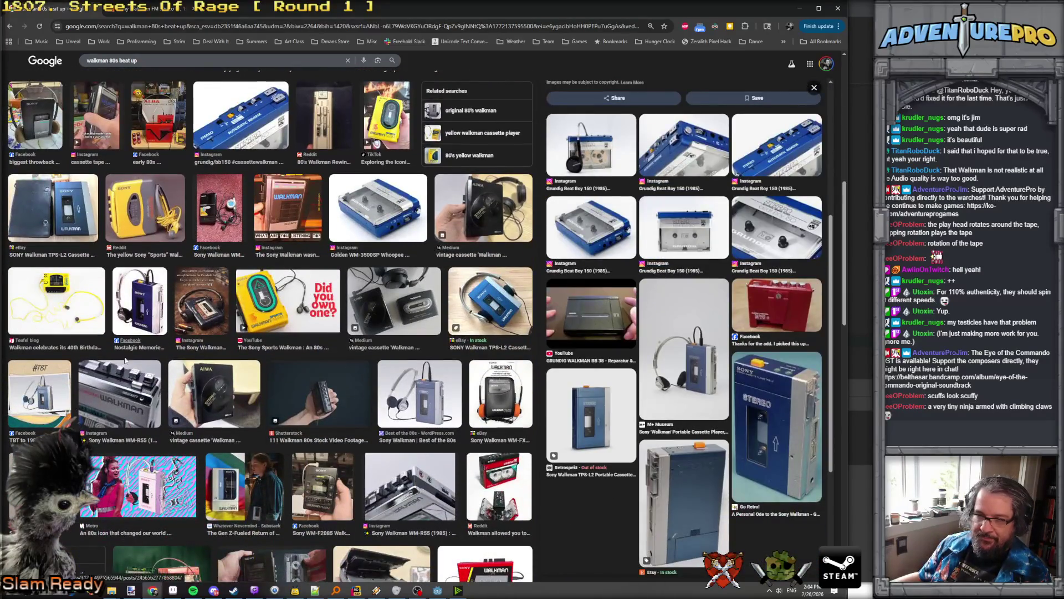
left_click(102, 397)
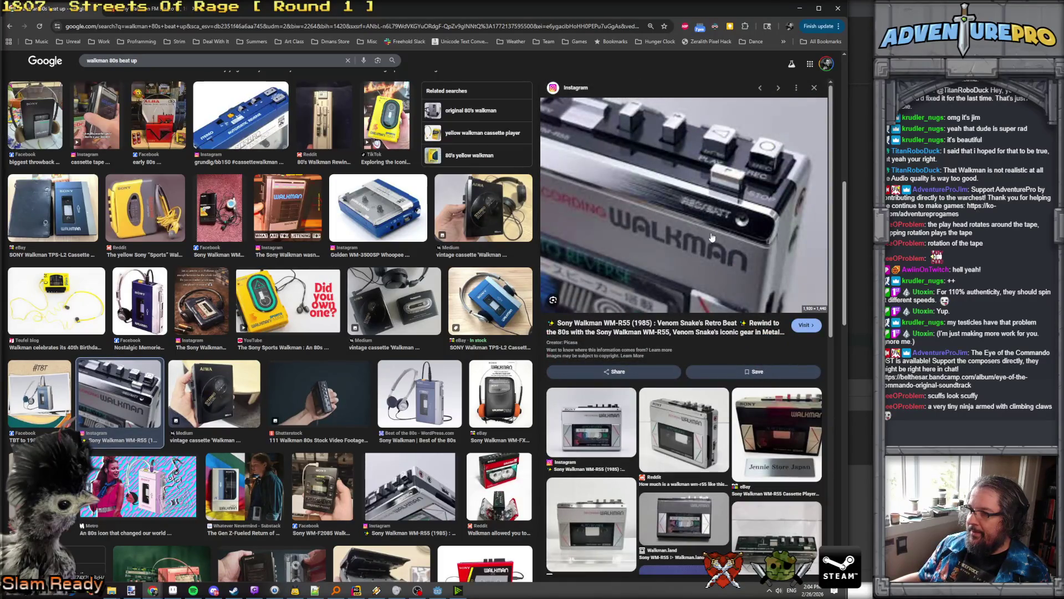
scroll(762, 248, "down", 2)
left_click(687, 325)
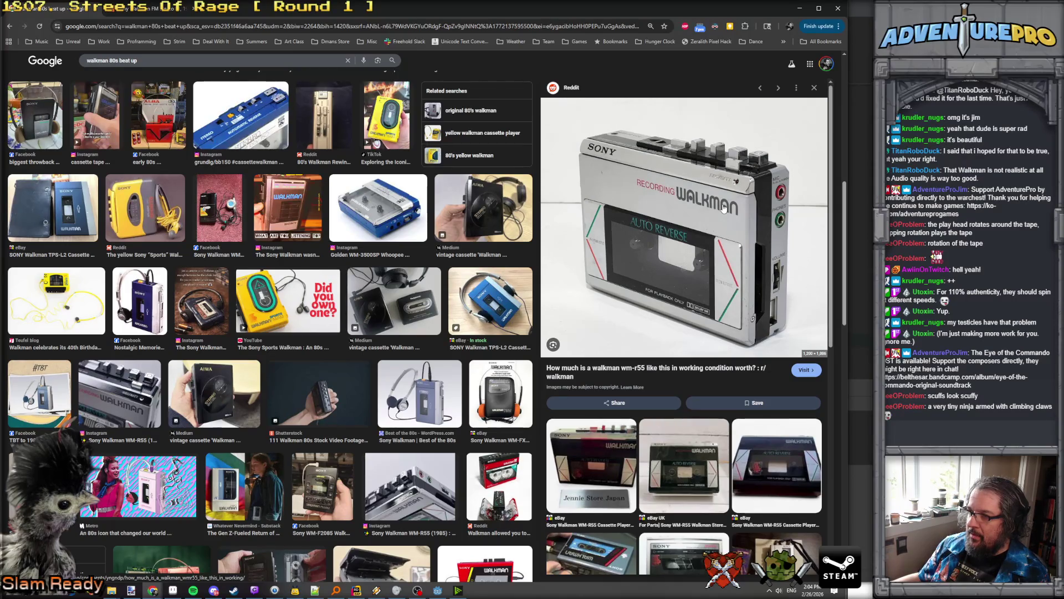
scroll(724, 205, "down", 3)
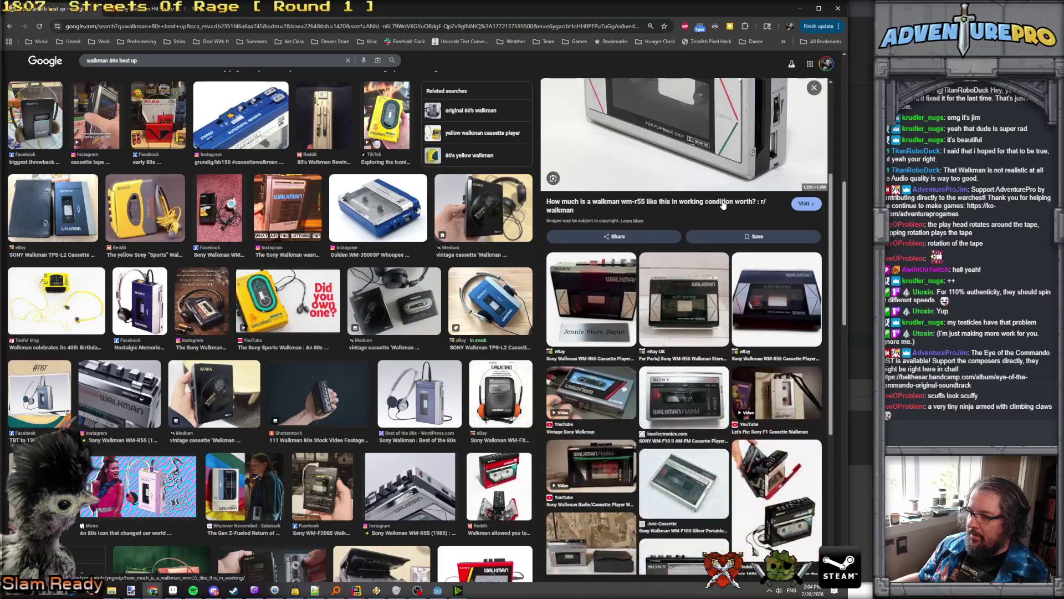
scroll(723, 204, "down", 5)
scroll(724, 204, "up", 8)
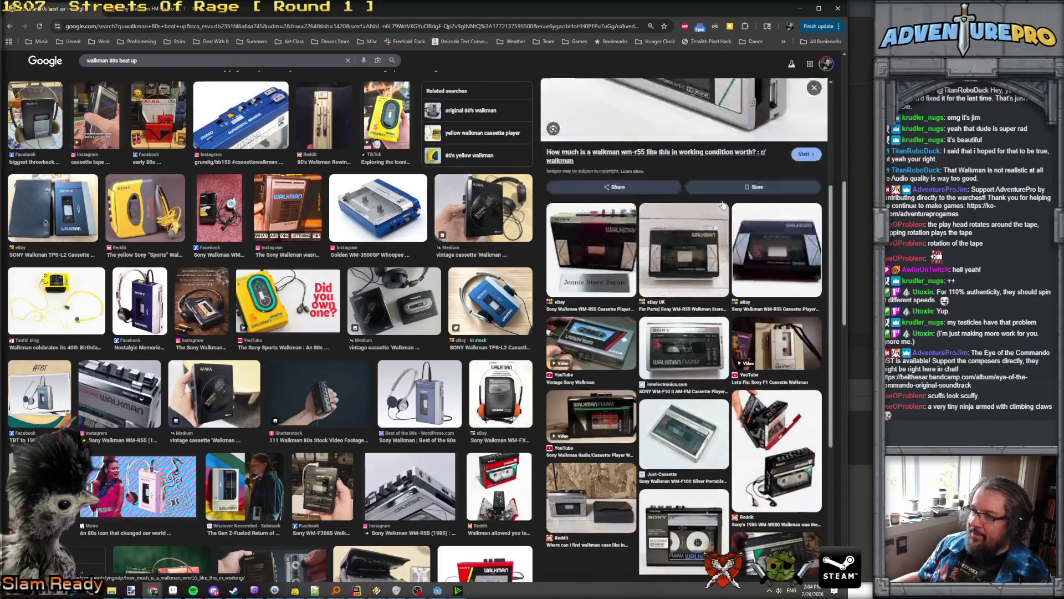
left_click(800, 10)
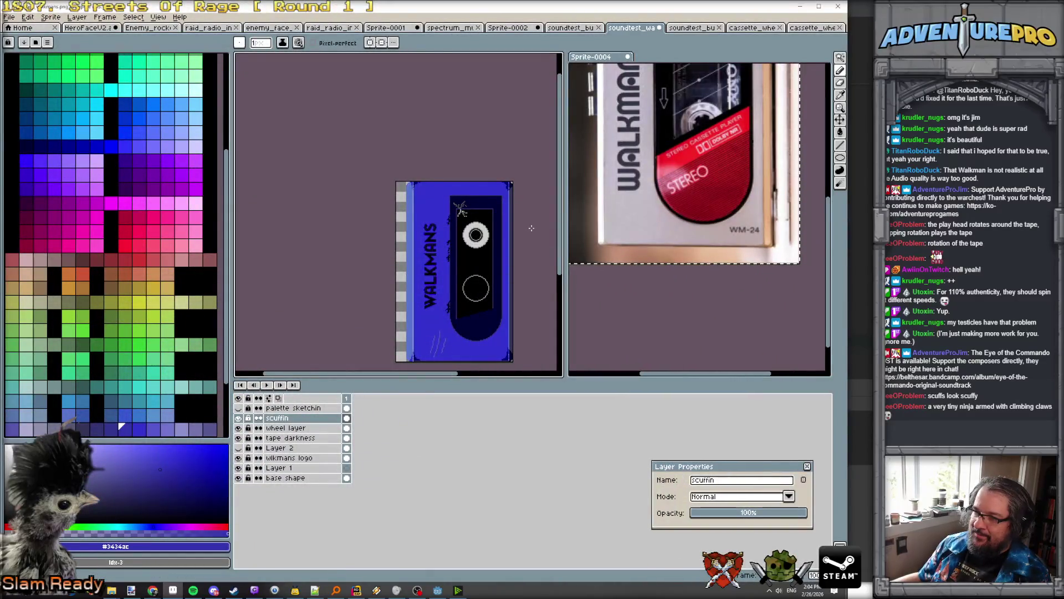
Step: Try saving the sprite to its current file and dismiss the PNG format warning
scroll(530, 228, "up", 1)
scroll(531, 228, "down", 1)
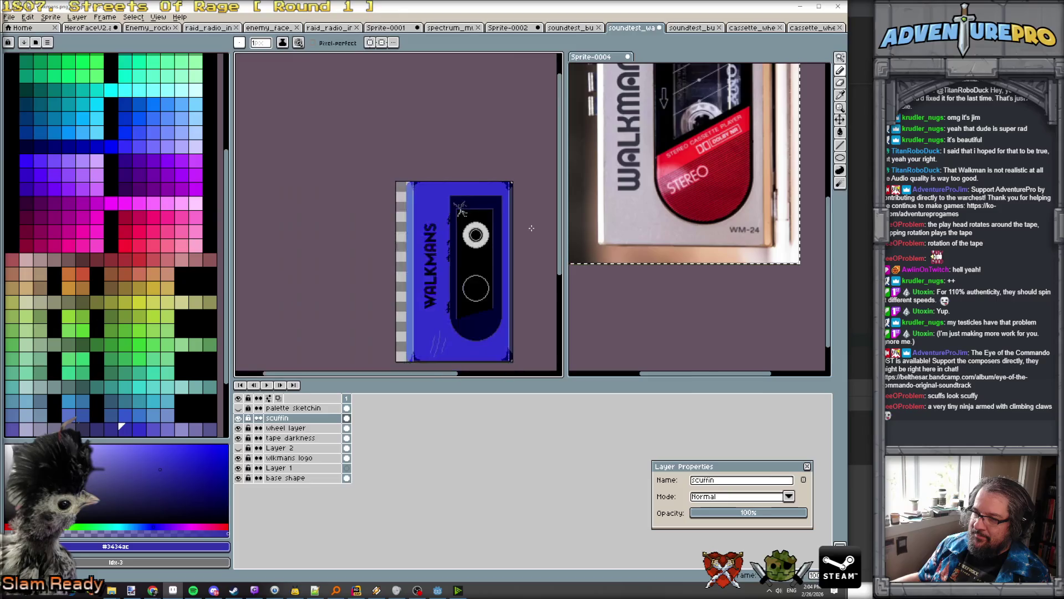
scroll(419, 222, "up", 1)
scroll(419, 222, "down", 1)
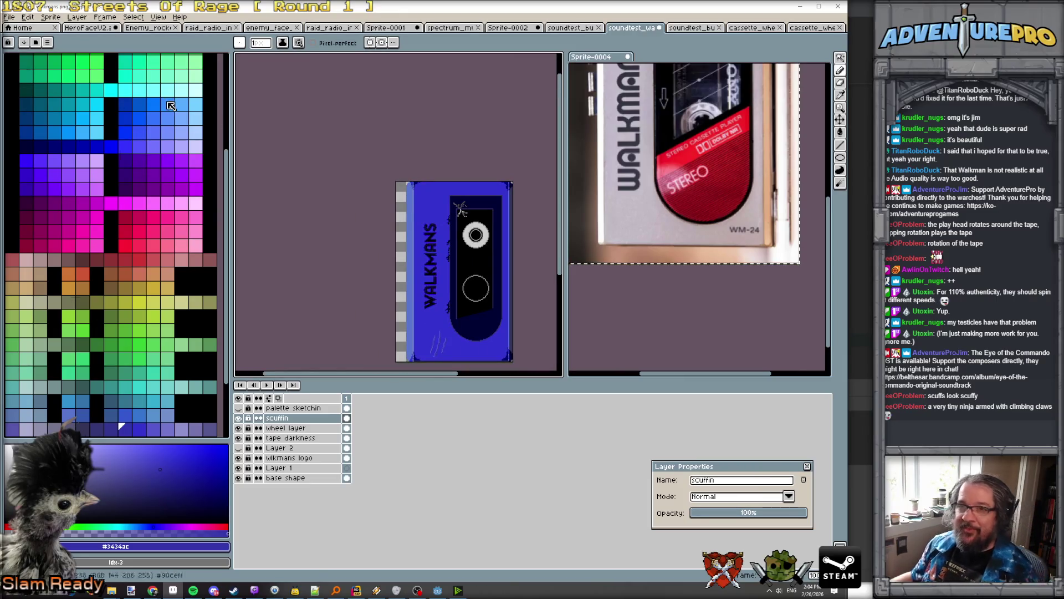
key("v")
key("b")
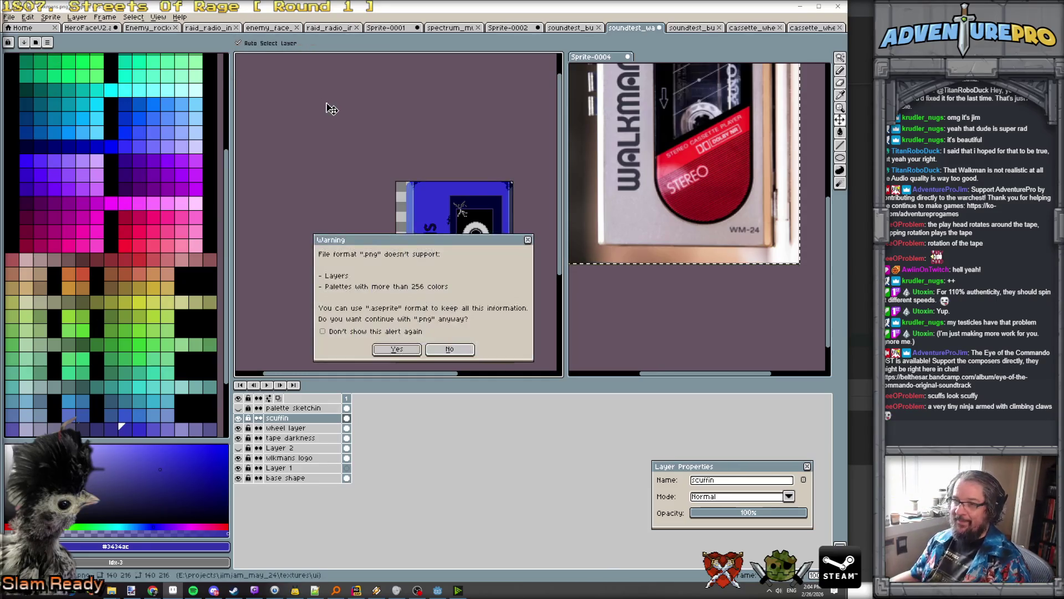
left_click(409, 344)
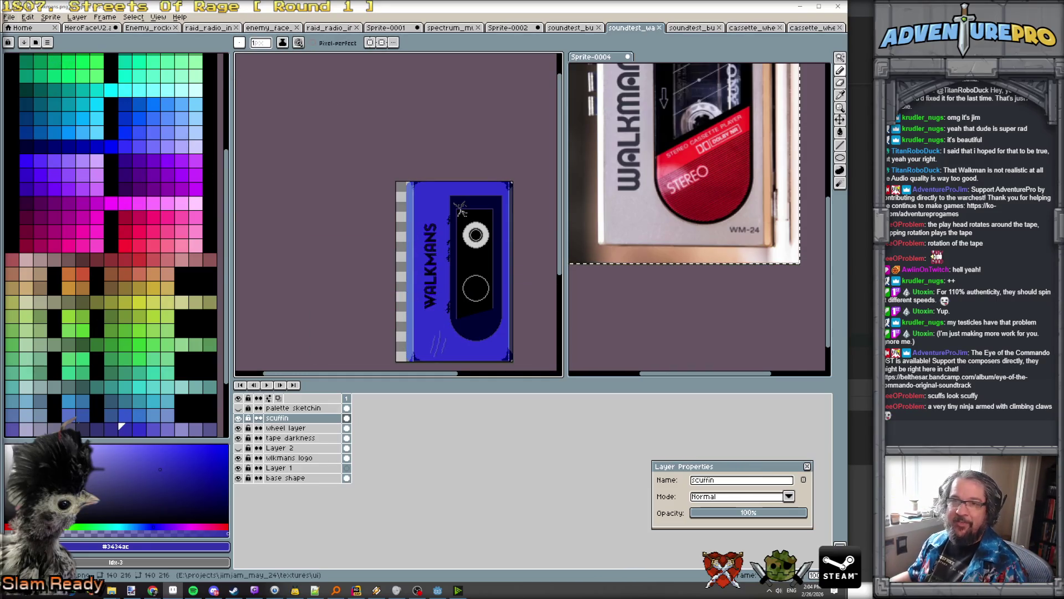
Step: Save As with the .ase file type in the eotc scratch folder, overwriting soundtest_walkmans.ase
key("alt+f")
key("Escape")
key("ctrl+shift+s")
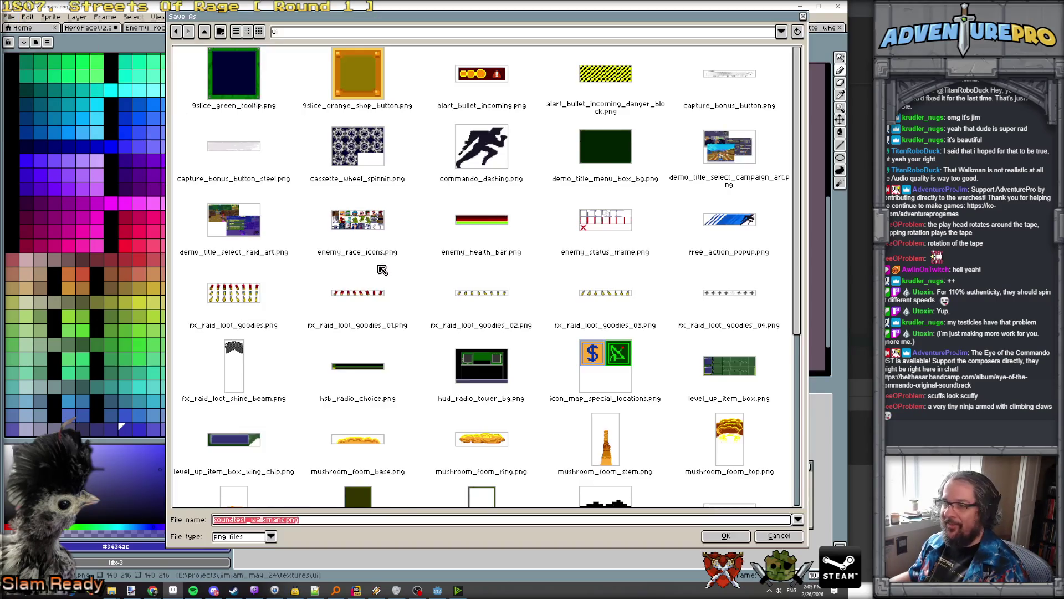
left_click(297, 32)
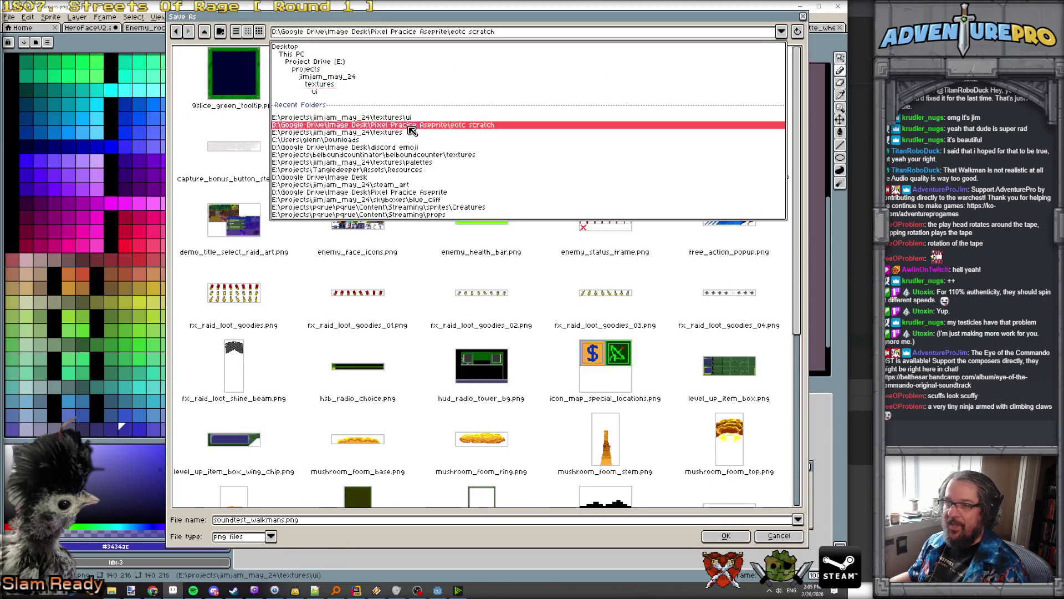
left_click(382, 125)
left_click(271, 535)
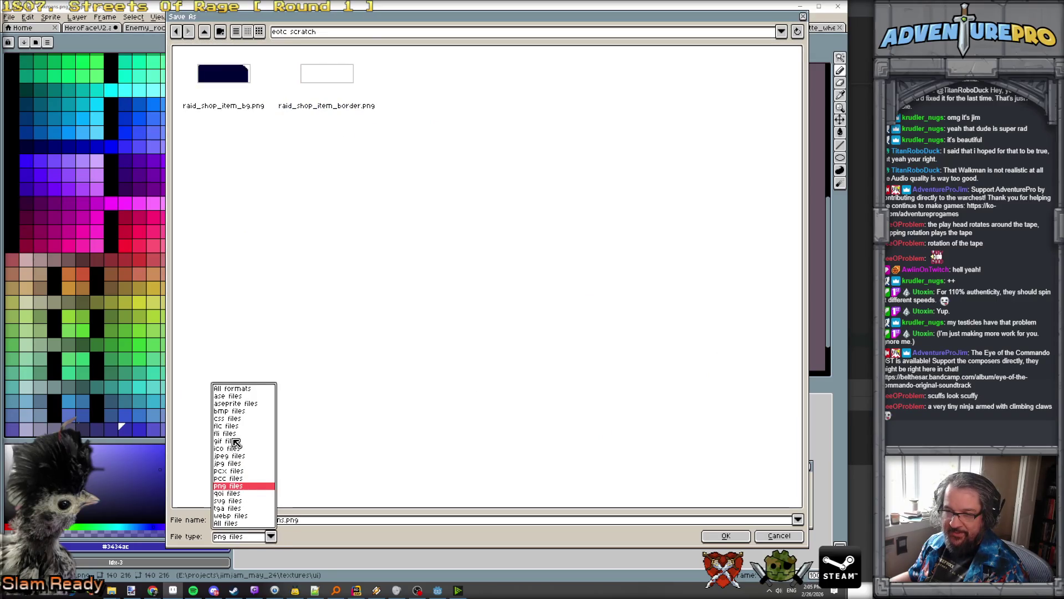
left_click(234, 396)
left_click(481, 294)
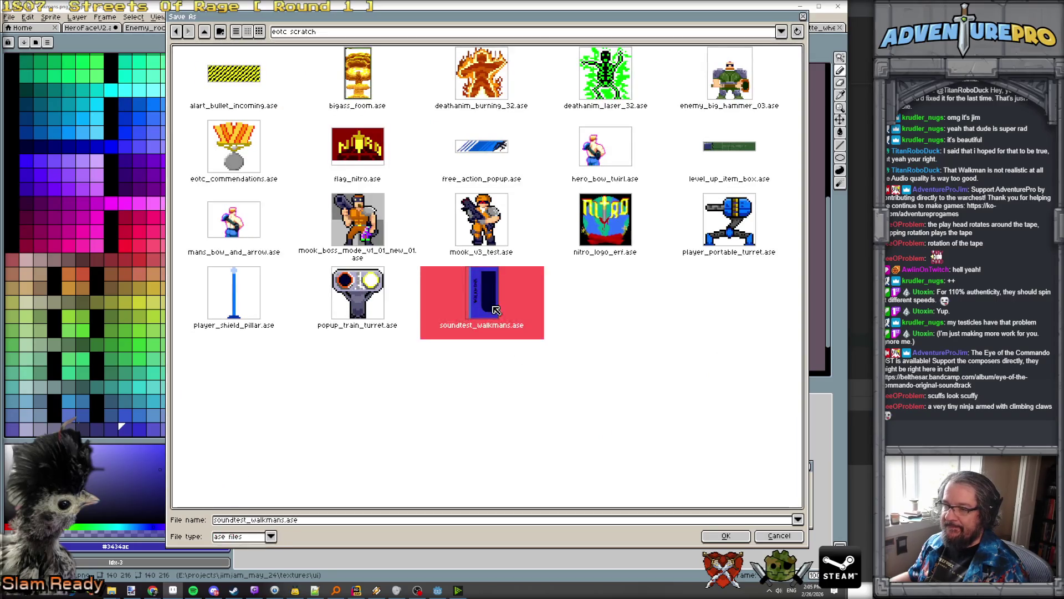
left_click(726, 535)
left_click(390, 321)
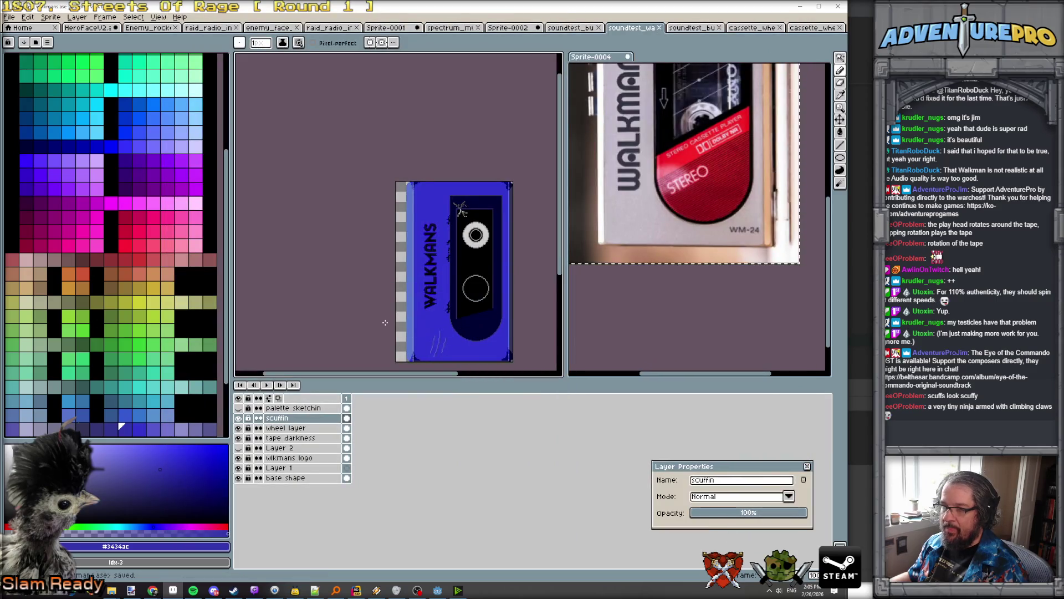